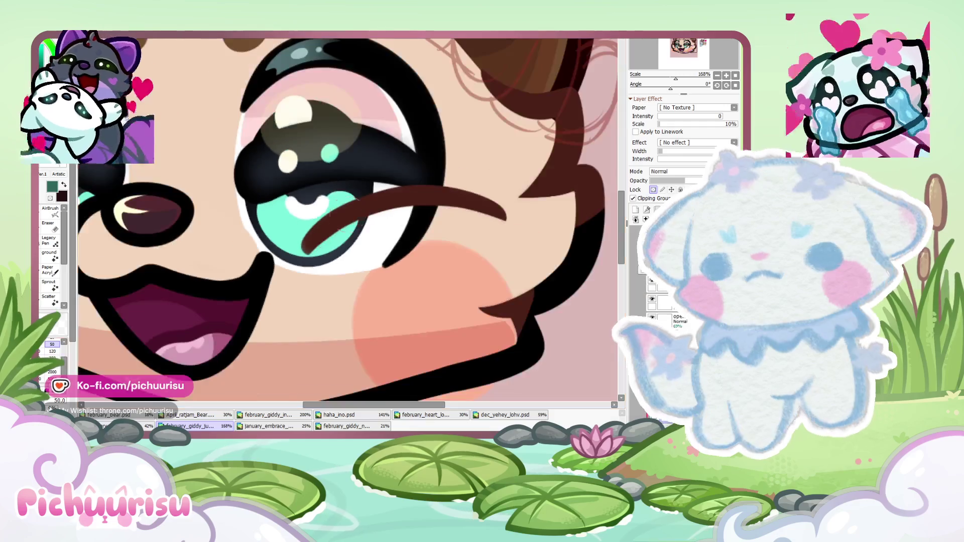
Eyedrop the light mint colour from the fox's eye
{"action": "scroll", "coordinate": [365, 186], "scroll_direction": "down", "scroll_amount": 3}
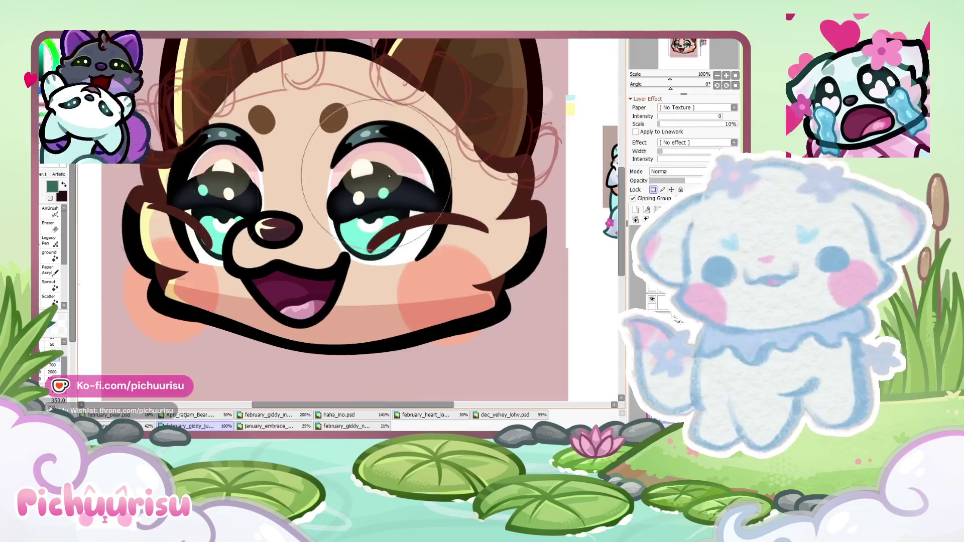
{"action": "scroll", "coordinate": [364, 187], "scroll_direction": "up", "scroll_amount": 2}
{"action": "left_click", "coordinate": [387, 249], "text": "alt"}
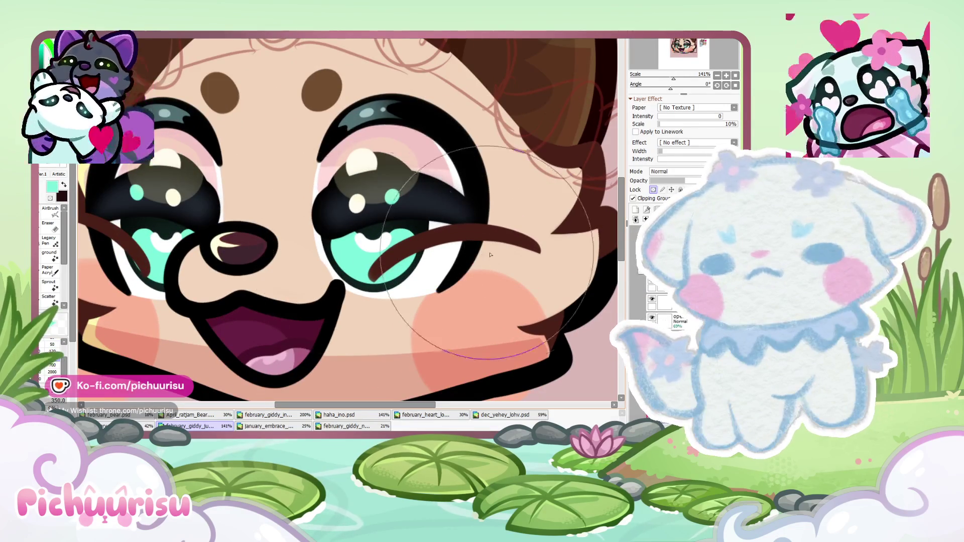
{"action": "scroll", "coordinate": [481, 232], "scroll_direction": "down", "scroll_amount": 2}
{"action": "scroll", "coordinate": [383, 230], "scroll_direction": "up", "scroll_amount": 3}
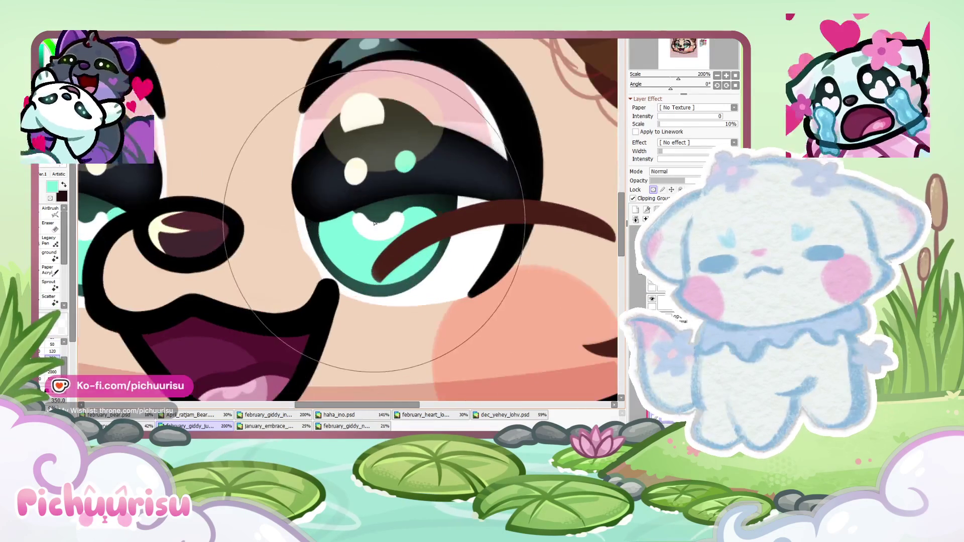
{"action": "scroll", "coordinate": [383, 230], "scroll_direction": "down", "scroll_amount": 2}
{"action": "scroll", "coordinate": [397, 236], "scroll_direction": "up", "scroll_amount": 2}
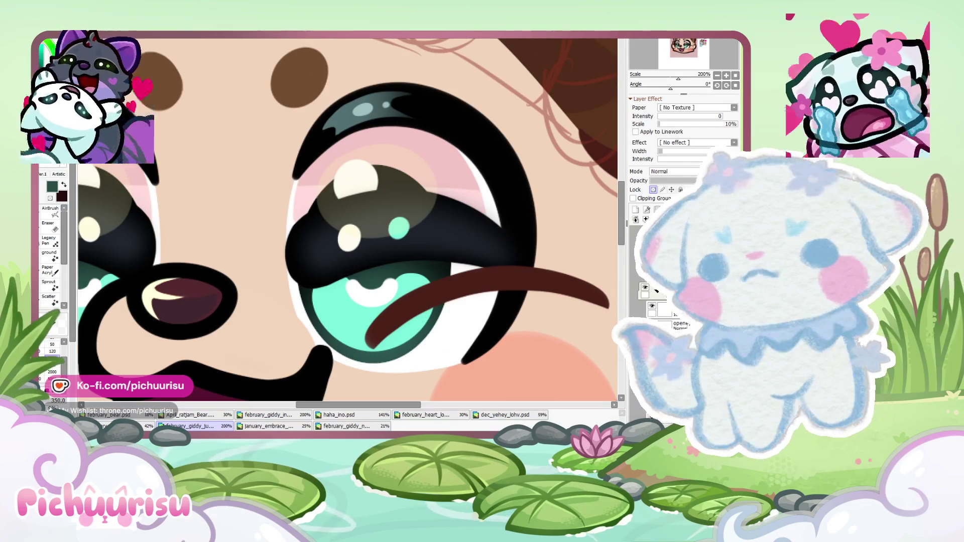
{"action": "scroll", "coordinate": [362, 152], "scroll_direction": "down", "scroll_amount": 3}
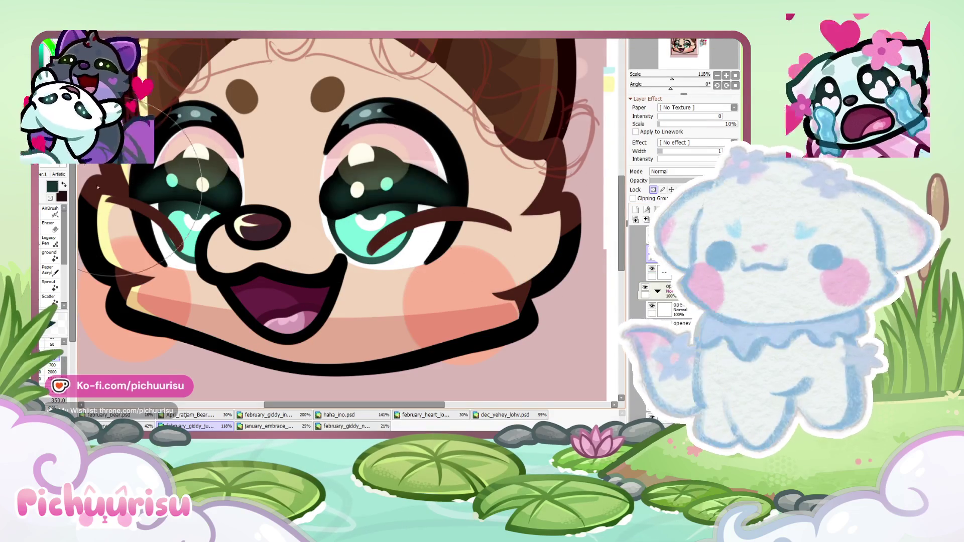
Zoom the face out to 100% and eyedrop a dark maroon painting colour
{"action": "key", "text": "ctrl+minus"}
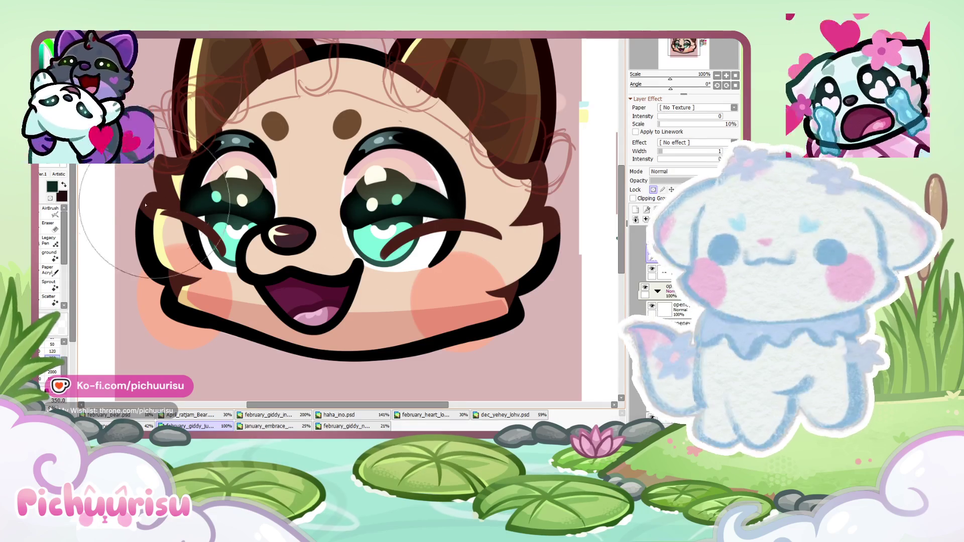
{"action": "scroll", "coordinate": [370, 194], "scroll_direction": "down", "scroll_amount": 3}
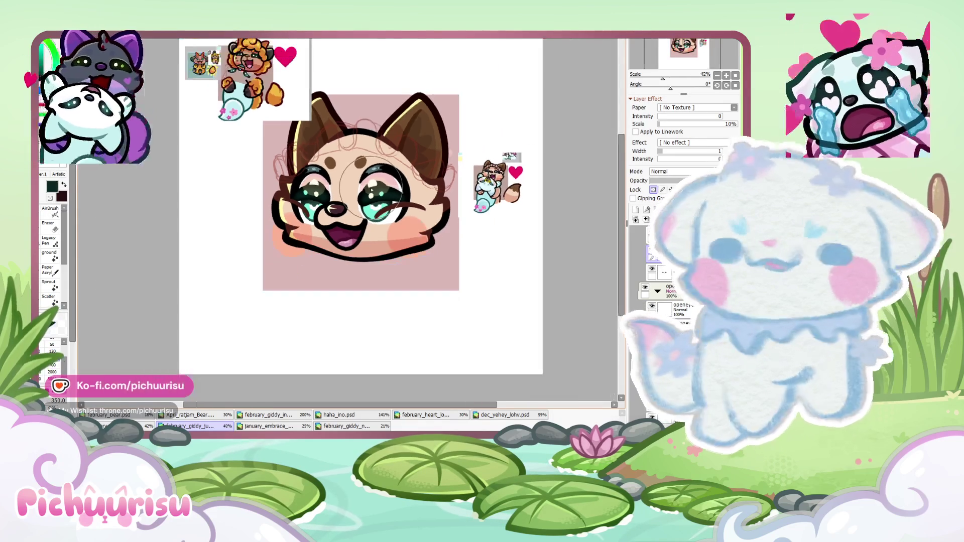
{"action": "scroll", "coordinate": [213, 93], "scroll_direction": "down", "scroll_amount": 2}
{"action": "scroll", "coordinate": [402, 145], "scroll_direction": "up", "scroll_amount": 1}
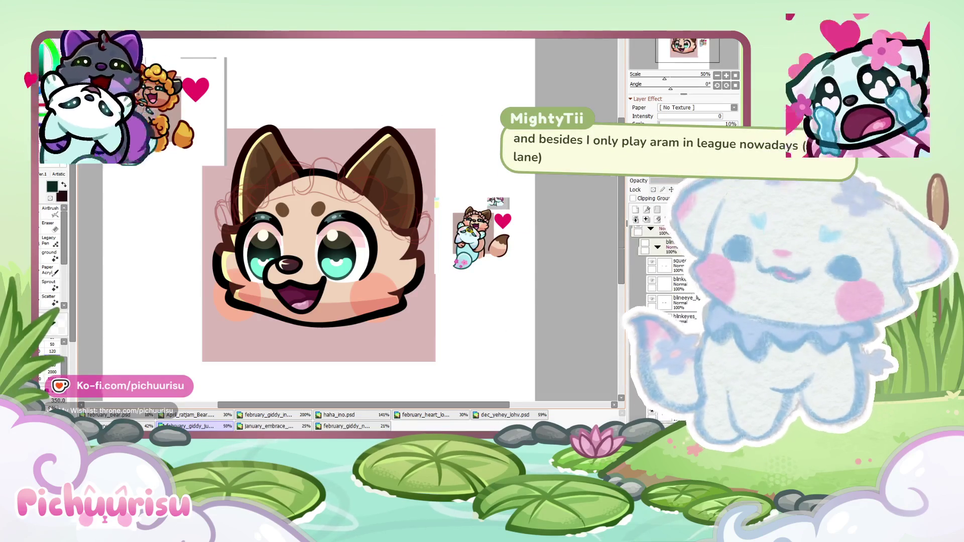
{"action": "scroll", "coordinate": [479, 236], "scroll_direction": "up", "scroll_amount": 5}
{"action": "left_click", "coordinate": [475, 231], "text": "alt"}
{"action": "scroll", "coordinate": [479, 236], "scroll_direction": "down", "scroll_amount": 5}
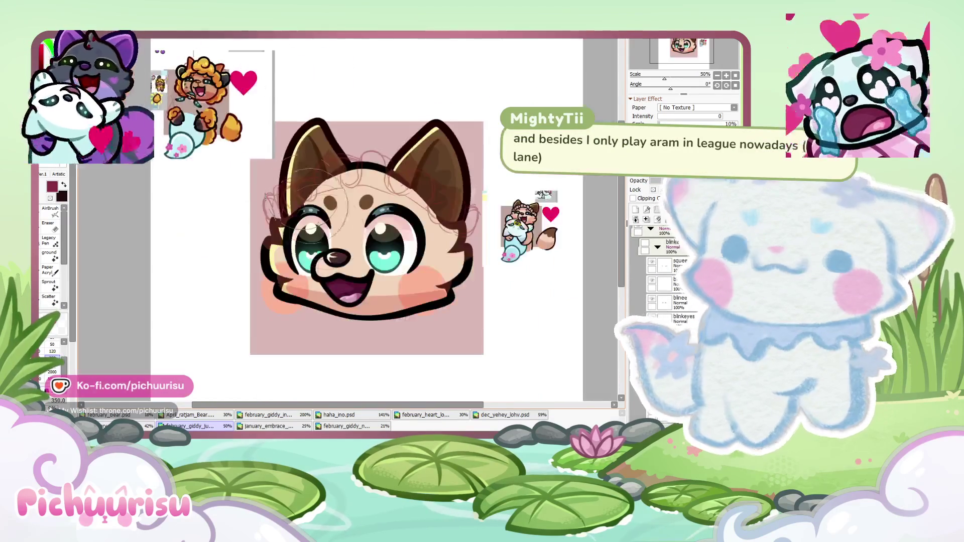
Set the brush size to 50 and darken the upper-left of the mouth interior with maroon
{"action": "scroll", "coordinate": [332, 221], "scroll_direction": "up", "scroll_amount": 4}
{"action": "scroll", "coordinate": [466, 126], "scroll_direction": "down", "scroll_amount": 2}
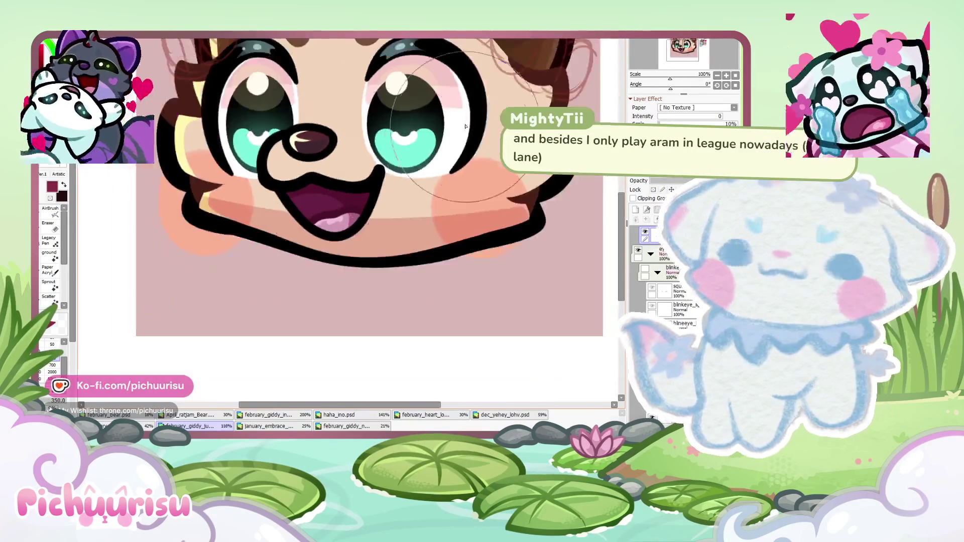
{"action": "scroll", "coordinate": [465, 127], "scroll_direction": "up", "scroll_amount": 2}
{"action": "left_click", "coordinate": [52, 345]}
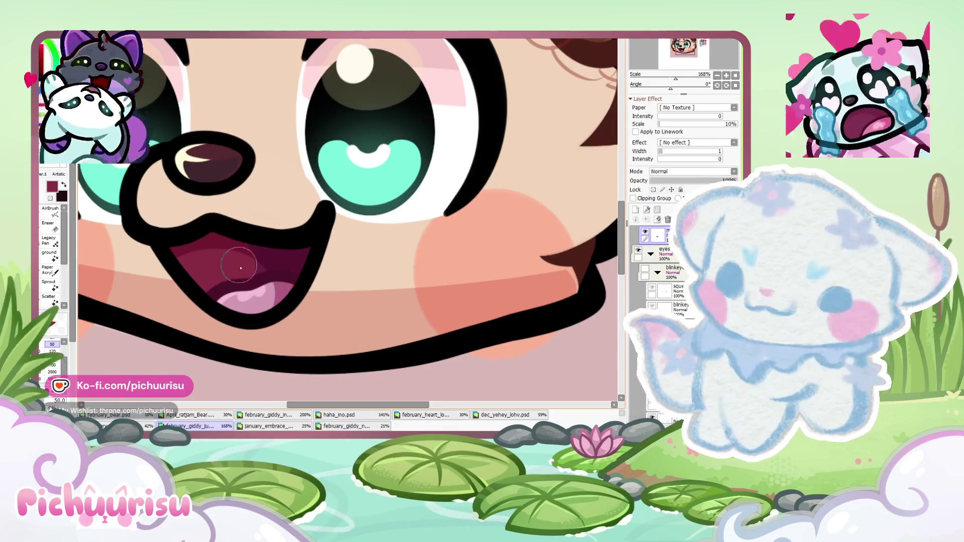
{"action": "scroll", "coordinate": [204, 254], "scroll_direction": "down", "scroll_amount": 2}
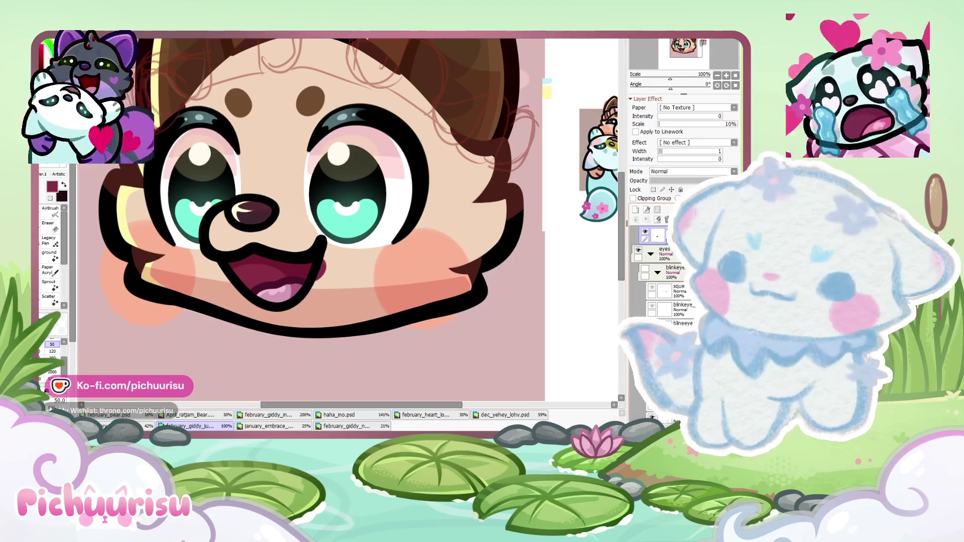
{"action": "scroll", "coordinate": [230, 261], "scroll_direction": "up", "scroll_amount": 3}
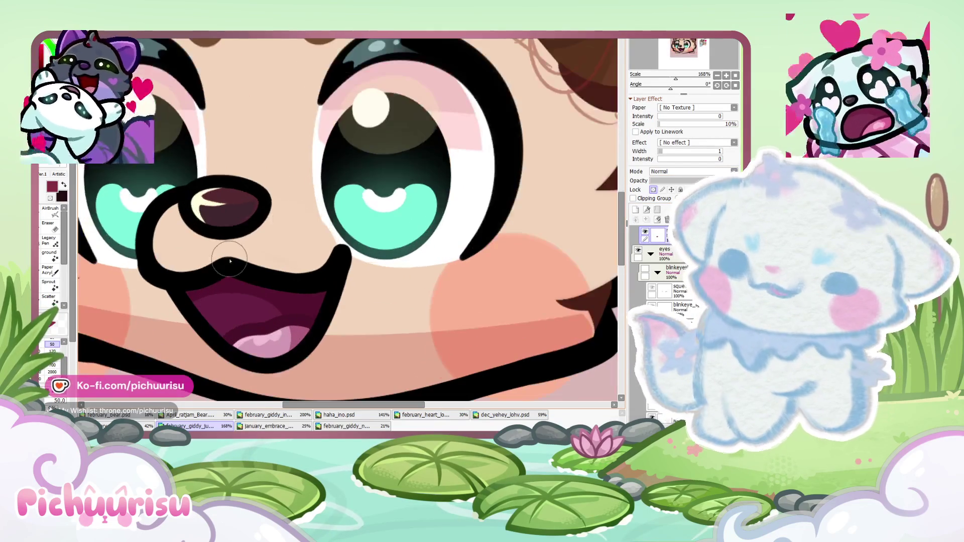
{"action": "left_click_drag", "start_coordinate": [190, 280], "coordinate": [264, 317]}
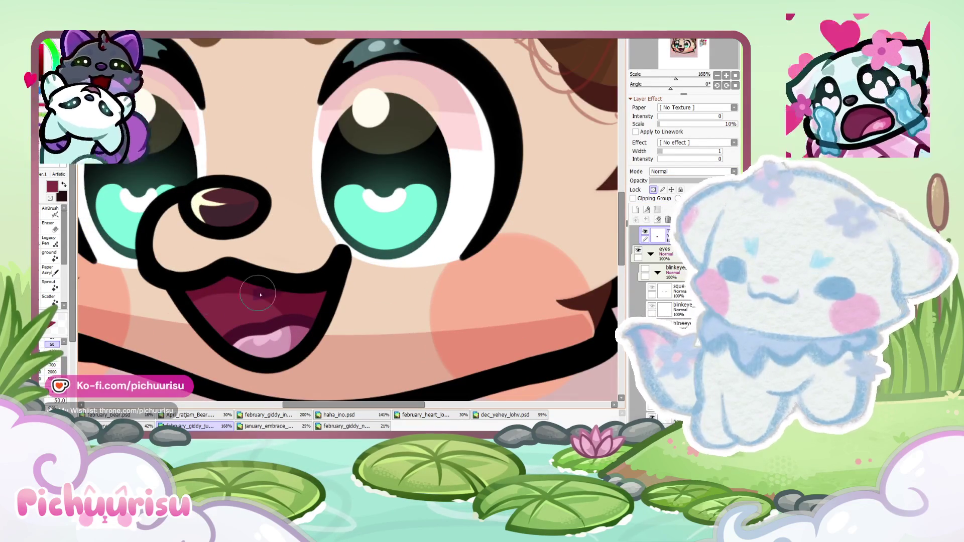
Eyedrop the tongue's pink and extend the tongue toward the right
{"action": "scroll", "coordinate": [333, 298], "scroll_direction": "down", "scroll_amount": 5}
{"action": "scroll", "coordinate": [281, 111], "scroll_direction": "up", "scroll_amount": 2}
{"action": "scroll", "coordinate": [301, 115], "scroll_direction": "up", "scroll_amount": 3}
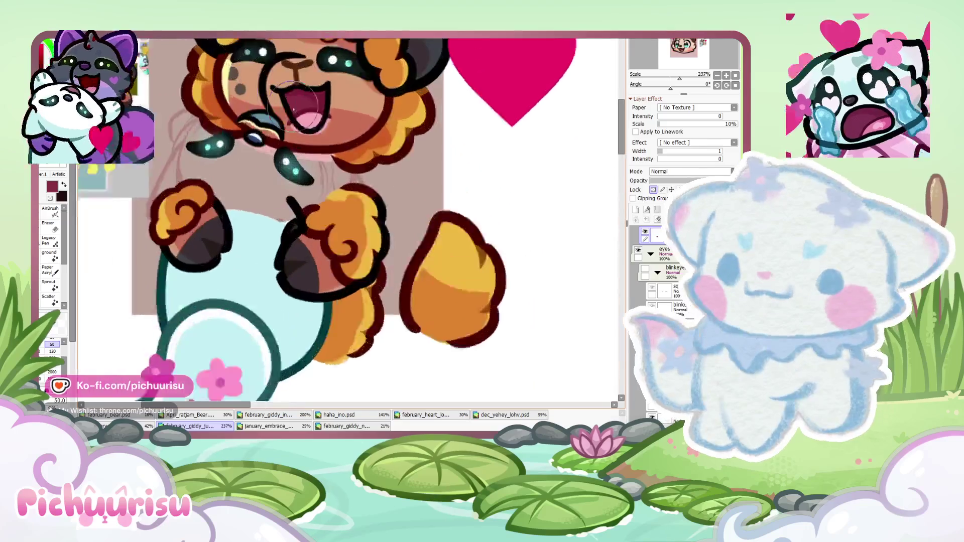
{"action": "scroll", "coordinate": [314, 120], "scroll_direction": "up", "scroll_amount": 2}
{"action": "left_click", "coordinate": [314, 120], "text": "alt"}
{"action": "scroll", "coordinate": [314, 121], "scroll_direction": "down", "scroll_amount": 4}
{"action": "scroll", "coordinate": [342, 251], "scroll_direction": "down", "scroll_amount": 1}
{"action": "scroll", "coordinate": [352, 311], "scroll_direction": "up", "scroll_amount": 1}
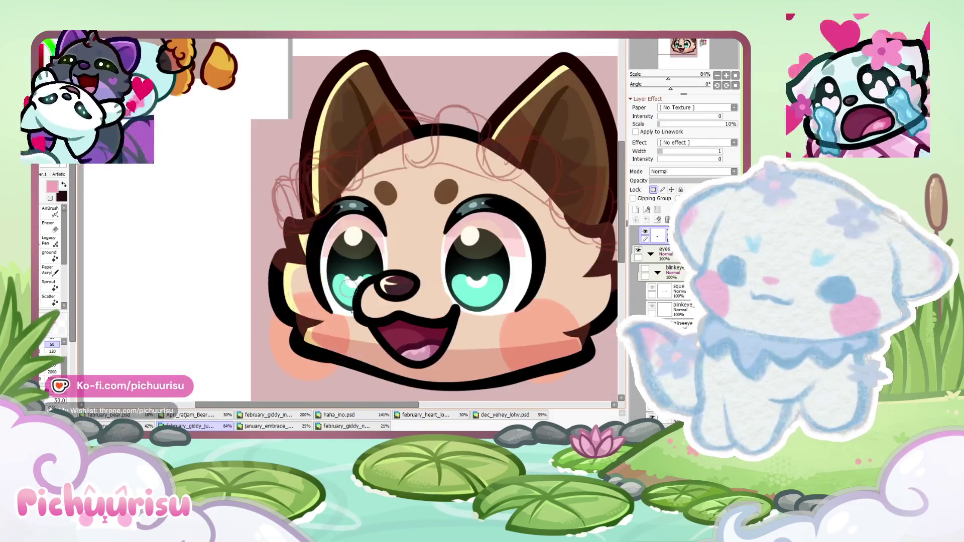
{"action": "scroll", "coordinate": [415, 356], "scroll_direction": "up", "scroll_amount": 3}
{"action": "left_click_drag", "start_coordinate": [412, 357], "coordinate": [471, 339]}
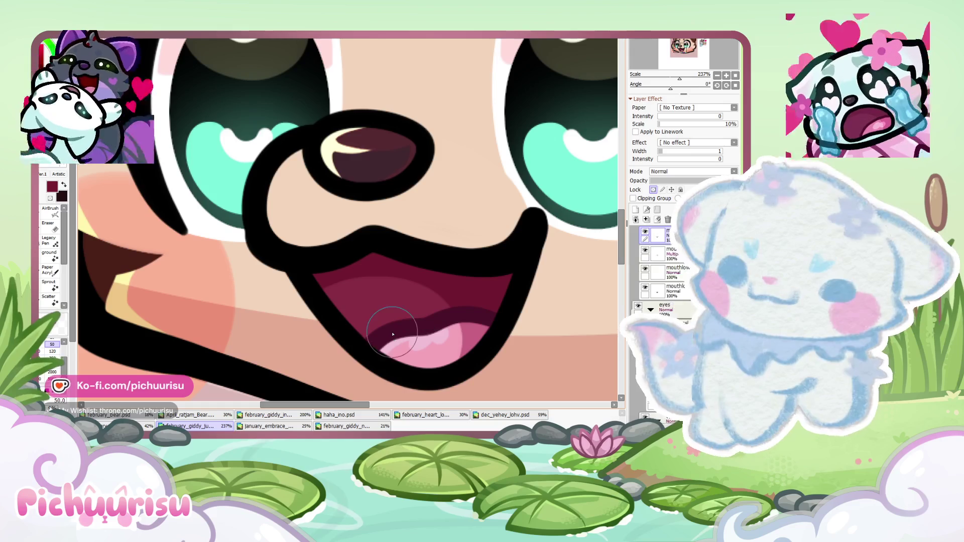
Repaint an even maroon shadow band in the mouth, extending it leftward above the tongue
{"action": "left_click_drag", "start_coordinate": [416, 309], "coordinate": [437, 333]}
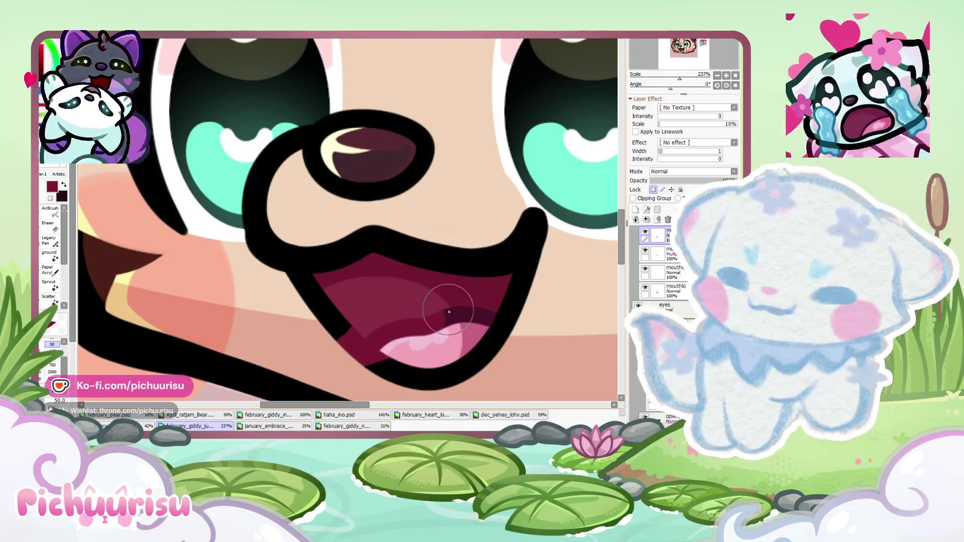
{"action": "left_click", "coordinate": [477, 303], "text": "ctrl"}
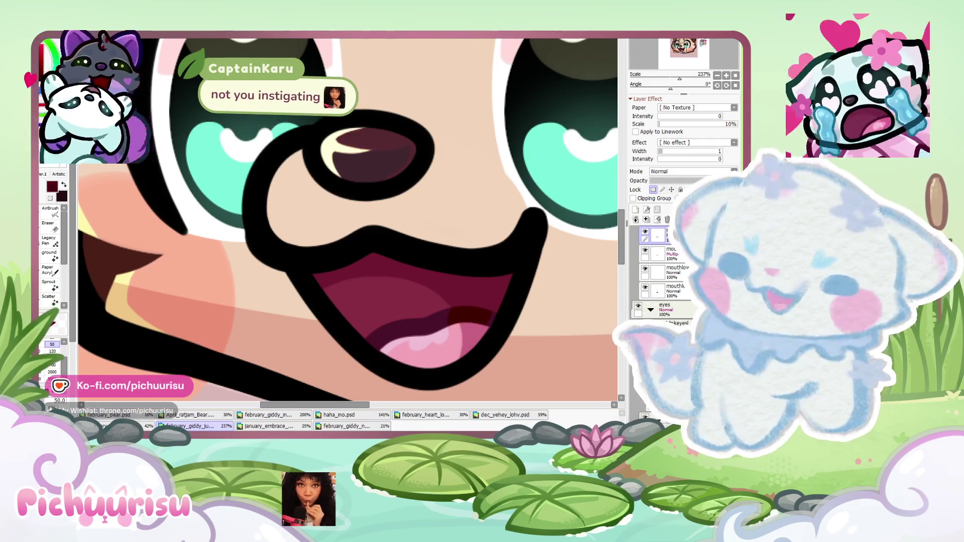
{"action": "scroll", "coordinate": [470, 327], "scroll_direction": "up", "scroll_amount": 1}
{"action": "scroll", "coordinate": [469, 327], "scroll_direction": "up", "scroll_amount": 1}
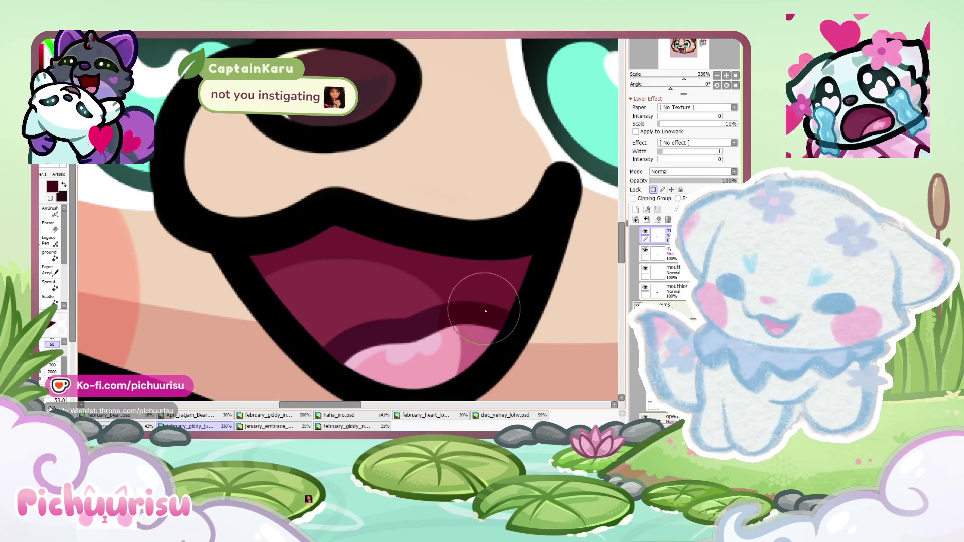
{"action": "left_click_drag", "start_coordinate": [470, 328], "coordinate": [354, 341]}
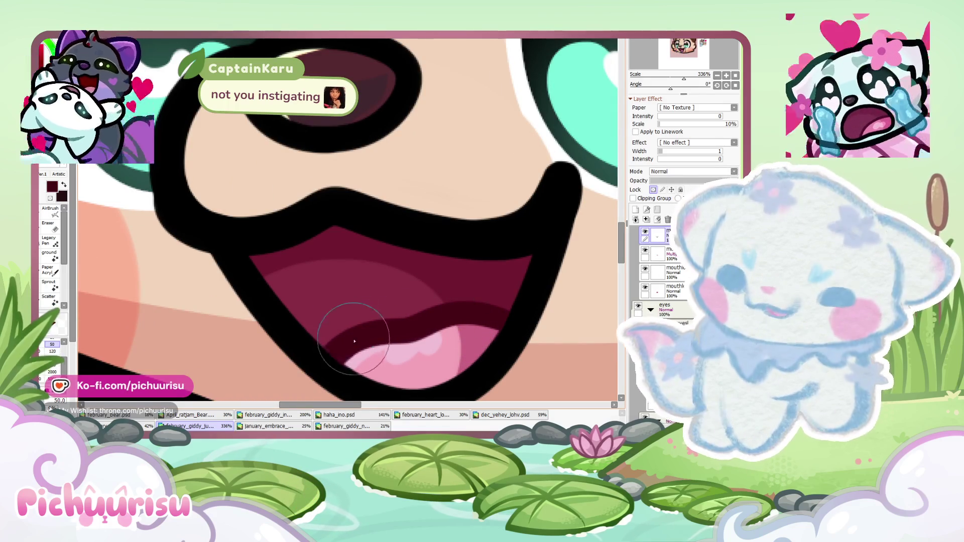
{"action": "scroll", "coordinate": [352, 333], "scroll_direction": "down", "scroll_amount": 4}
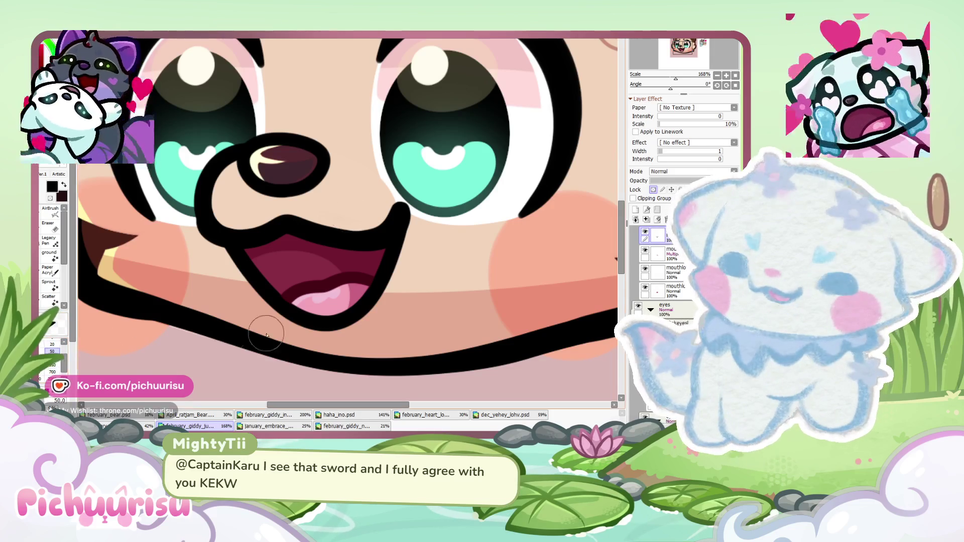
{"action": "scroll", "coordinate": [266, 335], "scroll_direction": "up", "scroll_amount": 3}
{"action": "scroll", "coordinate": [262, 290], "scroll_direction": "up", "scroll_amount": 2}
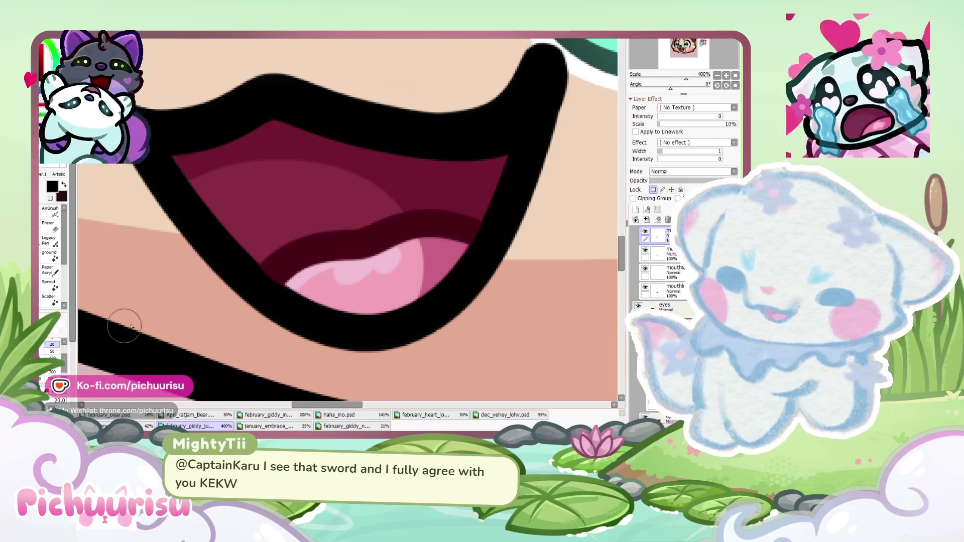
{"action": "scroll", "coordinate": [275, 264], "scroll_direction": "down", "scroll_amount": 3}
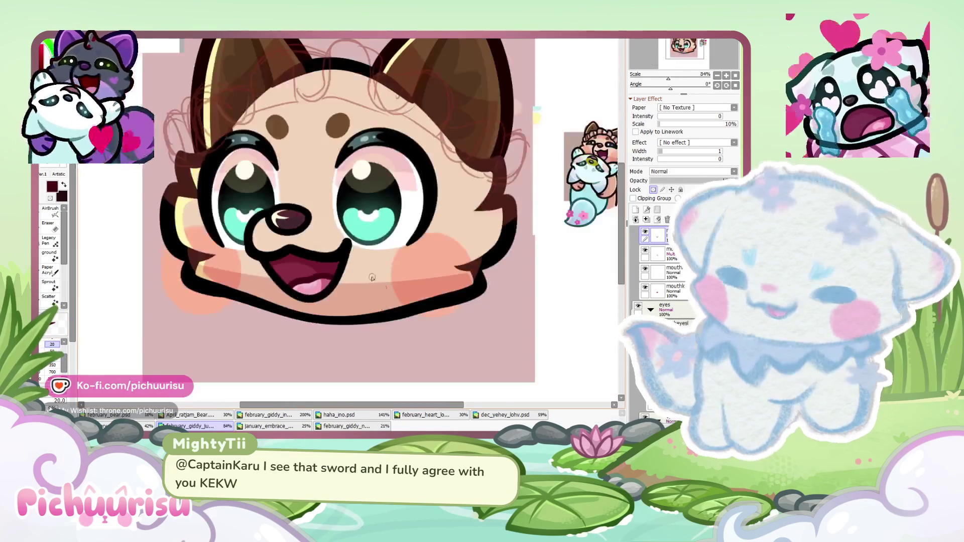
{"action": "scroll", "coordinate": [351, 266], "scroll_direction": "down", "scroll_amount": 3}
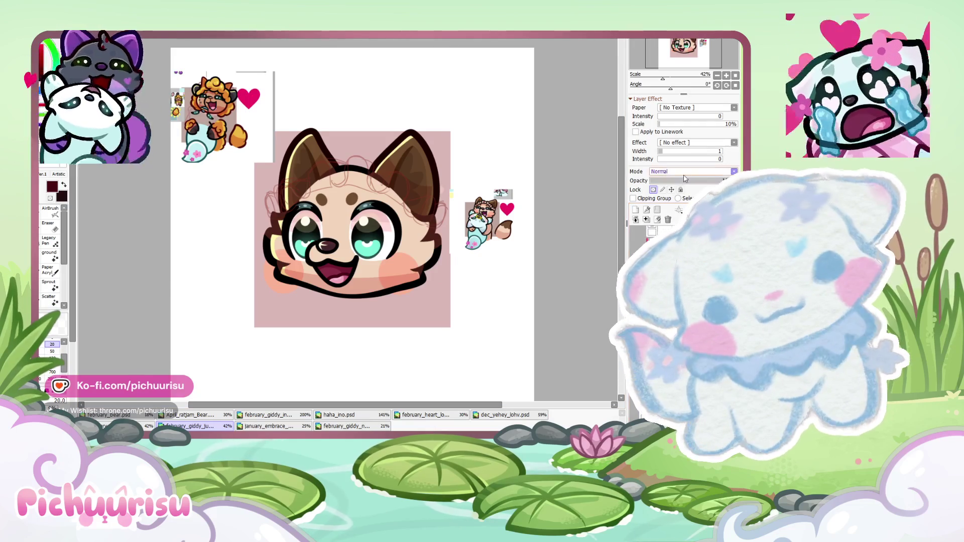
On a new layer, draw a thick black line-brush outline down the fox's right cheek
{"action": "left_click", "coordinate": [638, 251]}
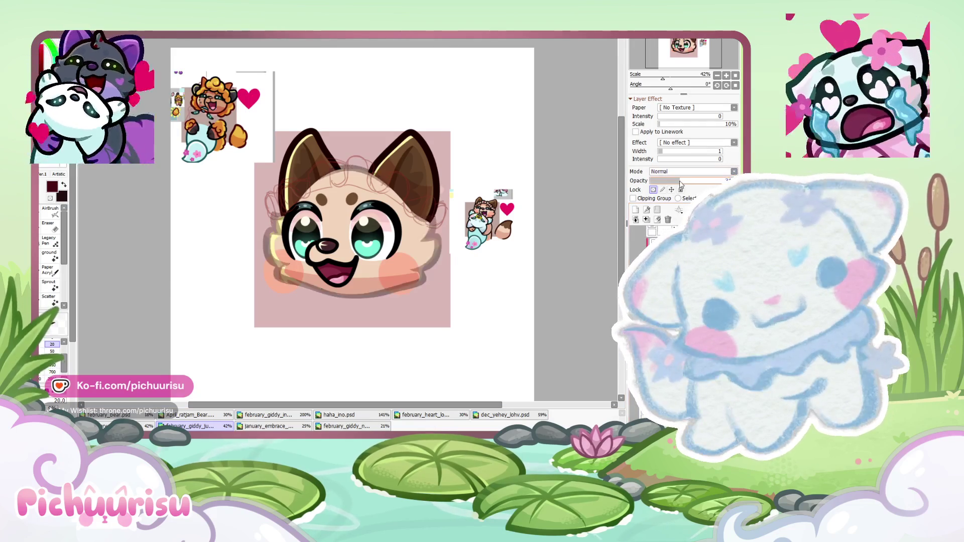
{"action": "left_click", "coordinate": [637, 208]}
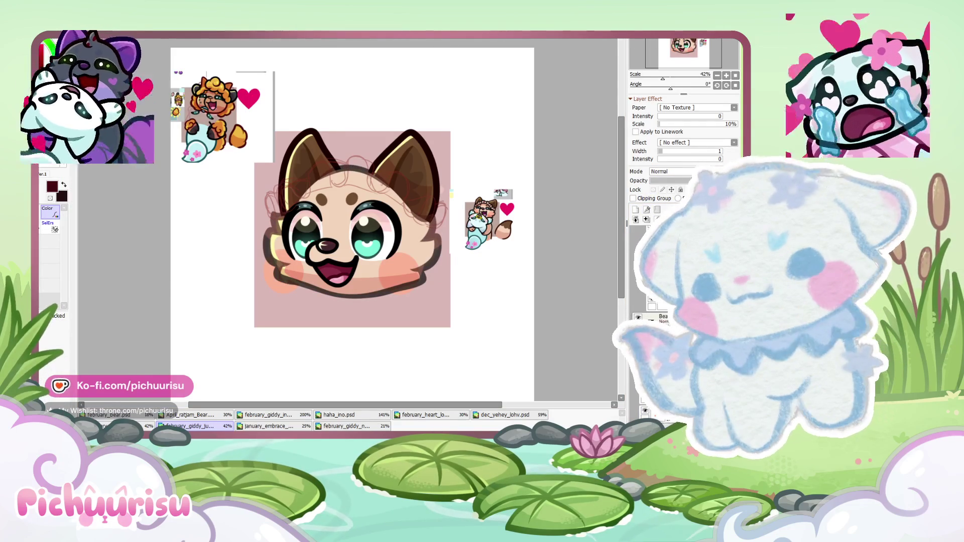
{"action": "scroll", "coordinate": [398, 212], "scroll_direction": "up", "scroll_amount": 1}
{"action": "scroll", "coordinate": [398, 212], "scroll_direction": "up", "scroll_amount": 1}
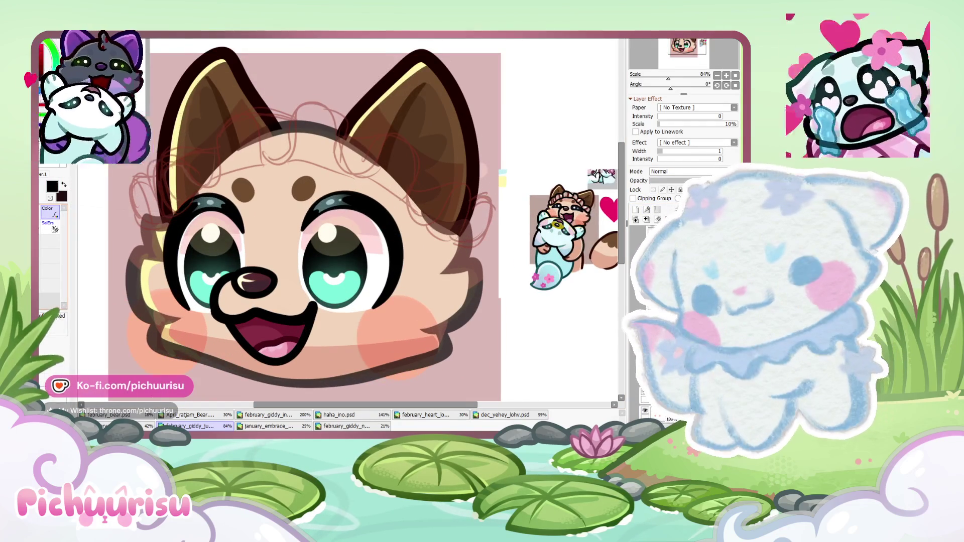
{"action": "left_click", "coordinate": [48, 178]}
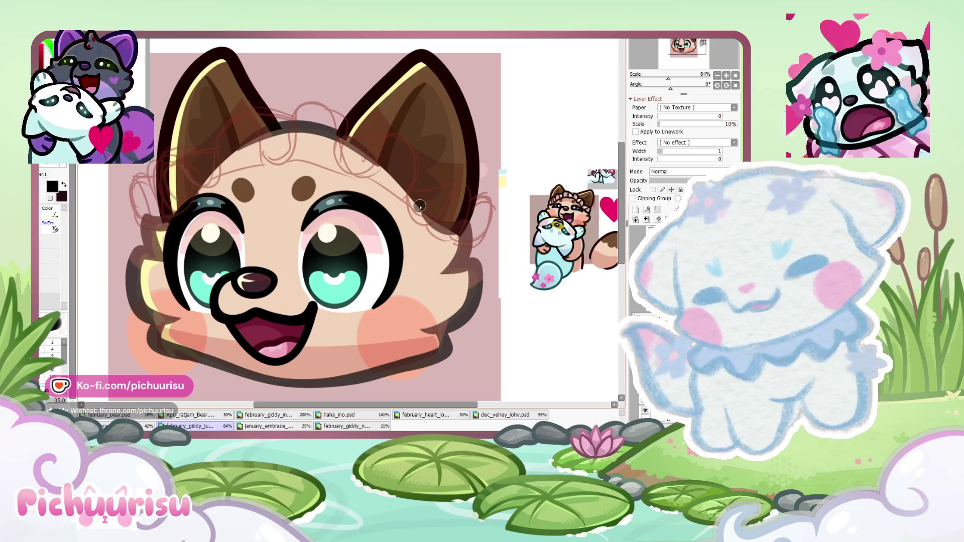
{"action": "left_click_drag", "start_coordinate": [419, 206], "coordinate": [392, 371]}
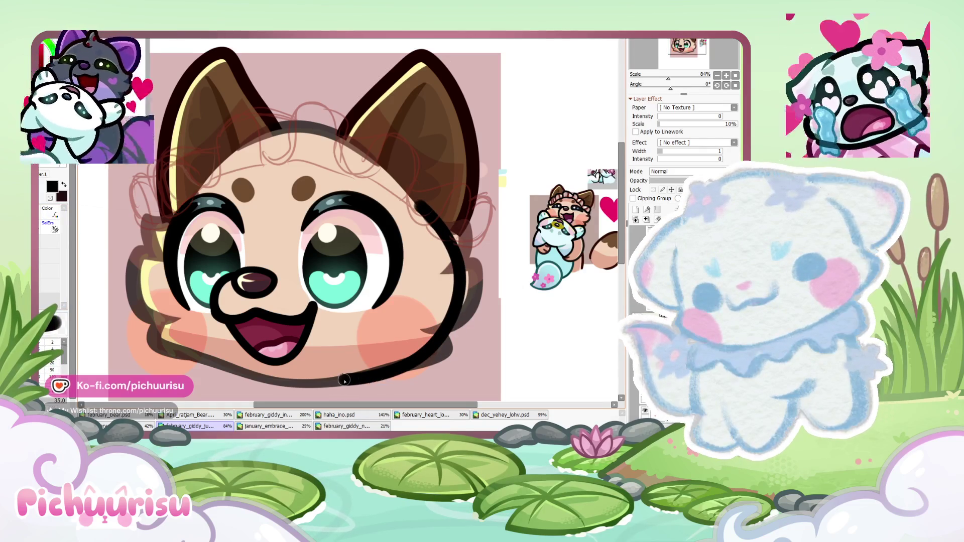
Edit the outline's control points to taper its top end and thicken its tail near the chin
{"action": "scroll", "coordinate": [409, 389], "scroll_direction": "up", "scroll_amount": 3}
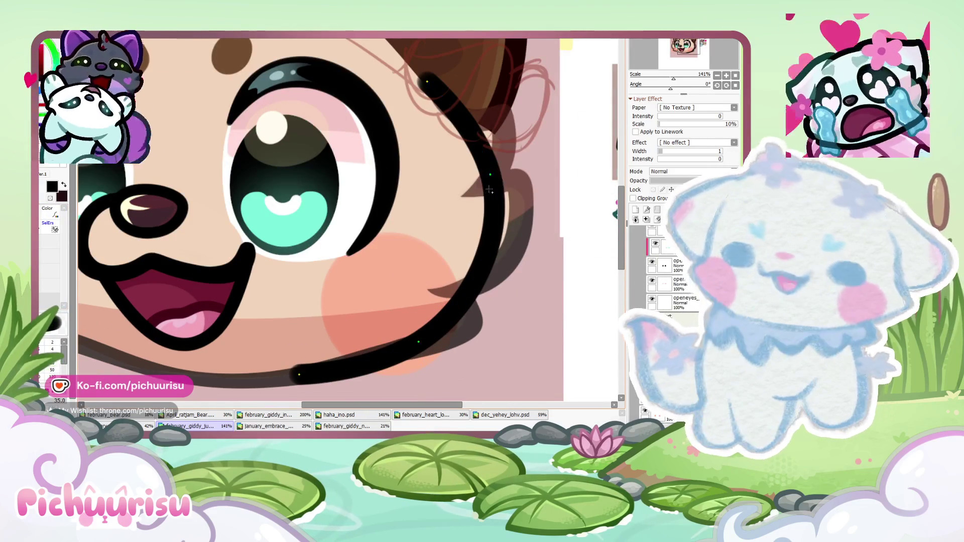
{"action": "scroll", "coordinate": [263, 188], "scroll_direction": "up", "scroll_amount": 1}
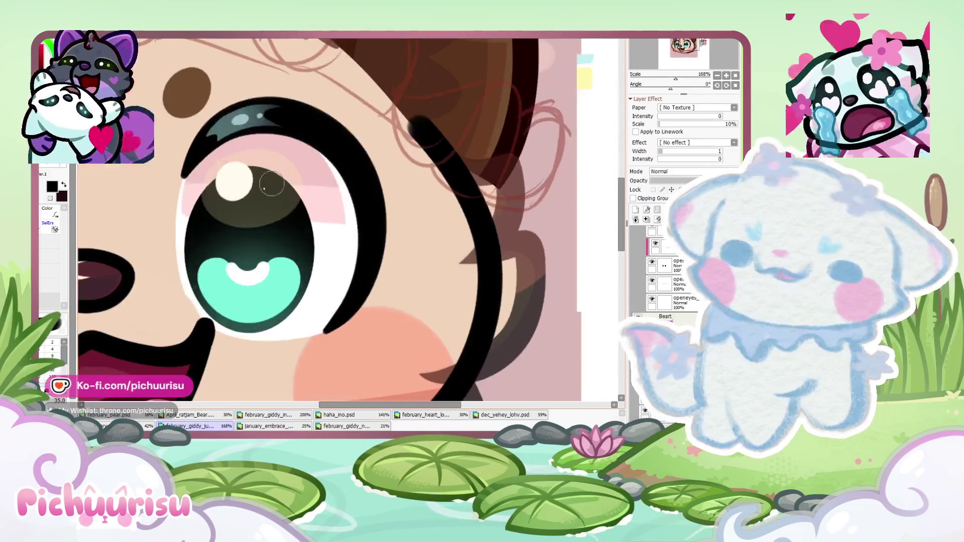
{"action": "key", "text": "ctrl"}
{"action": "left_click_drag", "start_coordinate": [429, 128], "coordinate": [387, 130]}
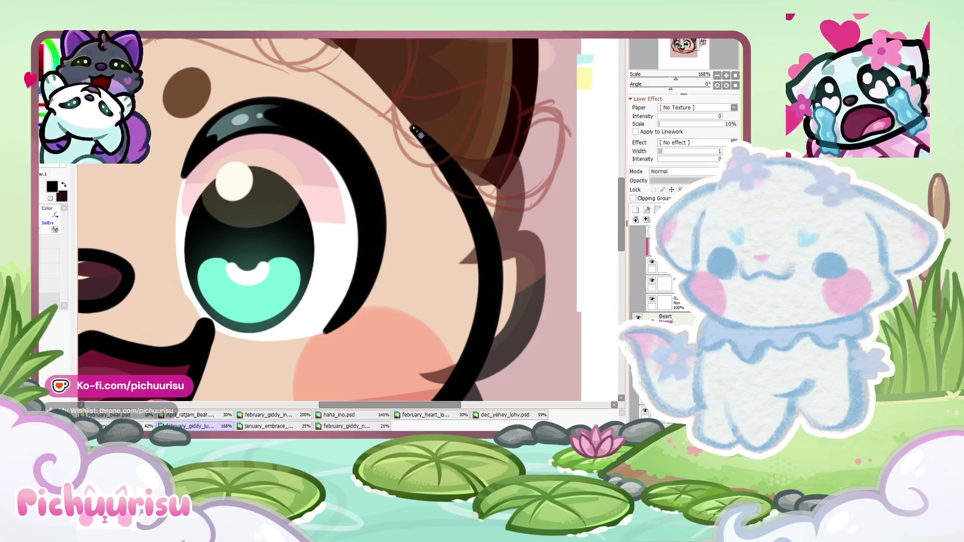
{"action": "scroll", "coordinate": [435, 116], "scroll_direction": "down", "scroll_amount": 3}
{"action": "scroll", "coordinate": [484, 227], "scroll_direction": "up", "scroll_amount": 2}
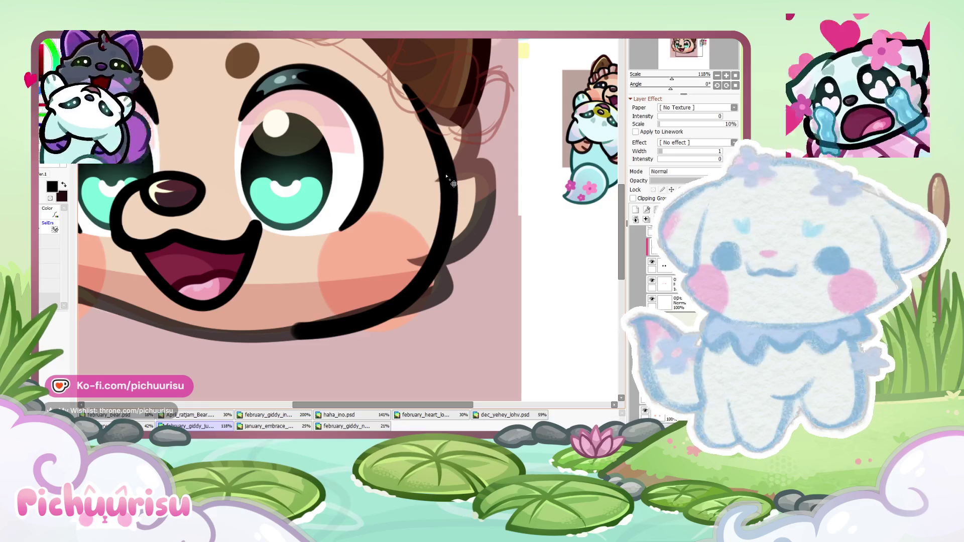
{"action": "scroll", "coordinate": [454, 184], "scroll_direction": "down", "scroll_amount": 2}
{"action": "scroll", "coordinate": [431, 236], "scroll_direction": "up", "scroll_amount": 3}
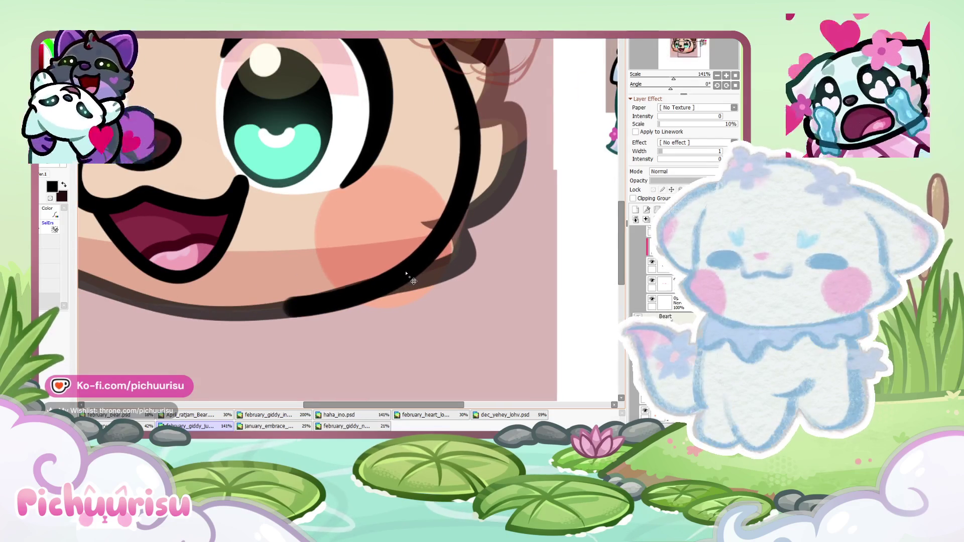
{"action": "scroll", "coordinate": [332, 316], "scroll_direction": "up", "scroll_amount": 3}
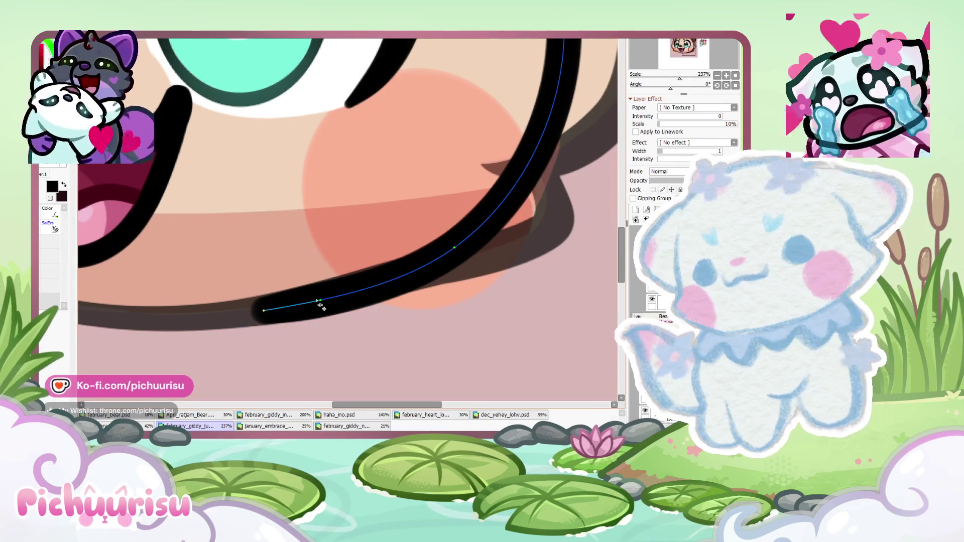
{"action": "left_click_drag", "start_coordinate": [324, 306], "coordinate": [332, 308]}
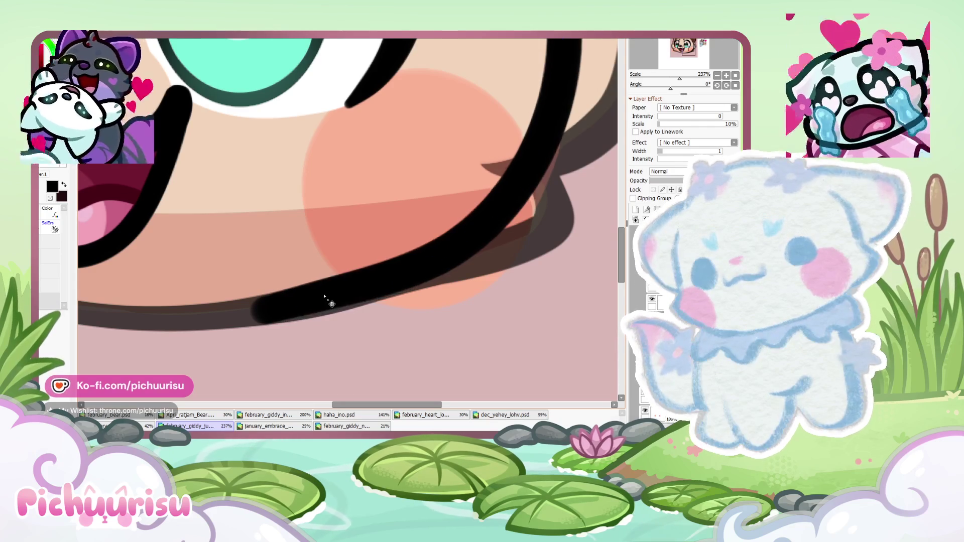
{"action": "scroll", "coordinate": [332, 308], "scroll_direction": "down", "scroll_amount": 7}
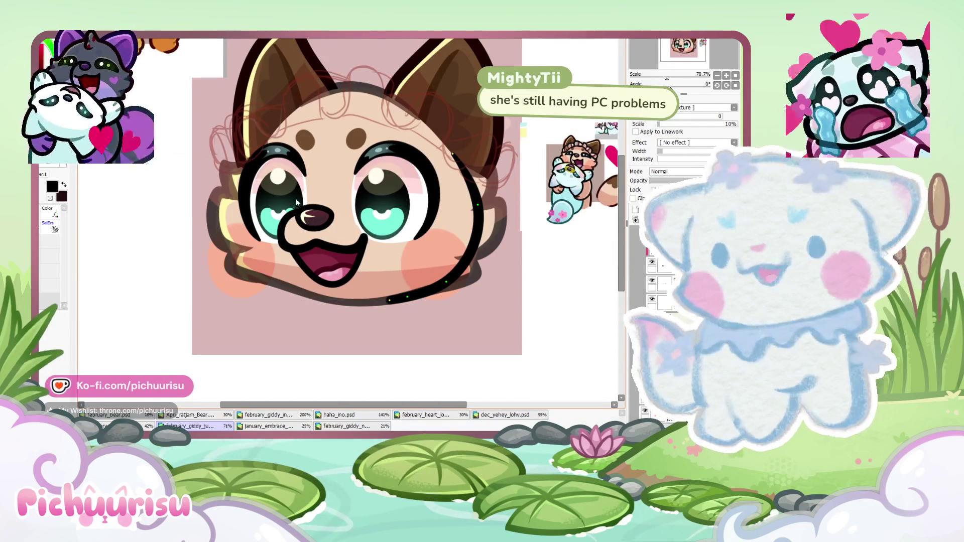
Draw a thick black outline down the left side of the fox's face
{"action": "scroll", "coordinate": [295, 198], "scroll_direction": "up", "scroll_amount": 2}
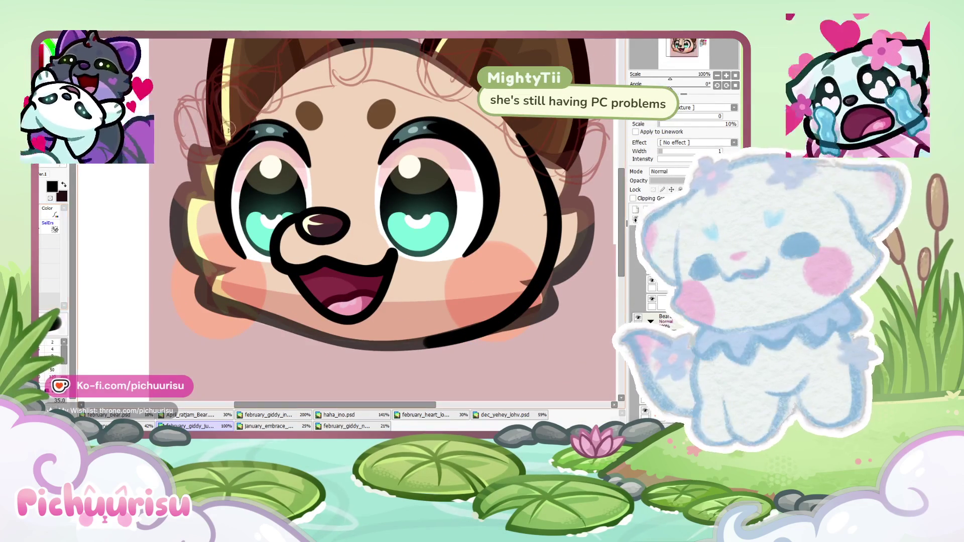
{"action": "mouse_move", "coordinate": [243, 156]}
{"action": "left_mouse_down"}
{"action": "mouse_move", "coordinate": [228, 285]}
{"action": "mouse_move", "coordinate": [357, 336]}
{"action": "mouse_move", "coordinate": [305, 328]}
{"action": "left_mouse_up"}
{"action": "scroll", "coordinate": [229, 285], "scroll_direction": "up", "scroll_amount": 1}
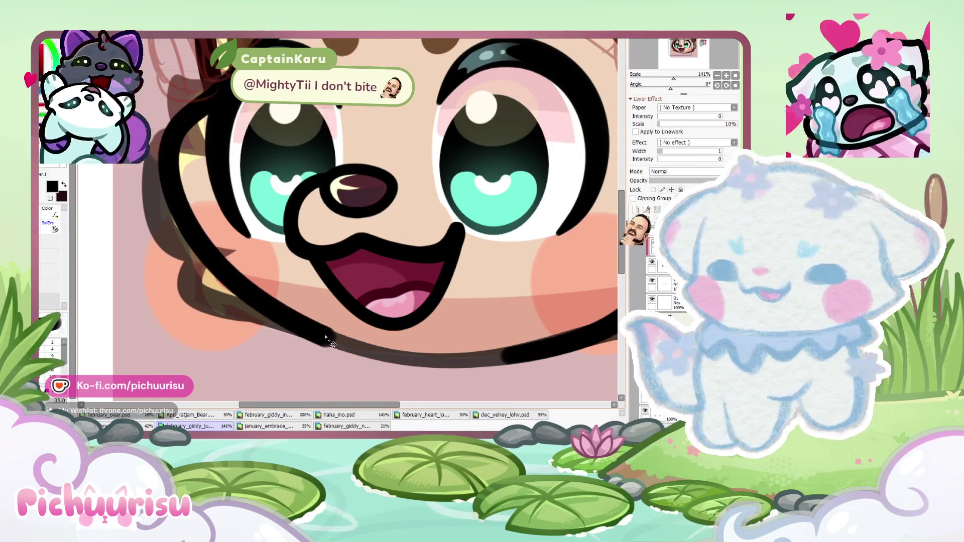
{"action": "scroll", "coordinate": [322, 324], "scroll_direction": "up", "scroll_amount": 1}
{"action": "scroll", "coordinate": [335, 328], "scroll_direction": "up", "scroll_amount": 2}
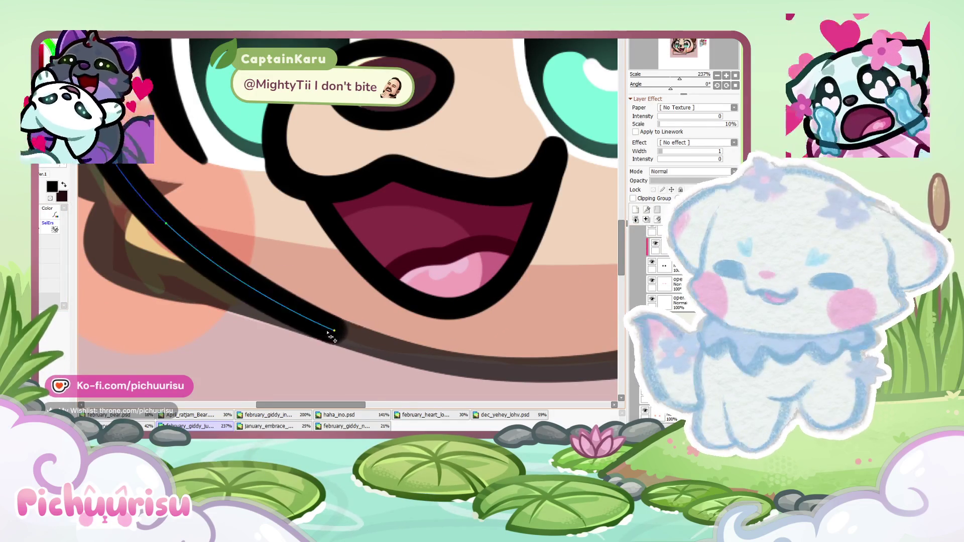
{"action": "scroll", "coordinate": [330, 336], "scroll_direction": "down", "scroll_amount": 3}
{"action": "scroll", "coordinate": [233, 125], "scroll_direction": "up", "scroll_amount": 1}
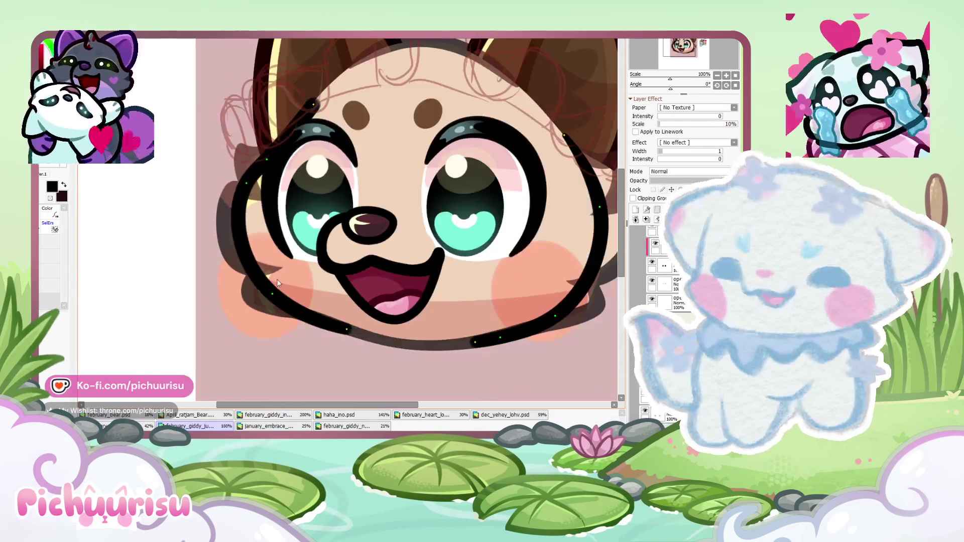
{"action": "scroll", "coordinate": [262, 213], "scroll_direction": "down", "scroll_amount": 3}
{"action": "scroll", "coordinate": [271, 200], "scroll_direction": "up", "scroll_amount": 1}
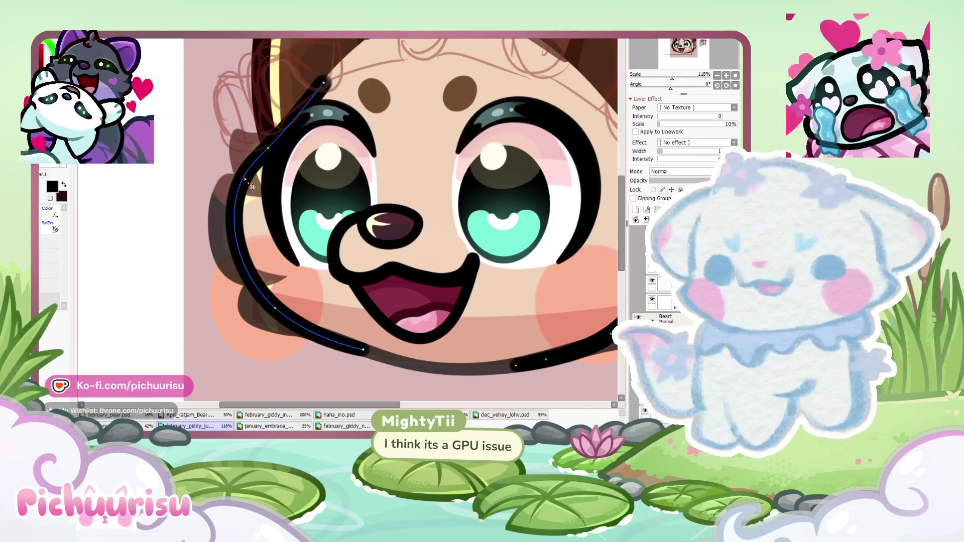
{"action": "scroll", "coordinate": [289, 253], "scroll_direction": "down", "scroll_amount": 2}
{"action": "scroll", "coordinate": [283, 268], "scroll_direction": "up", "scroll_amount": 2}
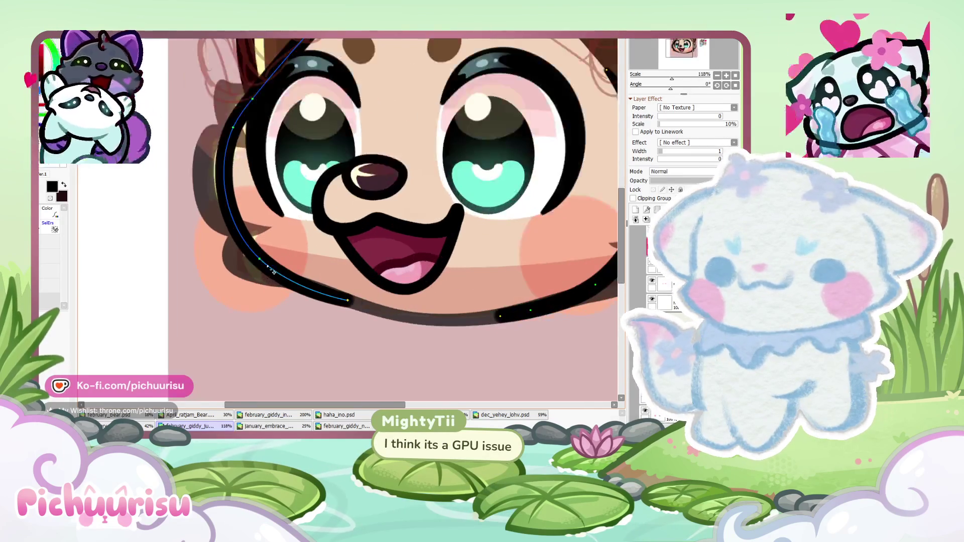
{"action": "scroll", "coordinate": [273, 274], "scroll_direction": "up", "scroll_amount": 3}
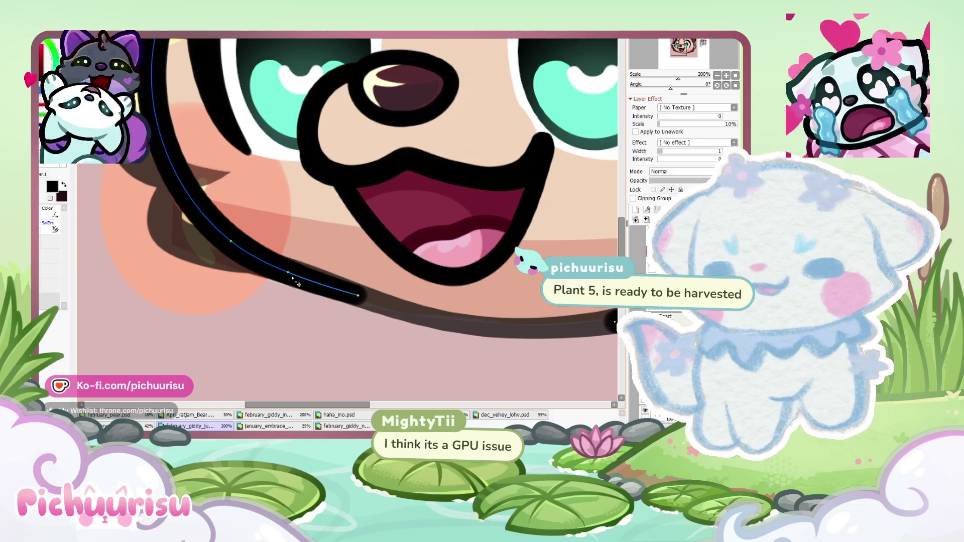
{"action": "scroll", "coordinate": [310, 300], "scroll_direction": "down", "scroll_amount": 3}
{"action": "scroll", "coordinate": [296, 251], "scroll_direction": "down", "scroll_amount": 4}
{"action": "scroll", "coordinate": [276, 200], "scroll_direction": "up", "scroll_amount": 4}
{"action": "scroll", "coordinate": [274, 221], "scroll_direction": "down", "scroll_amount": 3}
{"action": "scroll", "coordinate": [311, 226], "scroll_direction": "up", "scroll_amount": 1}
{"action": "scroll", "coordinate": [331, 228], "scroll_direction": "up", "scroll_amount": 2}
{"action": "scroll", "coordinate": [344, 230], "scroll_direction": "down", "scroll_amount": 3}
{"action": "scroll", "coordinate": [344, 230], "scroll_direction": "up", "scroll_amount": 4}
{"action": "scroll", "coordinate": [314, 249], "scroll_direction": "up", "scroll_amount": 1}
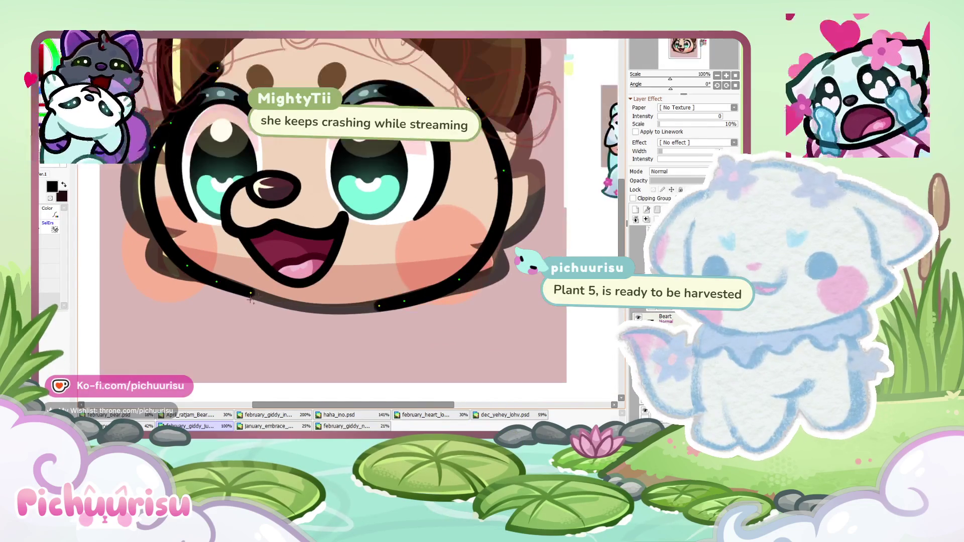
Discard a trial chin stroke and redraw the left cheek outline with adjusted end thickness
{"action": "left_click_drag", "start_coordinate": [224, 294], "coordinate": [375, 306]}
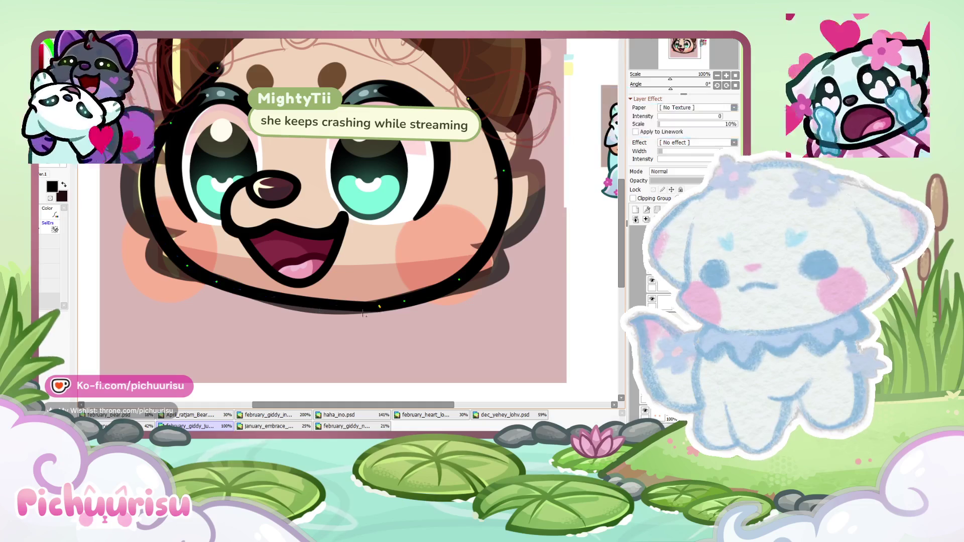
{"action": "key", "text": "ctrl+z"}
{"action": "key", "text": "ctrl+z"}
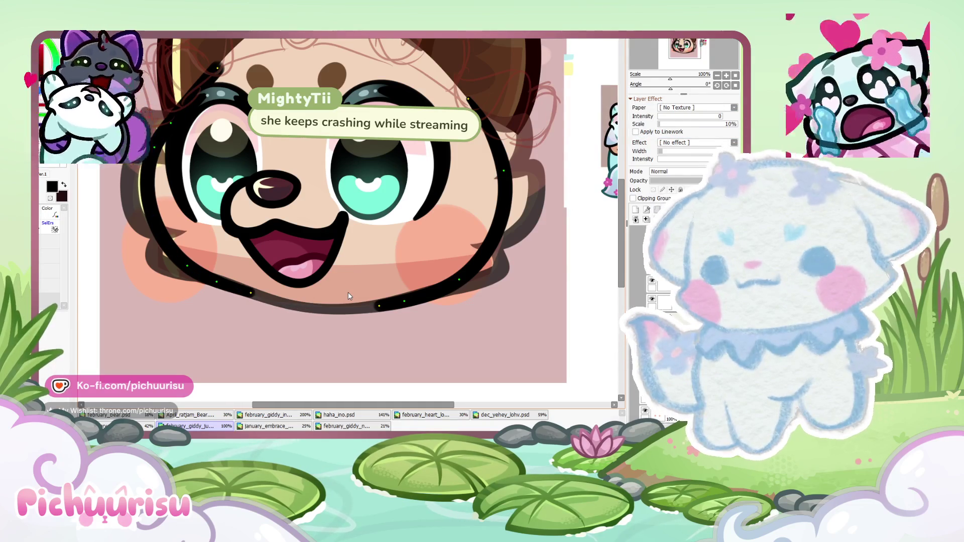
{"action": "scroll", "coordinate": [348, 292], "scroll_direction": "down", "scroll_amount": 3}
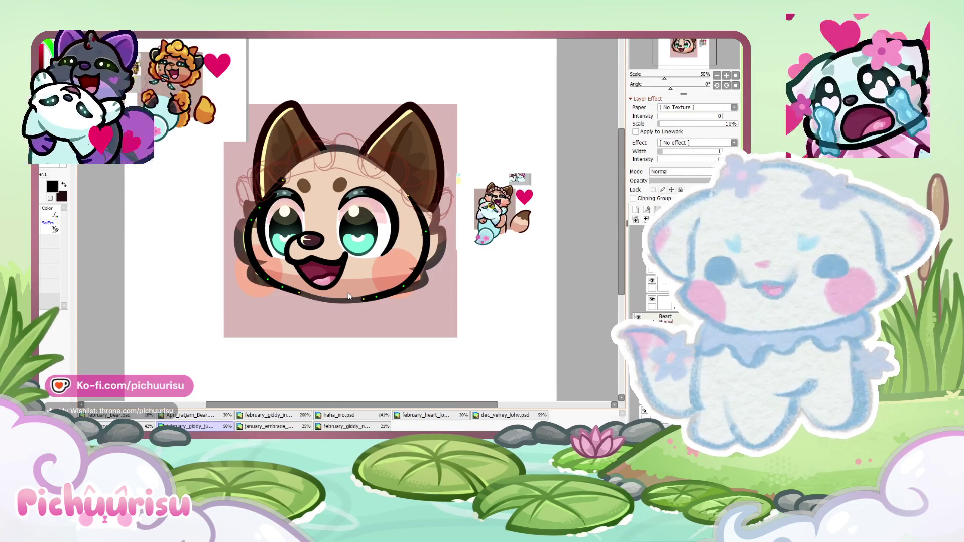
{"action": "scroll", "coordinate": [246, 226], "scroll_direction": "up", "scroll_amount": 3}
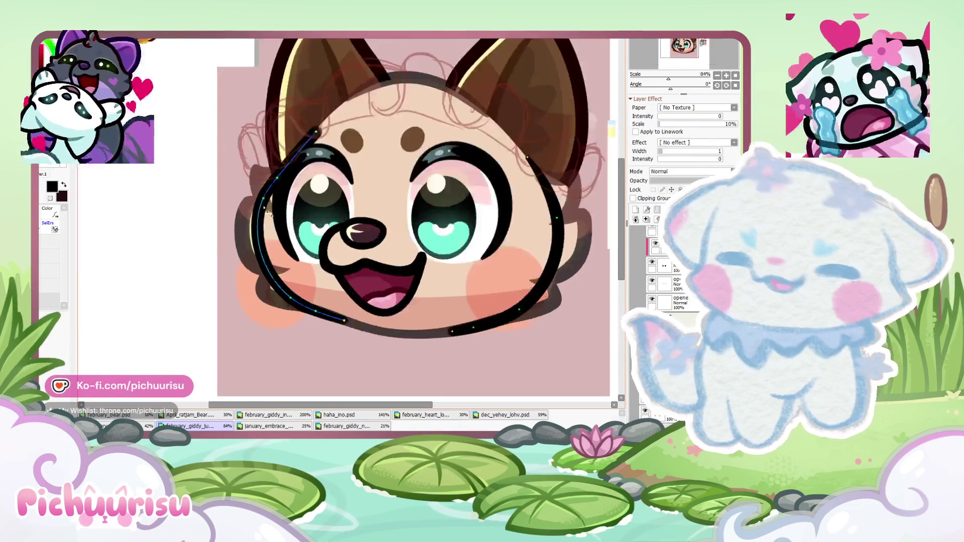
{"action": "left_click_drag", "start_coordinate": [267, 206], "coordinate": [351, 85]}
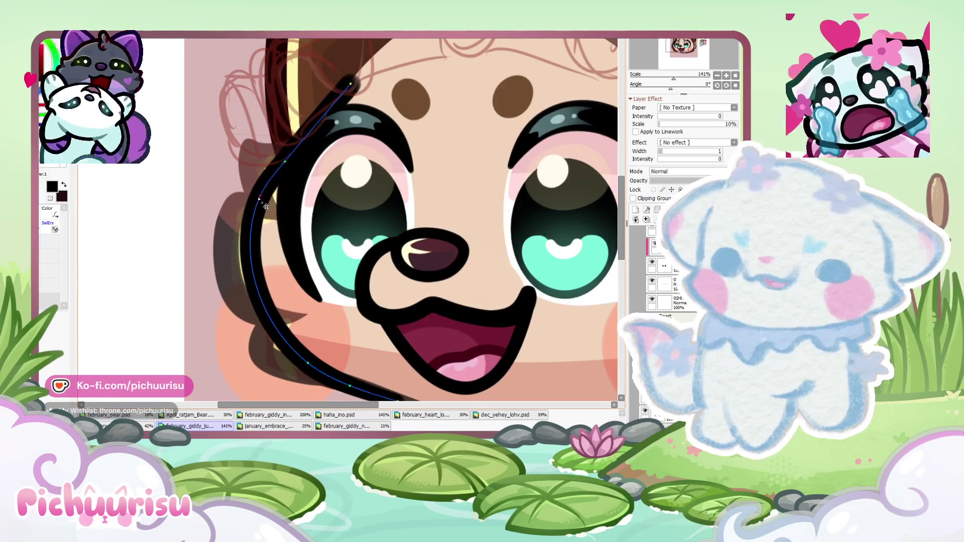
{"action": "scroll", "coordinate": [311, 122], "scroll_direction": "down", "scroll_amount": 2}
{"action": "scroll", "coordinate": [293, 144], "scroll_direction": "up", "scroll_amount": 3}
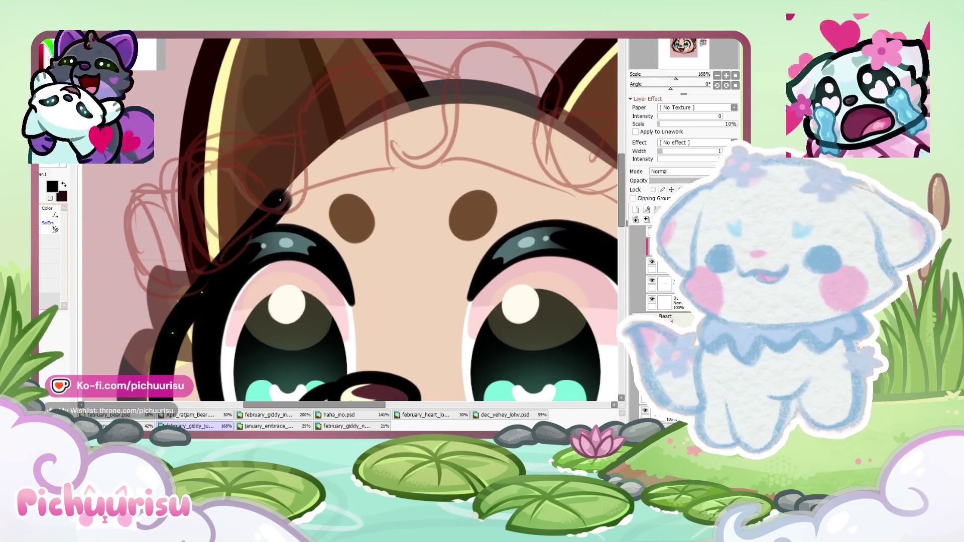
{"action": "left_click_drag", "start_coordinate": [283, 200], "coordinate": [269, 201]}
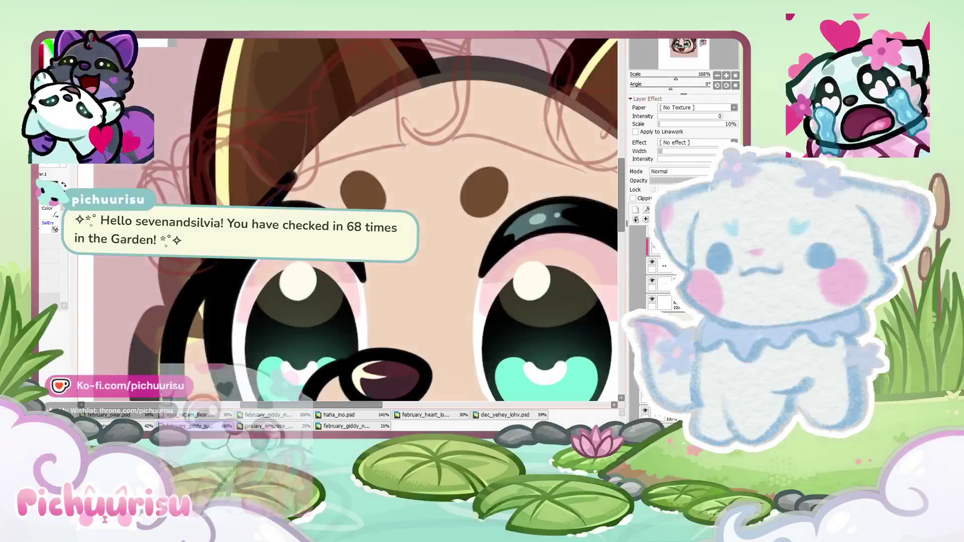
Lasso the lower face and delete the dark shading on both lower cheeks
{"action": "key", "text": "ctrl+minus"}
{"action": "key", "text": "b"}
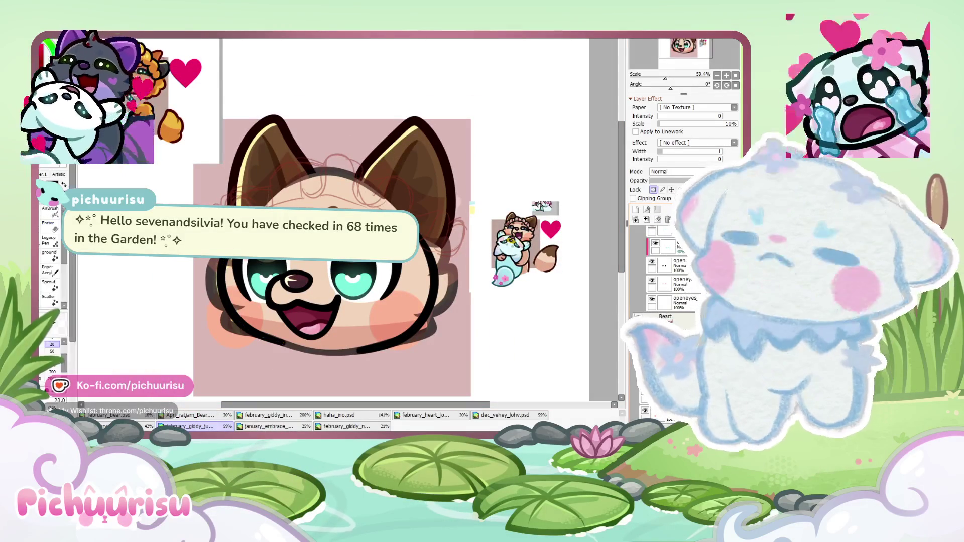
{"action": "scroll", "coordinate": [456, 235], "scroll_direction": "up", "scroll_amount": 1}
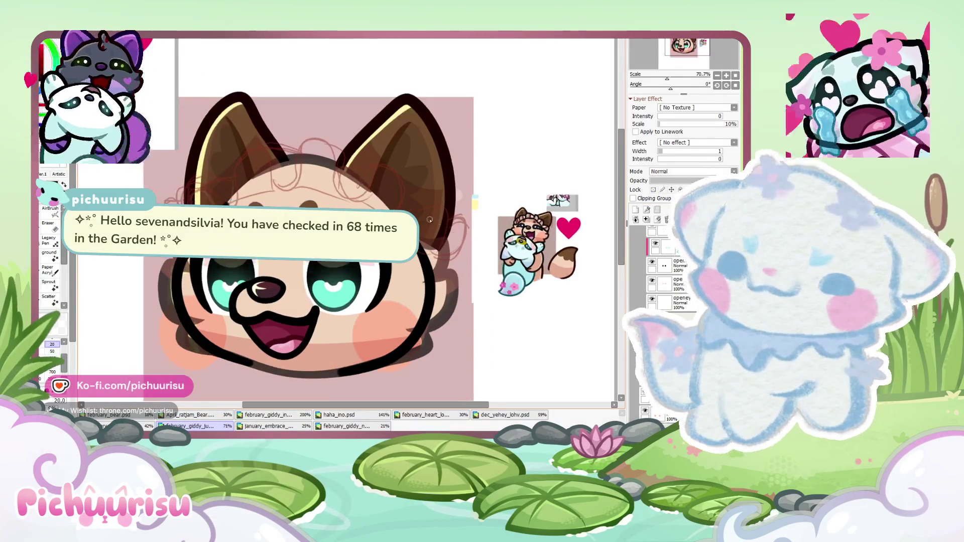
{"action": "scroll", "coordinate": [437, 201], "scroll_direction": "up", "scroll_amount": 1}
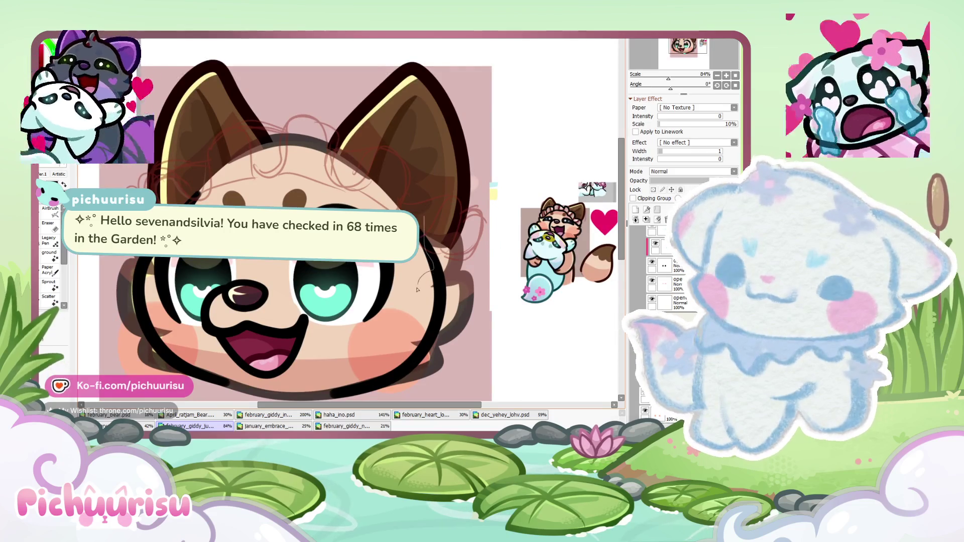
{"action": "left_click_drag", "start_coordinate": [417, 290], "coordinate": [387, 344]}
{"action": "left_click_drag", "start_coordinate": [378, 402], "coordinate": [453, 207]}
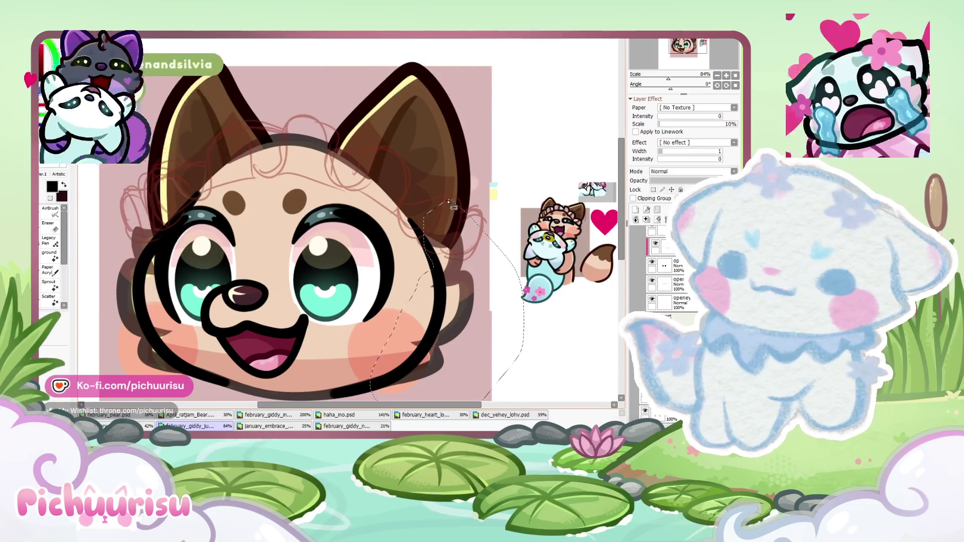
{"action": "scroll", "coordinate": [453, 207], "scroll_direction": "down", "scroll_amount": 1}
{"action": "key", "text": "Delete"}
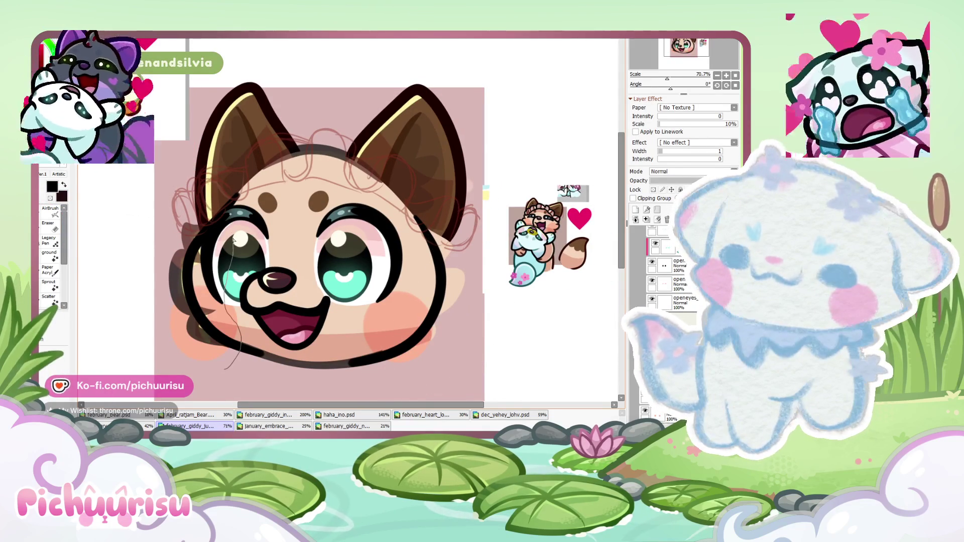
{"action": "key", "text": "Delete"}
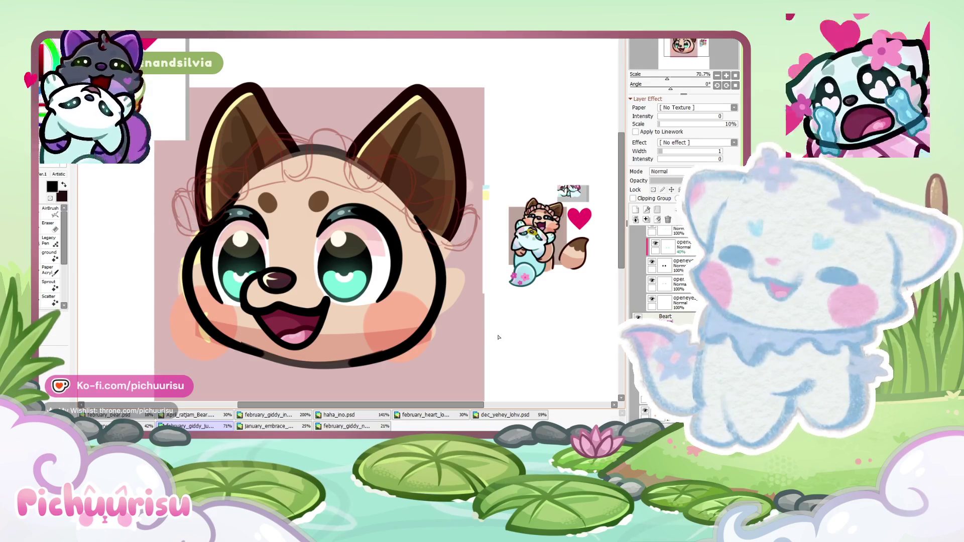
{"action": "scroll", "coordinate": [387, 336], "scroll_direction": "up", "scroll_amount": 3}
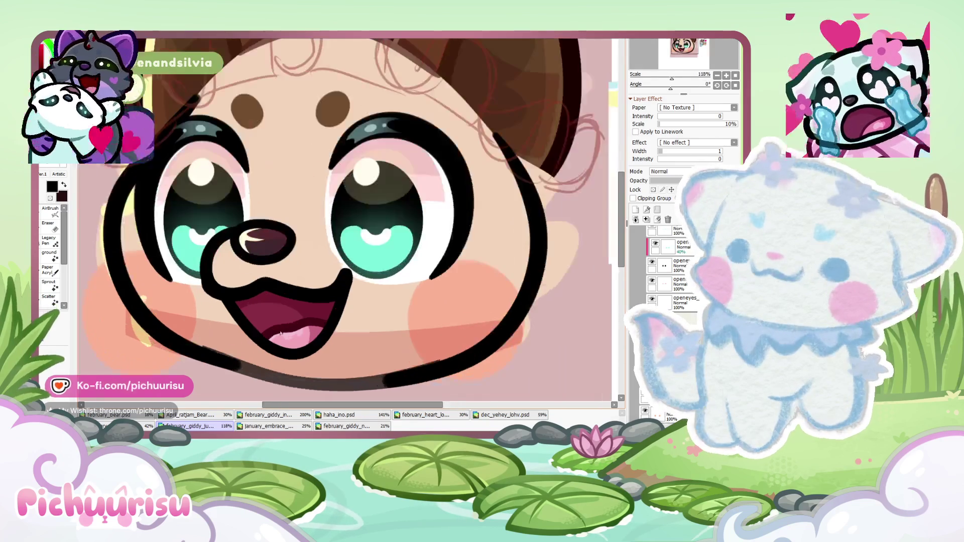
{"action": "scroll", "coordinate": [387, 336], "scroll_direction": "up", "scroll_amount": 3}
{"action": "key", "text": "ctrl"}
{"action": "scroll", "coordinate": [229, 342], "scroll_direction": "down", "scroll_amount": 2}
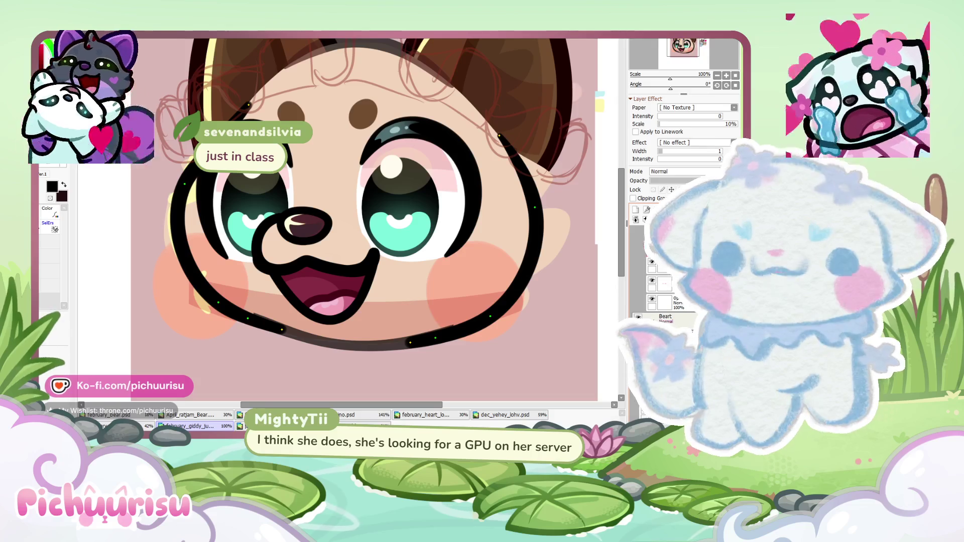
{"action": "scroll", "coordinate": [228, 302], "scroll_direction": "up", "scroll_amount": 3}
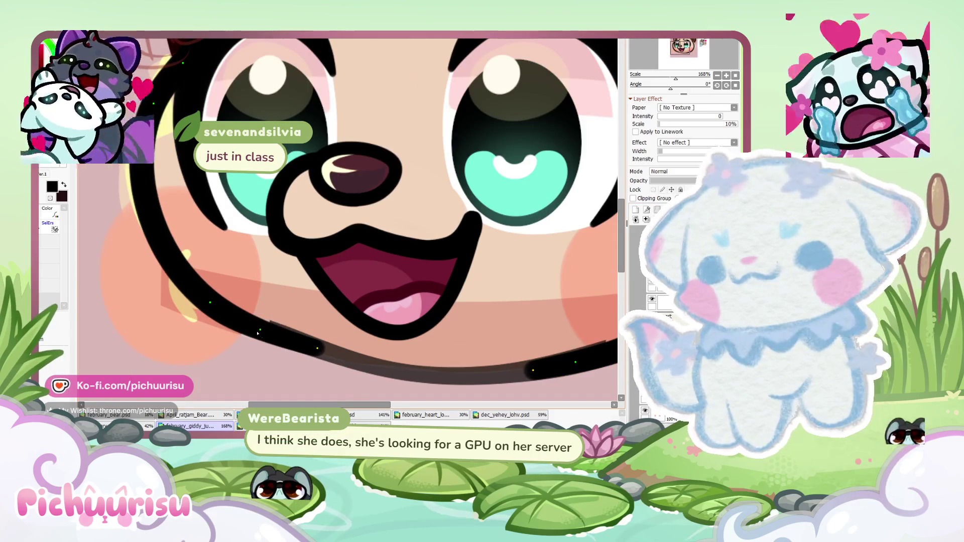
{"action": "scroll", "coordinate": [262, 332], "scroll_direction": "down", "scroll_amount": 4}
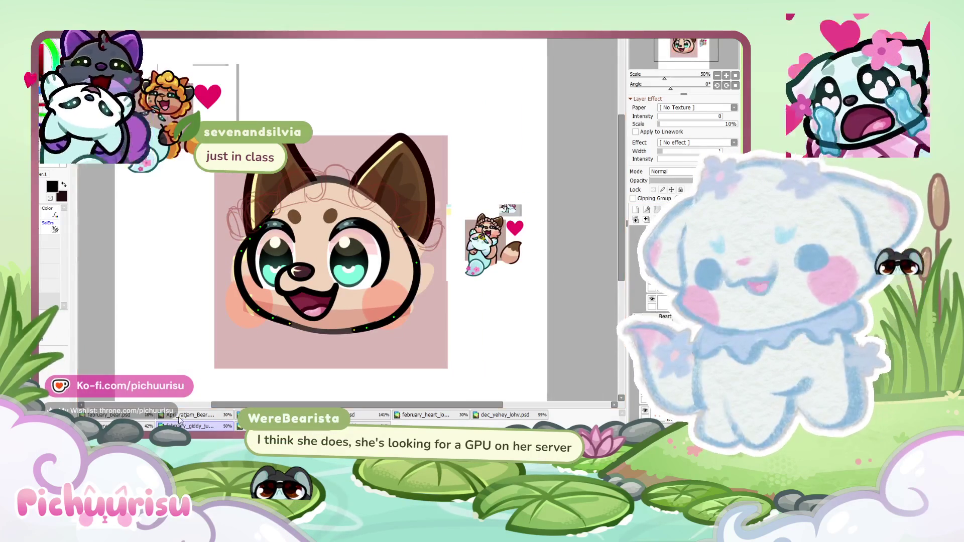
Flip through the bear, giddy, january_embrace and dec_yehey_lohv tabs, ending on the fox emote
{"action": "left_click", "coordinate": [133, 418]}
{"action": "scroll", "coordinate": [413, 221], "scroll_direction": "up", "scroll_amount": 3}
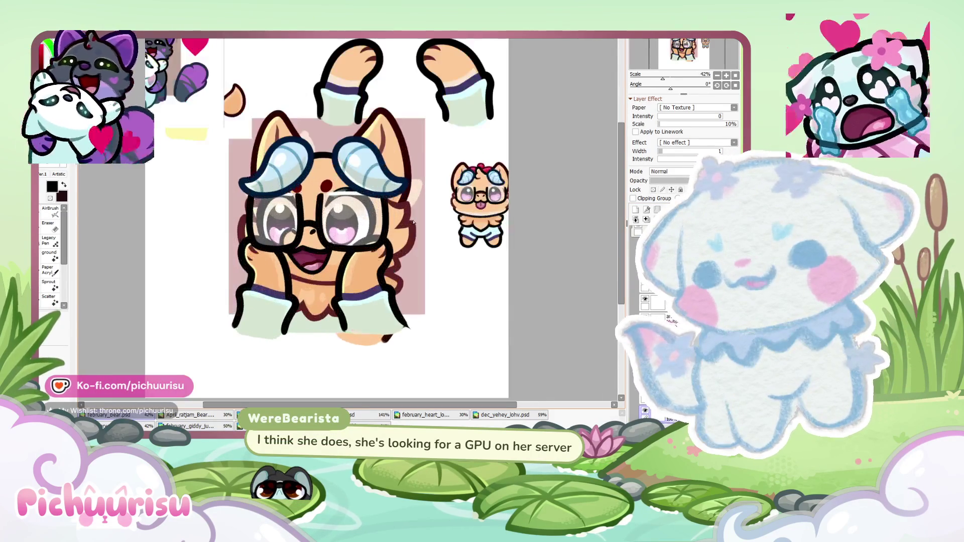
{"action": "scroll", "coordinate": [387, 246], "scroll_direction": "down", "scroll_amount": 4}
{"action": "scroll", "coordinate": [397, 231], "scroll_direction": "up", "scroll_amount": 2}
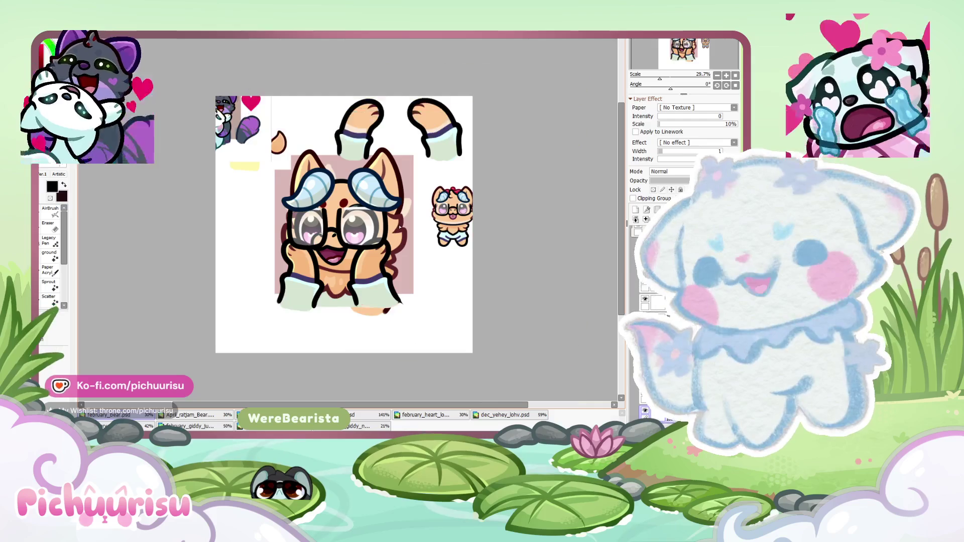
{"action": "scroll", "coordinate": [400, 231], "scroll_direction": "up", "scroll_amount": 1}
{"action": "scroll", "coordinate": [400, 231], "scroll_direction": "up", "scroll_amount": 1}
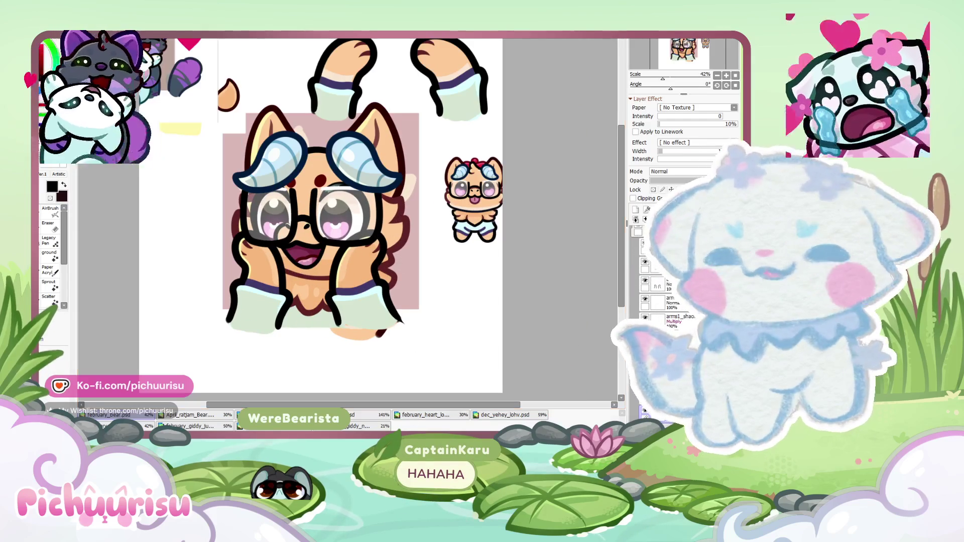
{"action": "left_click", "coordinate": [351, 427]}
{"action": "scroll", "coordinate": [301, 411], "scroll_direction": "up", "scroll_amount": 3}
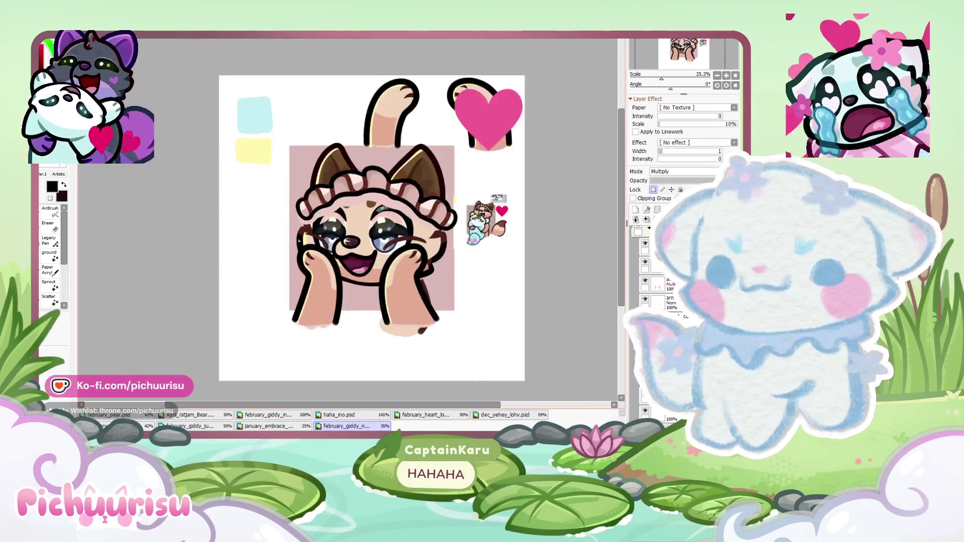
{"action": "left_click", "coordinate": [288, 427]}
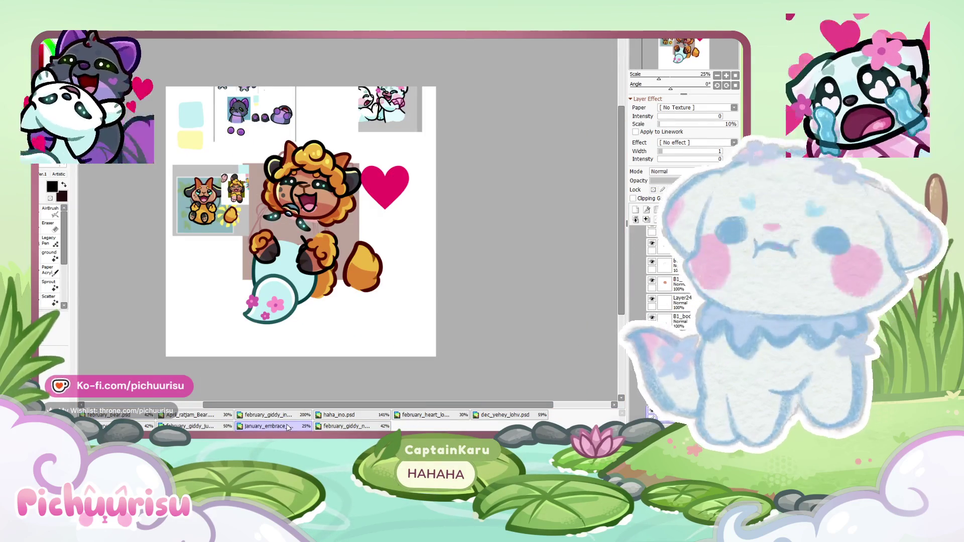
{"action": "left_click", "coordinate": [496, 416]}
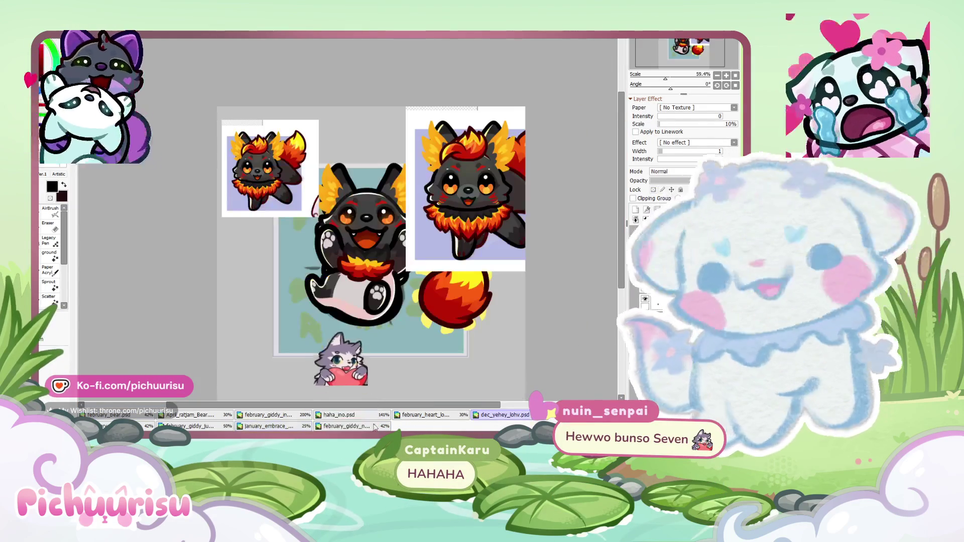
{"action": "left_click", "coordinate": [186, 427]}
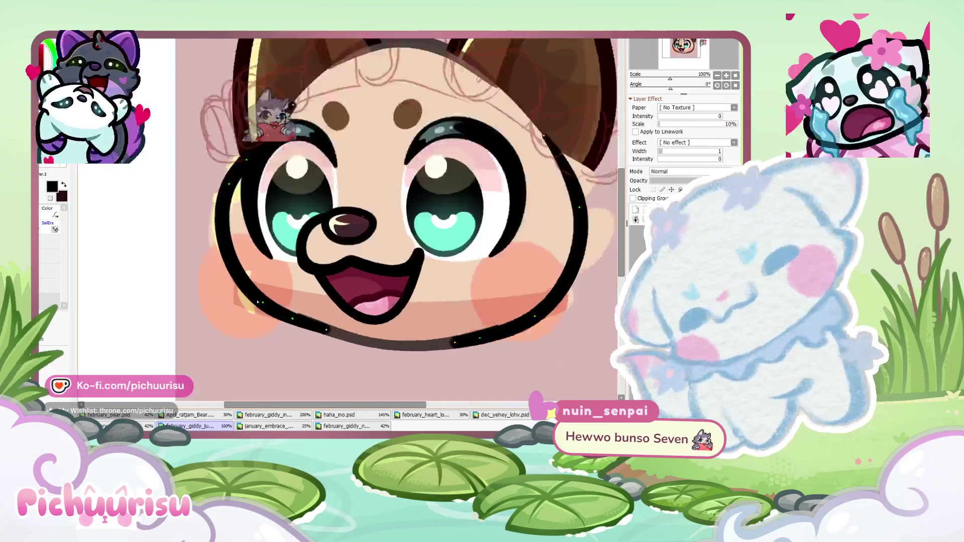
On the linework layer, drag the chin curve's control point below the mouth to smooth it
{"action": "scroll", "coordinate": [307, 327], "scroll_direction": "up", "scroll_amount": 4}
{"action": "scroll", "coordinate": [307, 327], "scroll_direction": "up", "scroll_amount": 2}
{"action": "left_click", "coordinate": [306, 327], "text": "ctrl+shift"}
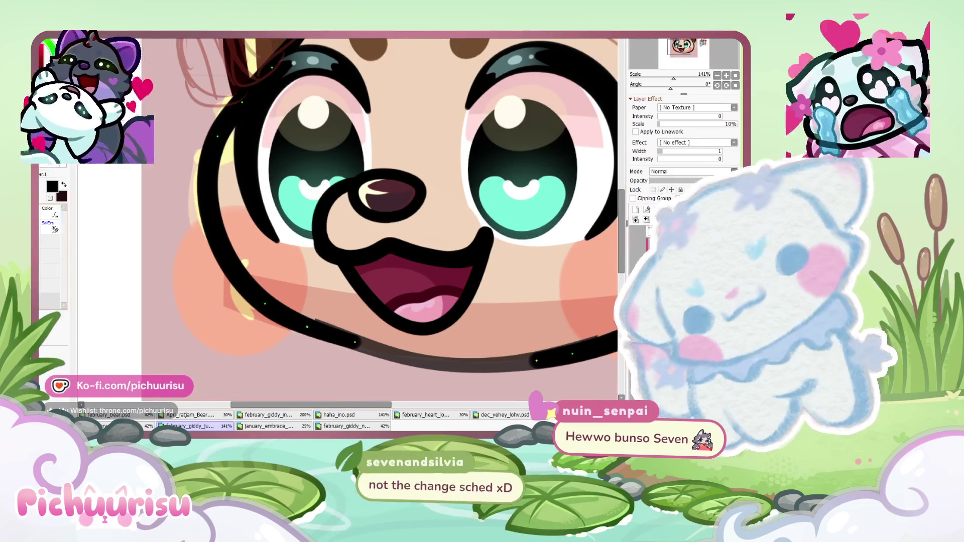
{"action": "scroll", "coordinate": [240, 291], "scroll_direction": "up", "scroll_amount": 1}
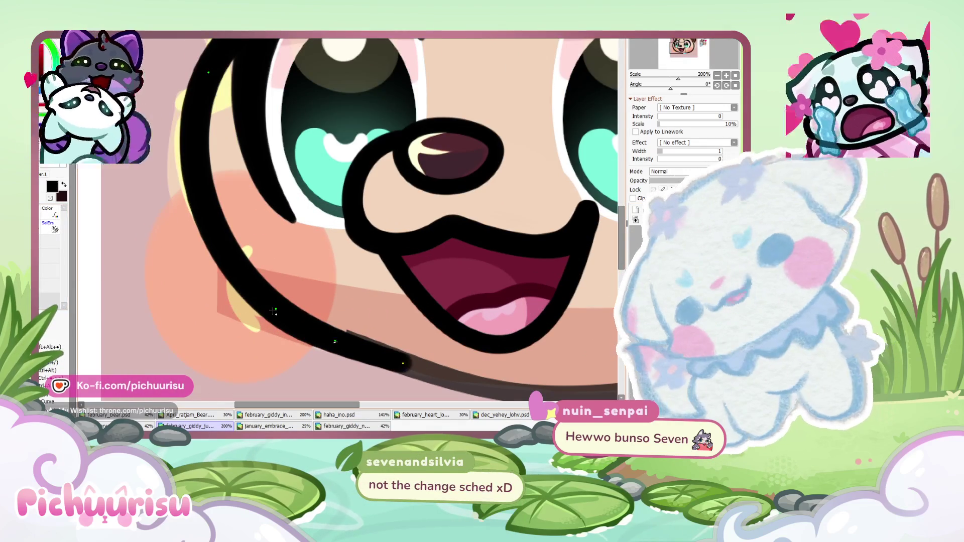
{"action": "left_click_drag", "start_coordinate": [274, 311], "coordinate": [280, 317]}
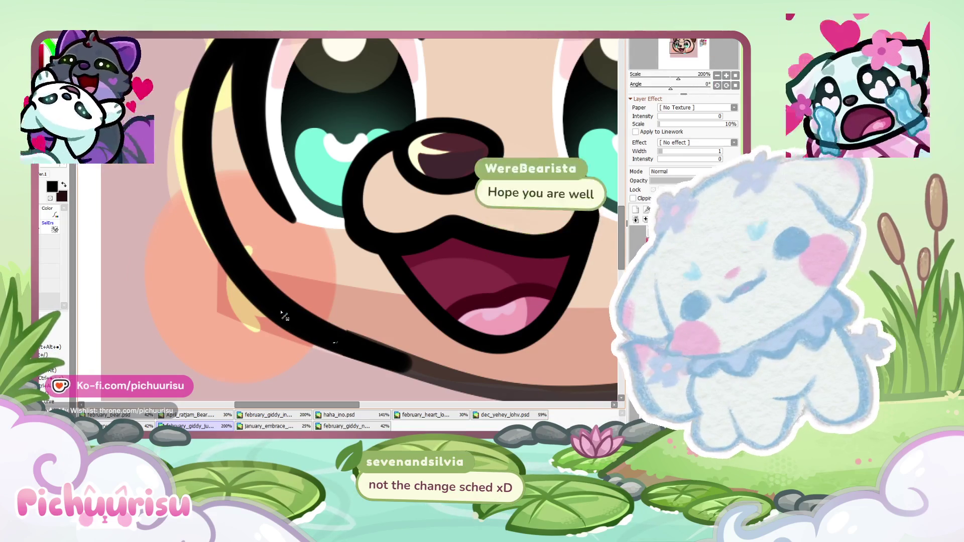
{"action": "scroll", "coordinate": [284, 315], "scroll_direction": "down", "scroll_amount": 1}
{"action": "scroll", "coordinate": [284, 315], "scroll_direction": "down", "scroll_amount": 1}
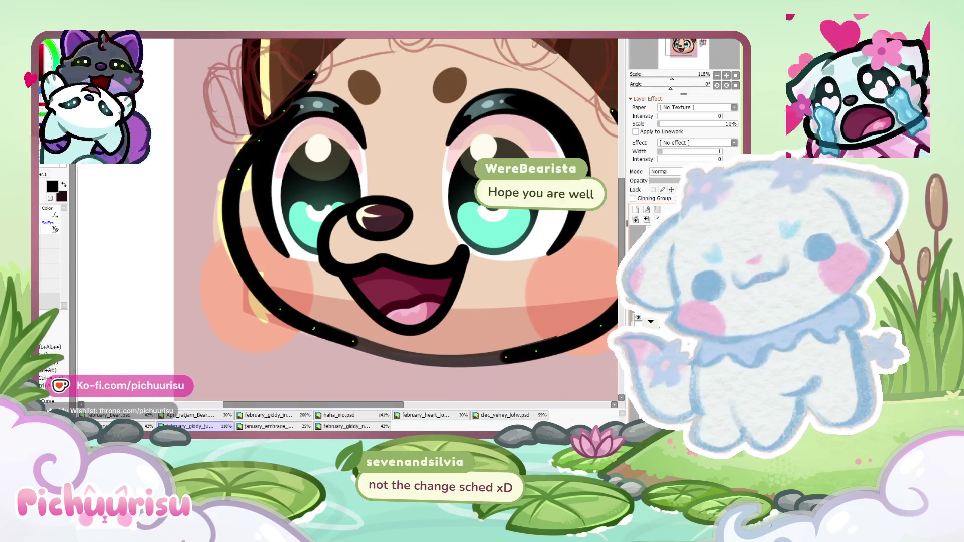
{"action": "scroll", "coordinate": [302, 283], "scroll_direction": "up", "scroll_amount": 2}
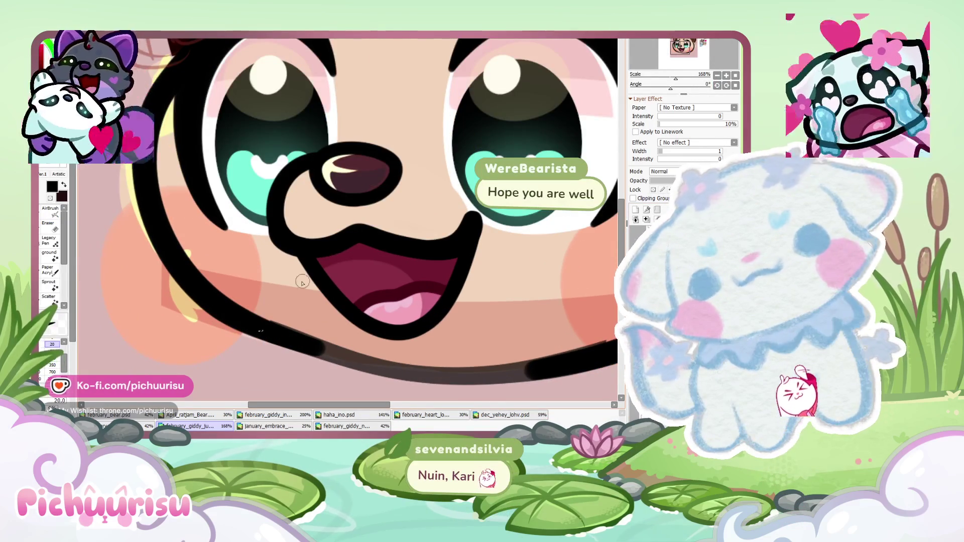
{"action": "scroll", "coordinate": [296, 286], "scroll_direction": "up", "scroll_amount": 1}
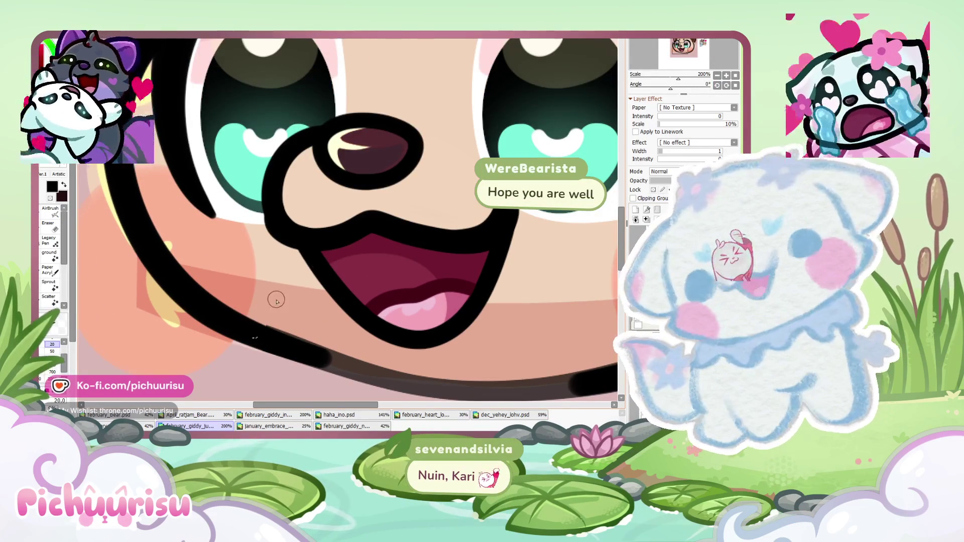
Switch to the Eraser tool and zoom back out over the emote
{"action": "key", "text": "c"}
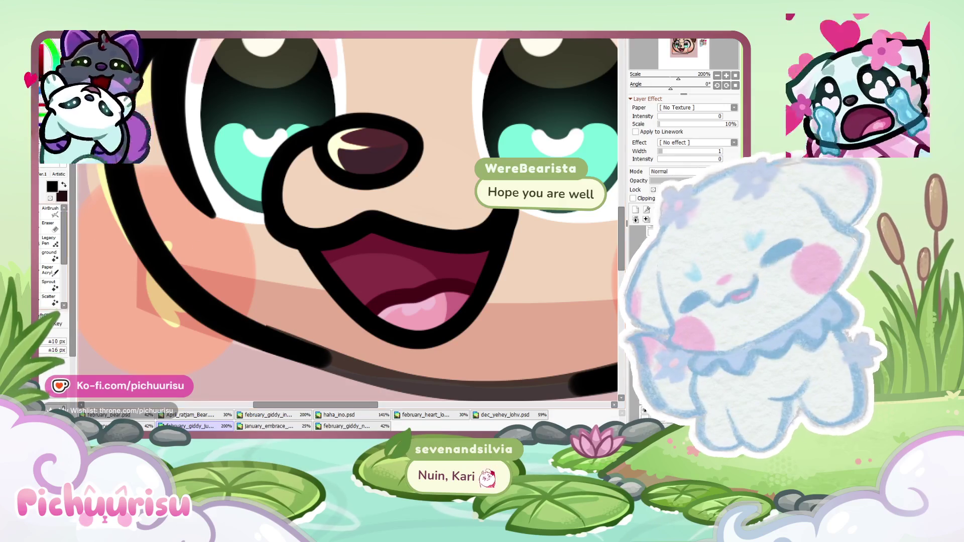
{"action": "left_click", "coordinate": [56, 230]}
{"action": "scroll", "coordinate": [219, 272], "scroll_direction": "up", "scroll_amount": 2}
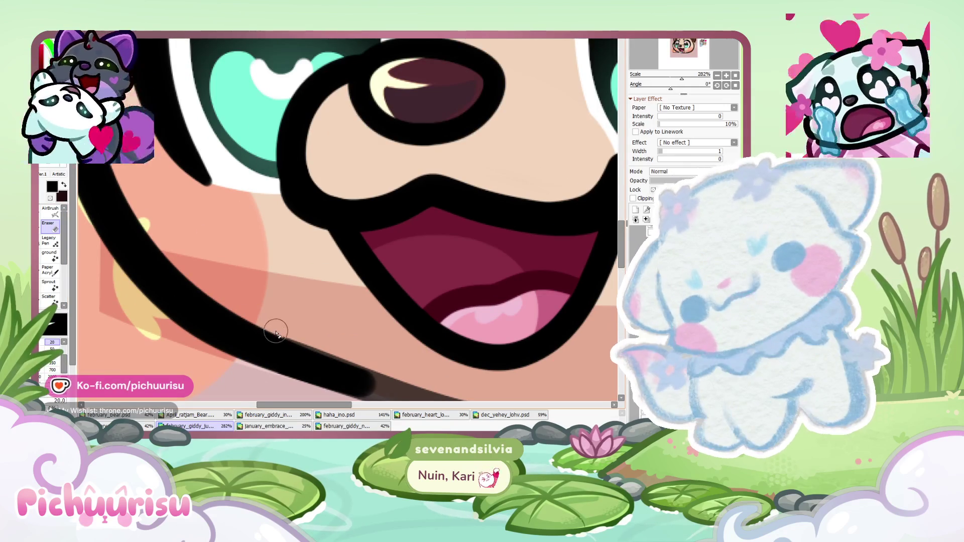
{"action": "scroll", "coordinate": [398, 347], "scroll_direction": "down", "scroll_amount": 3}
{"action": "scroll", "coordinate": [361, 311], "scroll_direction": "up", "scroll_amount": 2}
{"action": "scroll", "coordinate": [322, 291], "scroll_direction": "down", "scroll_amount": 2}
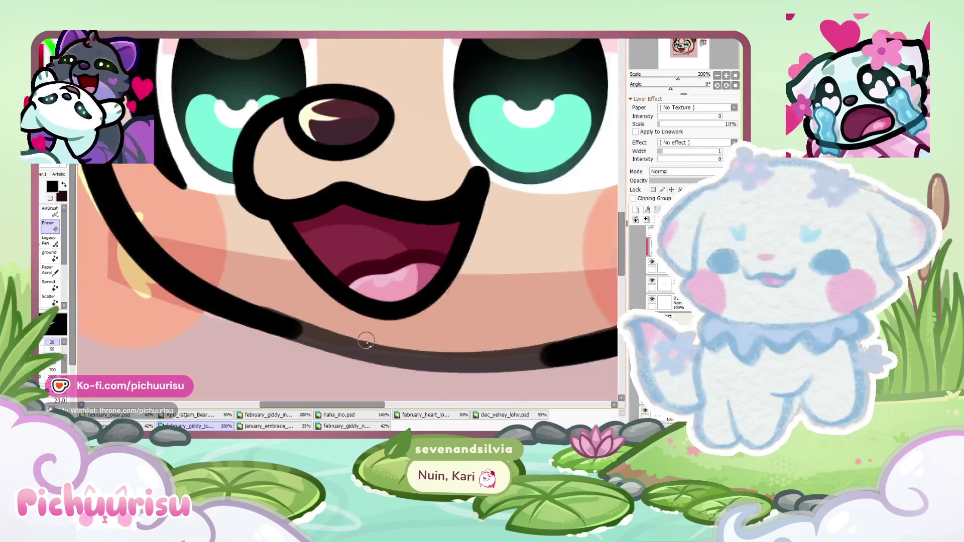
{"action": "scroll", "coordinate": [265, 262], "scroll_direction": "up", "scroll_amount": 4}
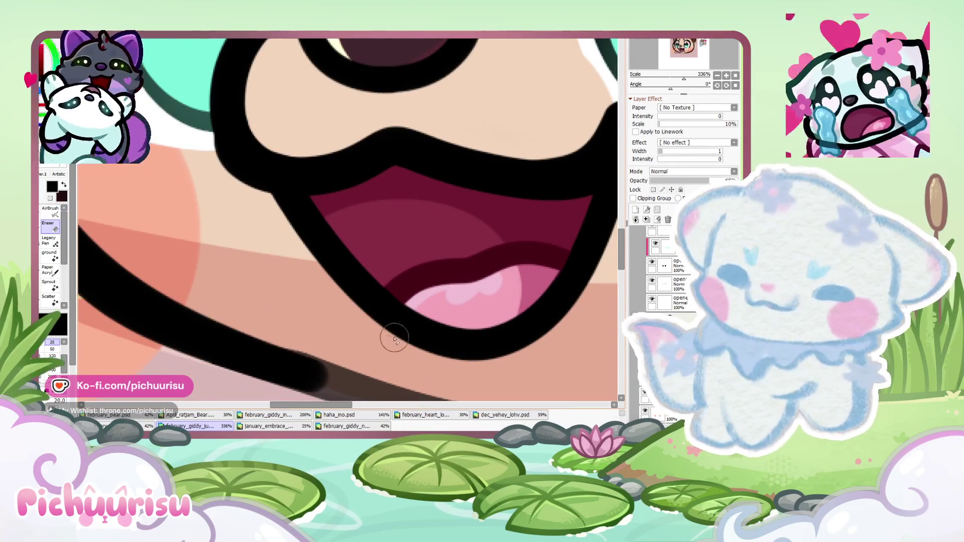
{"action": "scroll", "coordinate": [394, 339], "scroll_direction": "down", "scroll_amount": 9}
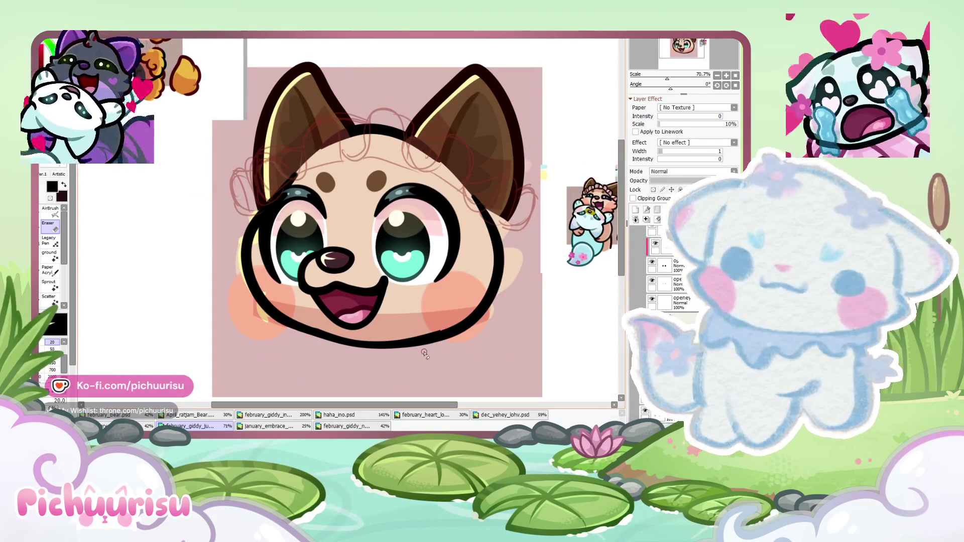
Rotate the view about 113 degrees, zoom around the face, and check which layer lies under the outline
{"action": "left_click_drag", "start_coordinate": [718, 87], "coordinate": [717, 86]}
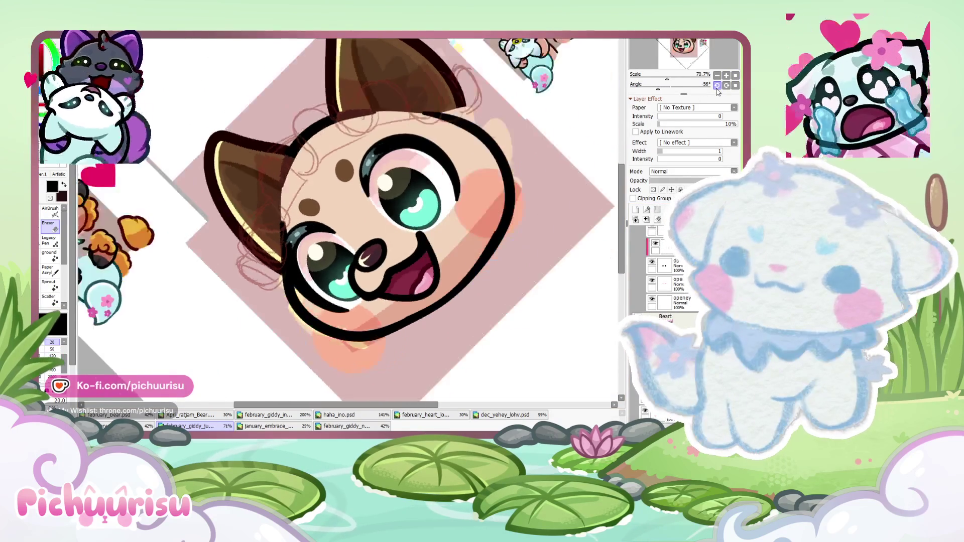
{"action": "scroll", "coordinate": [401, 251], "scroll_direction": "down", "scroll_amount": 2}
{"action": "scroll", "coordinate": [488, 220], "scroll_direction": "up", "scroll_amount": 4}
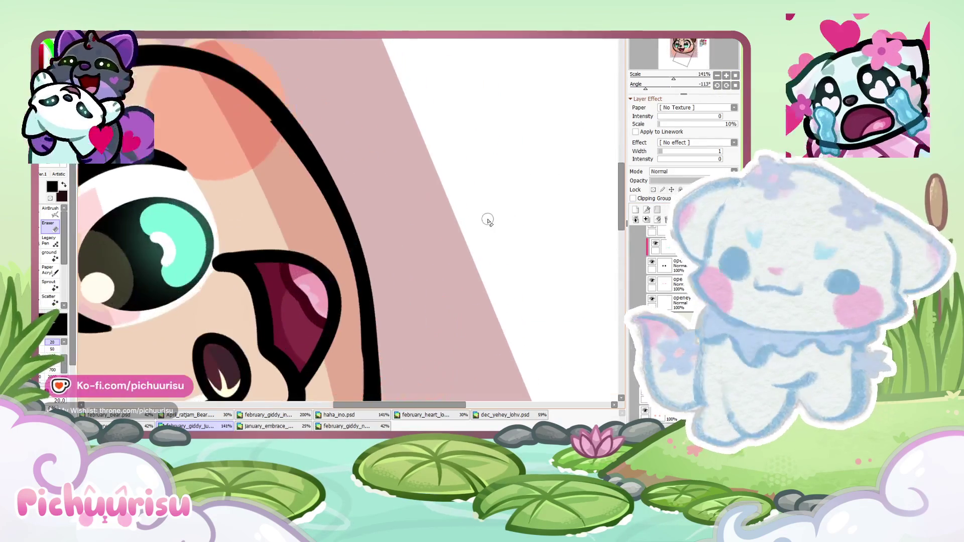
{"action": "scroll", "coordinate": [267, 132], "scroll_direction": "up", "scroll_amount": 2}
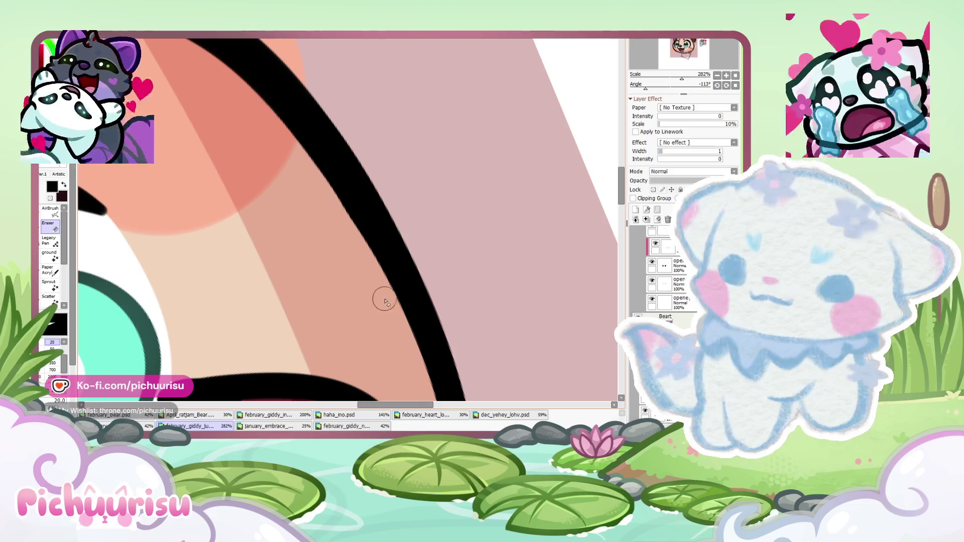
{"action": "scroll", "coordinate": [379, 276], "scroll_direction": "down", "scroll_amount": 3}
{"action": "scroll", "coordinate": [369, 343], "scroll_direction": "up", "scroll_amount": 1}
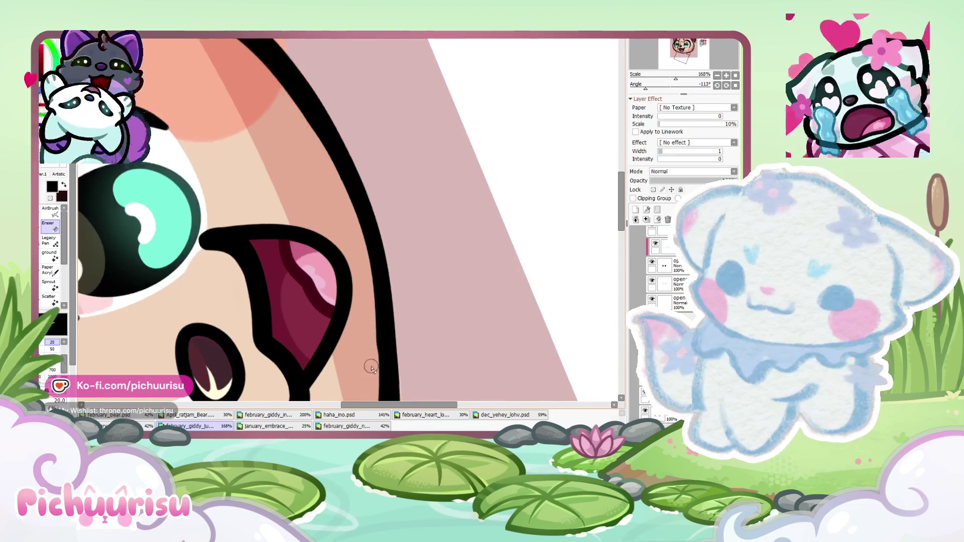
{"action": "scroll", "coordinate": [369, 343], "scroll_direction": "down", "scroll_amount": 2}
{"action": "scroll", "coordinate": [369, 343], "scroll_direction": "down", "scroll_amount": 2}
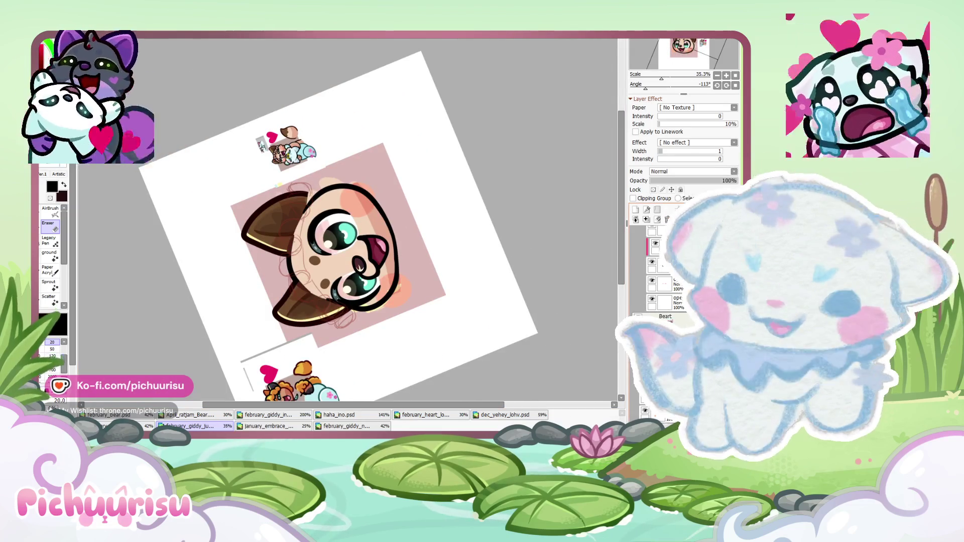
{"action": "scroll", "coordinate": [422, 224], "scroll_direction": "up", "scroll_amount": 3}
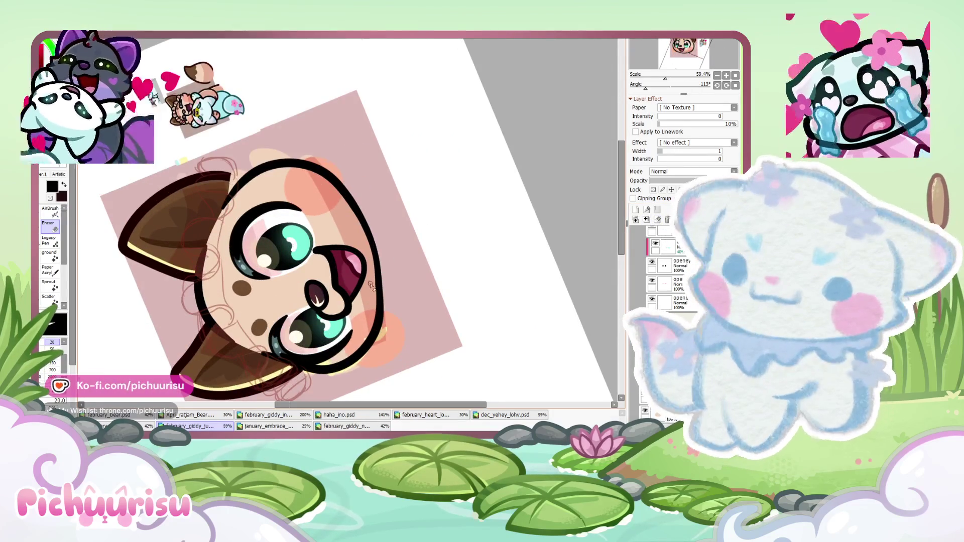
{"action": "scroll", "coordinate": [371, 285], "scroll_direction": "up", "scroll_amount": 5}
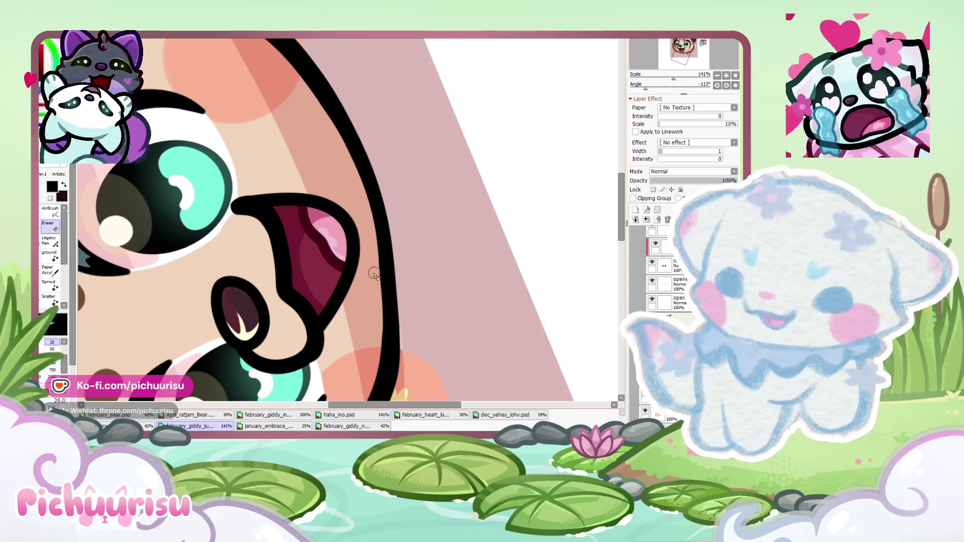
{"action": "key", "text": "ctrl"}
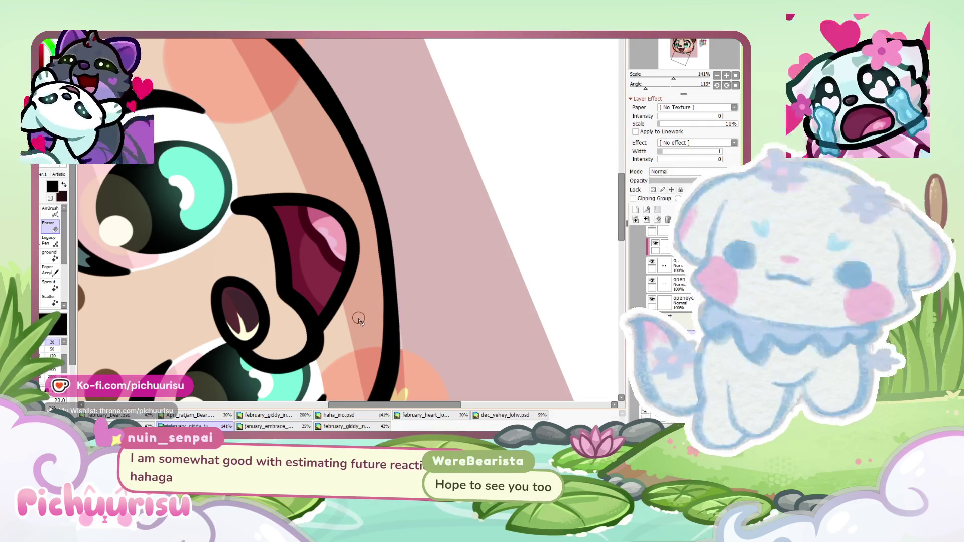
Rotate the view to -135 degrees and try a stroke along the hair outline, then undo it
{"action": "scroll", "coordinate": [375, 293], "scroll_direction": "down", "scroll_amount": 4}
{"action": "scroll", "coordinate": [381, 261], "scroll_direction": "up", "scroll_amount": 4}
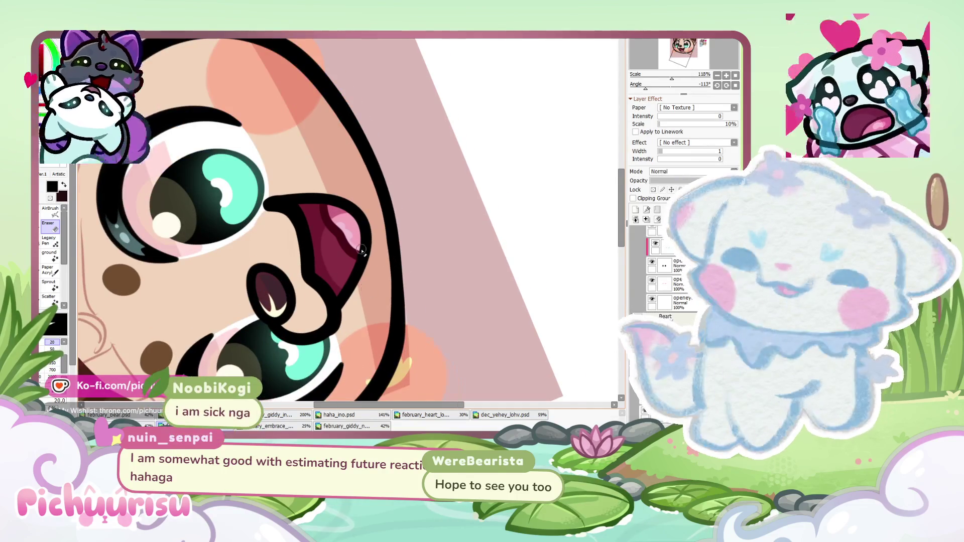
{"action": "scroll", "coordinate": [391, 235], "scroll_direction": "up", "scroll_amount": 1}
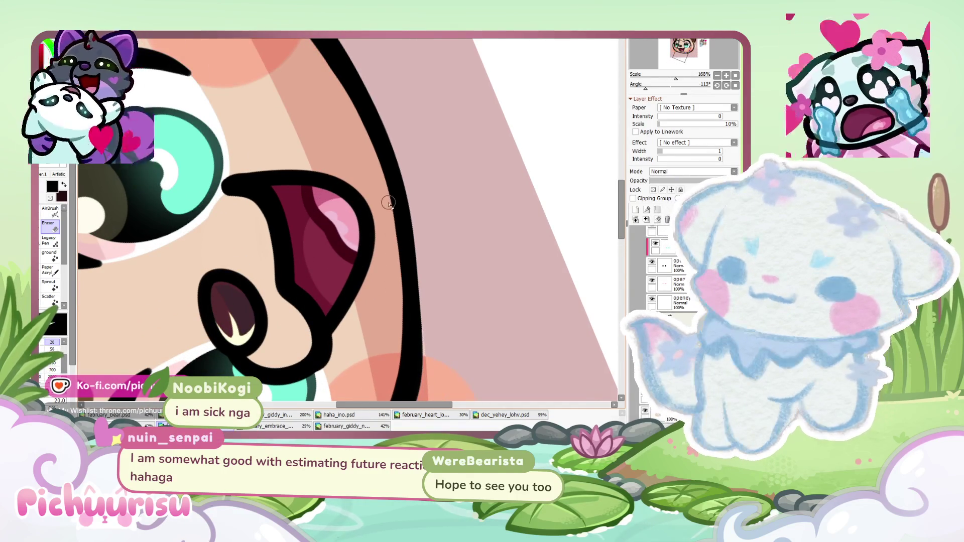
{"action": "scroll", "coordinate": [404, 284], "scroll_direction": "down", "scroll_amount": 5}
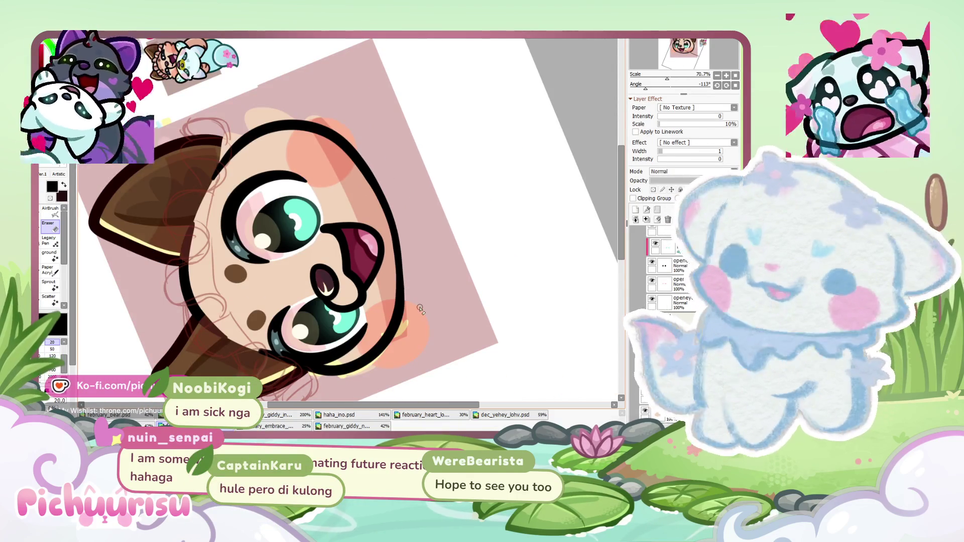
{"action": "left_click", "coordinate": [716, 86]}
{"action": "scroll", "coordinate": [174, 226], "scroll_direction": "up", "scroll_amount": 1}
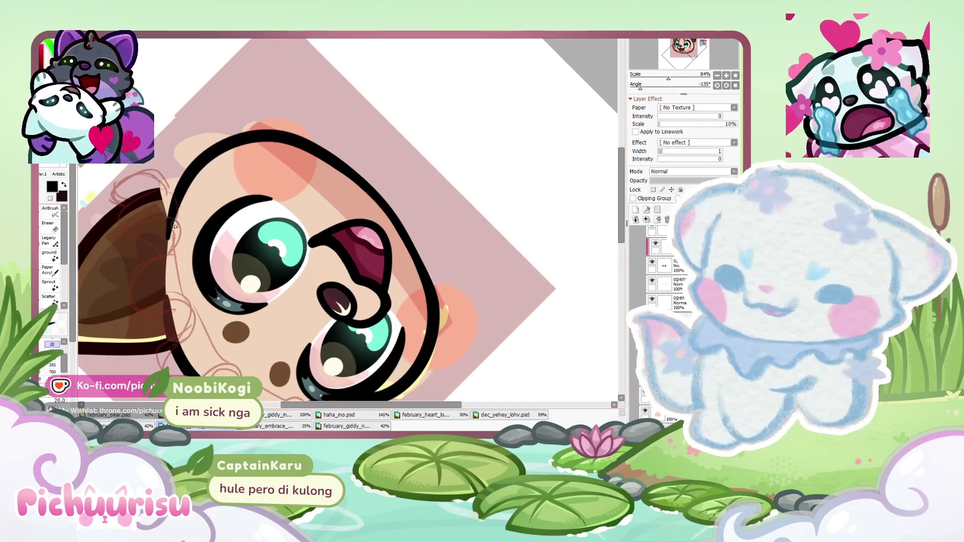
{"action": "scroll", "coordinate": [174, 226], "scroll_direction": "up", "scroll_amount": 3}
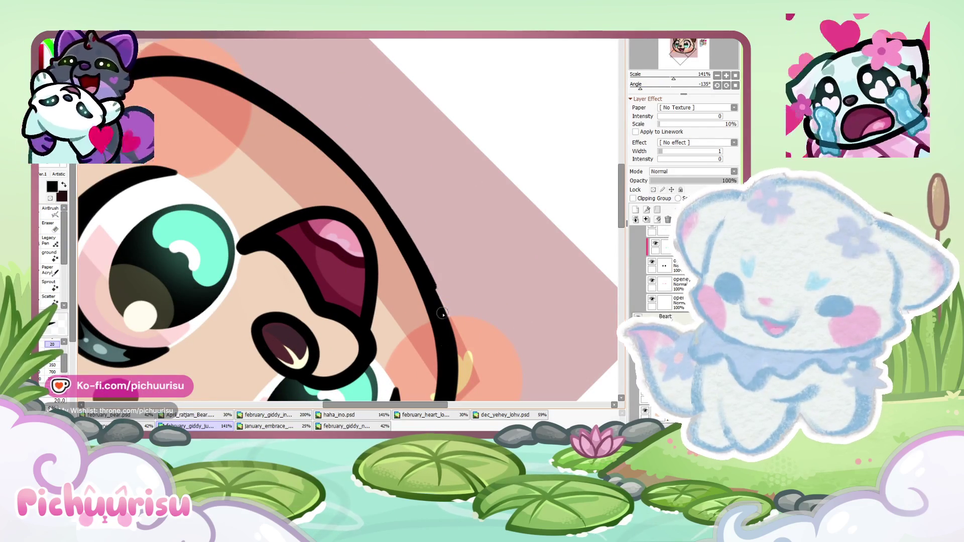
{"action": "left_click_drag", "start_coordinate": [387, 194], "coordinate": [450, 349]}
{"action": "key", "text": "ctrl+z"}
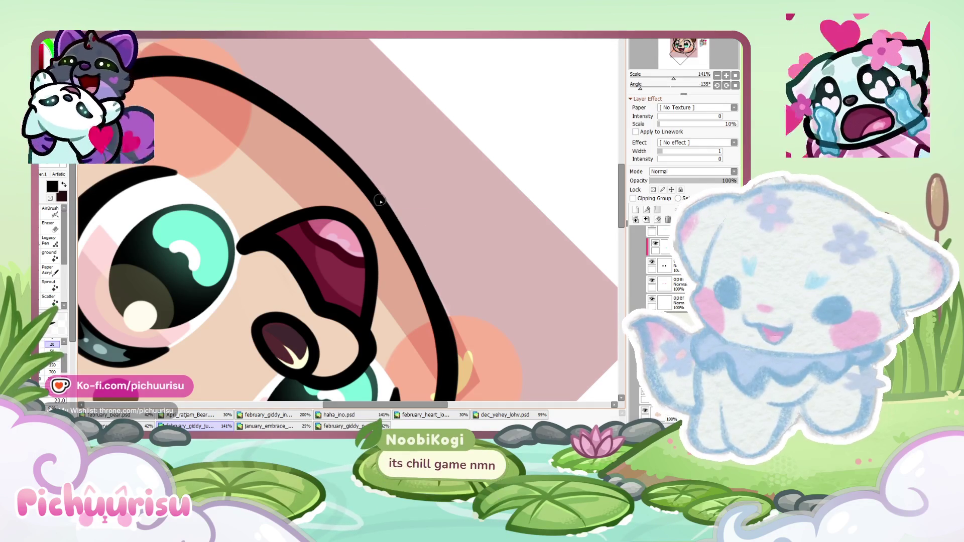
{"action": "key", "text": "ctrl+z"}
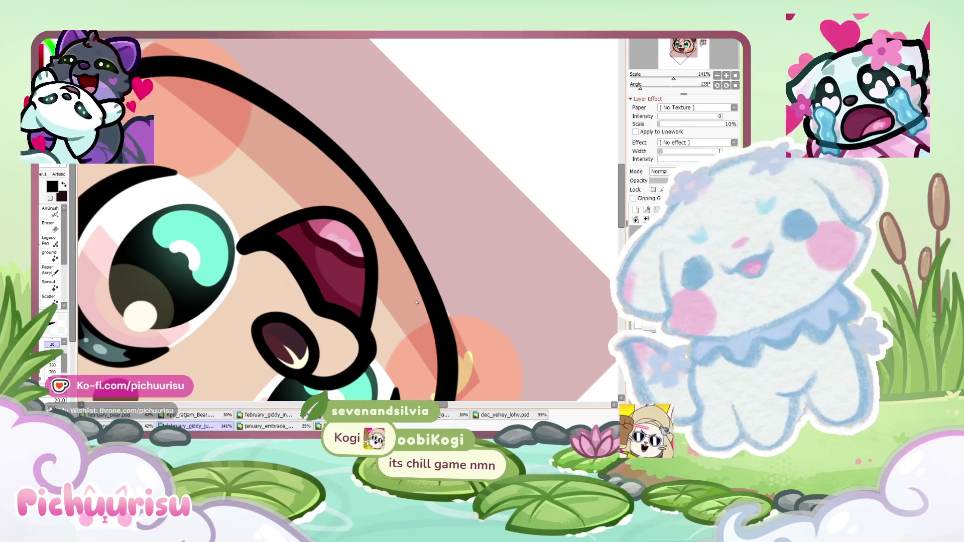
Switch to the Eraser and zoom in on the face outline near the cheek blush
{"action": "scroll", "coordinate": [482, 263], "scroll_direction": "down", "scroll_amount": 2}
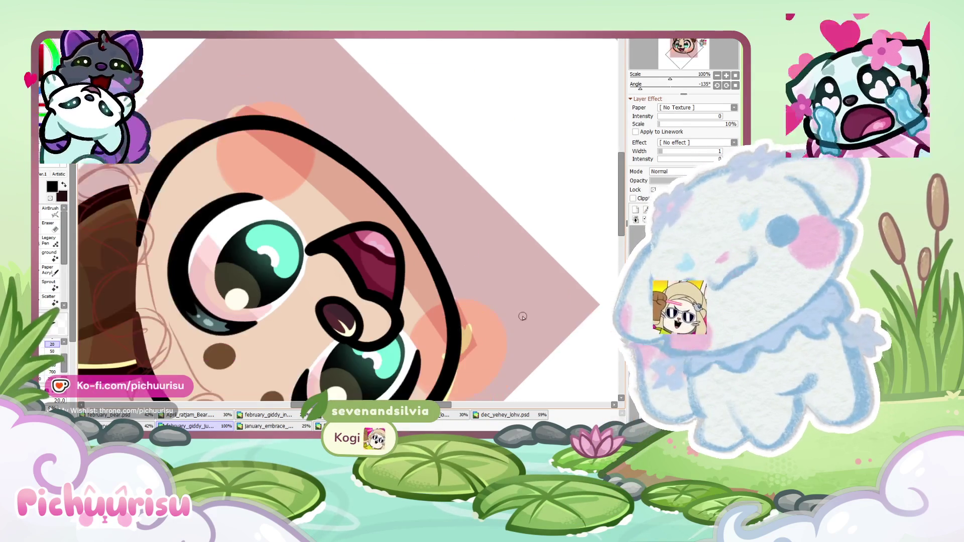
{"action": "scroll", "coordinate": [523, 316], "scroll_direction": "up", "scroll_amount": 2}
{"action": "key", "text": "e"}
{"action": "scroll", "coordinate": [401, 236], "scroll_direction": "up", "scroll_amount": 1}
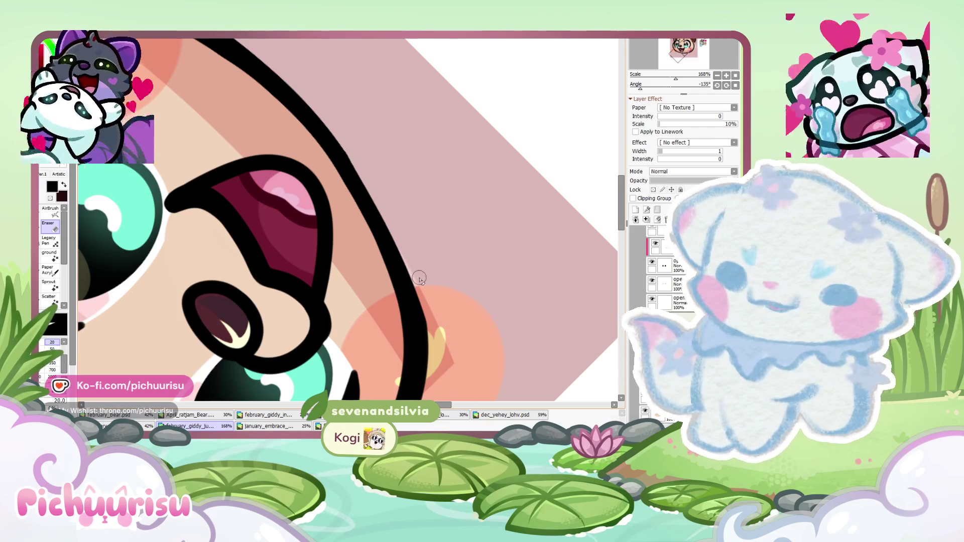
{"action": "scroll", "coordinate": [420, 280], "scroll_direction": "up", "scroll_amount": 1}
{"action": "scroll", "coordinate": [435, 344], "scroll_direction": "down", "scroll_amount": 3}
{"action": "scroll", "coordinate": [426, 311], "scroll_direction": "up", "scroll_amount": 2}
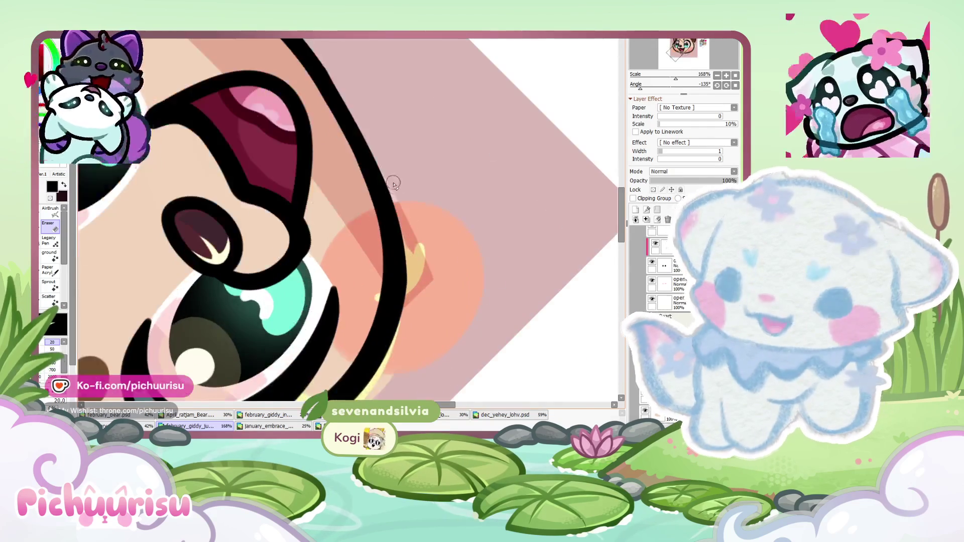
{"action": "scroll", "coordinate": [417, 275], "scroll_direction": "up", "scroll_amount": 2}
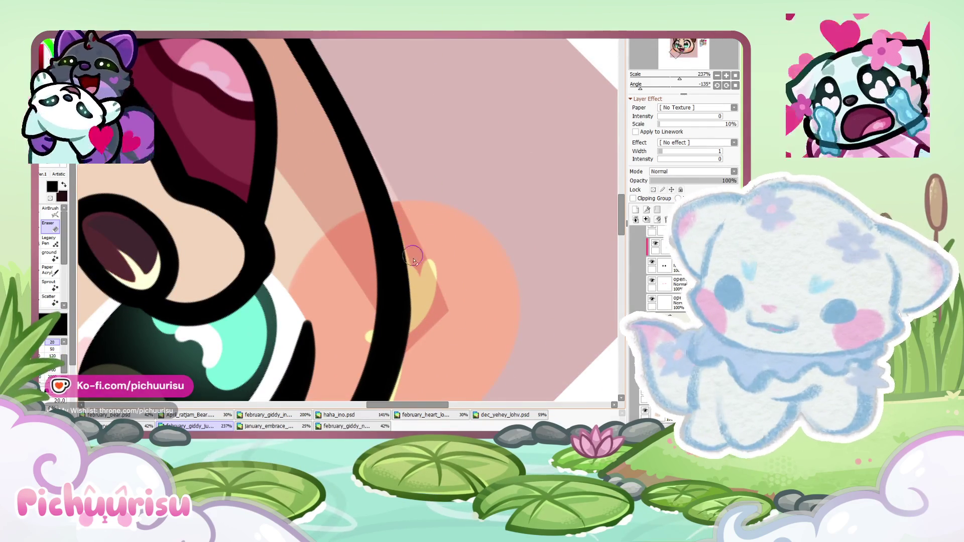
{"action": "scroll", "coordinate": [334, 200], "scroll_direction": "down", "scroll_amount": 5}
{"action": "scroll", "coordinate": [353, 196], "scroll_direction": "up", "scroll_amount": 8}
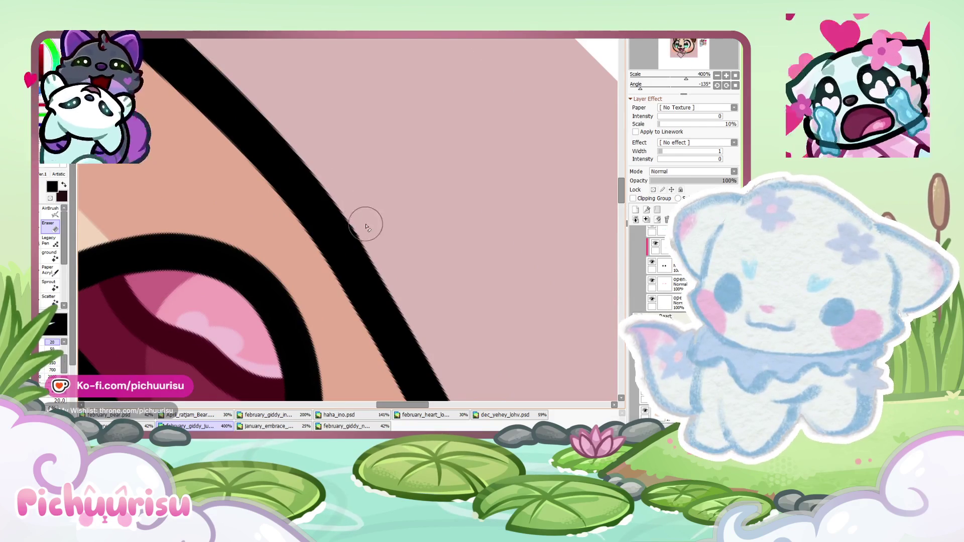
{"action": "scroll", "coordinate": [370, 226], "scroll_direction": "down", "scroll_amount": 10}
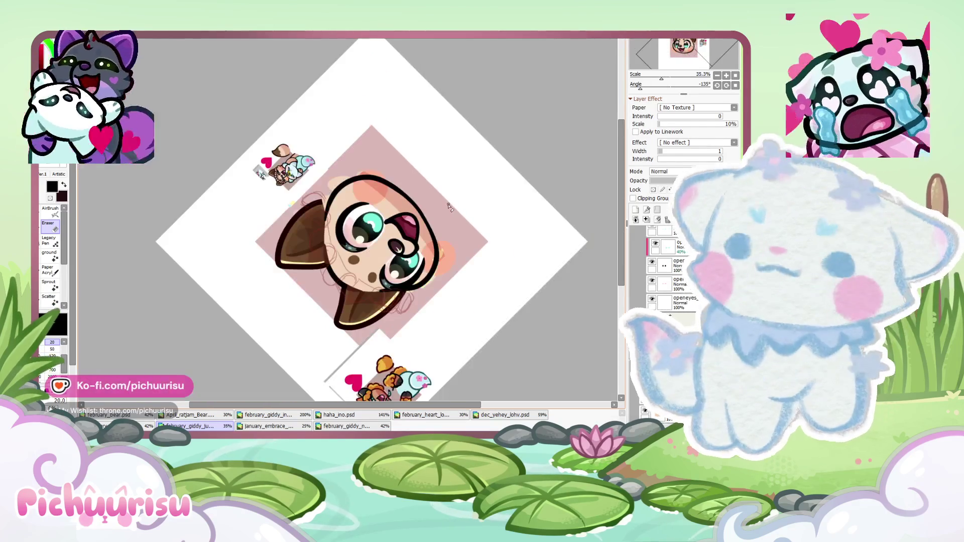
Reset the canvas rotation to upright and lasso a closed loop around the fox head
{"action": "left_click", "coordinate": [717, 85]}
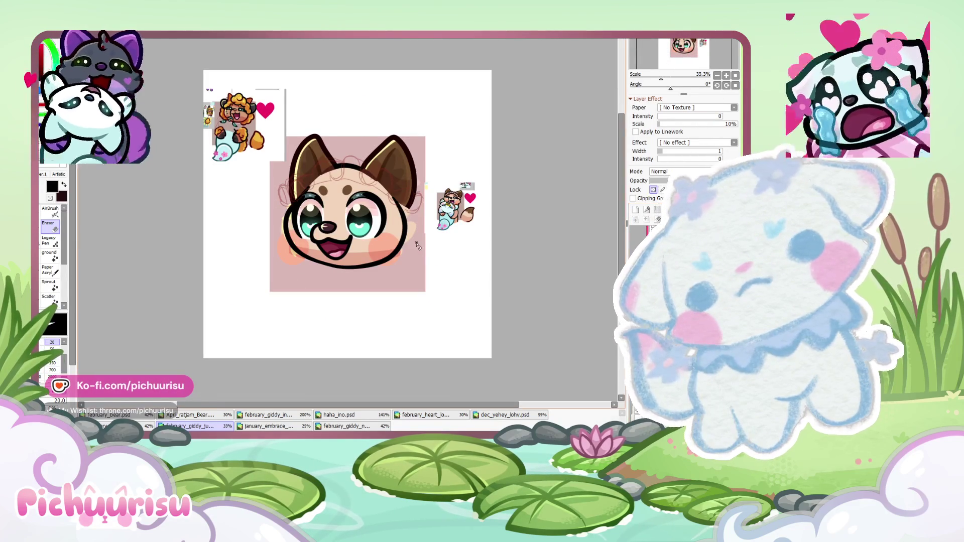
{"action": "scroll", "coordinate": [416, 245], "scroll_direction": "up", "scroll_amount": 1}
{"action": "key", "text": "space"}
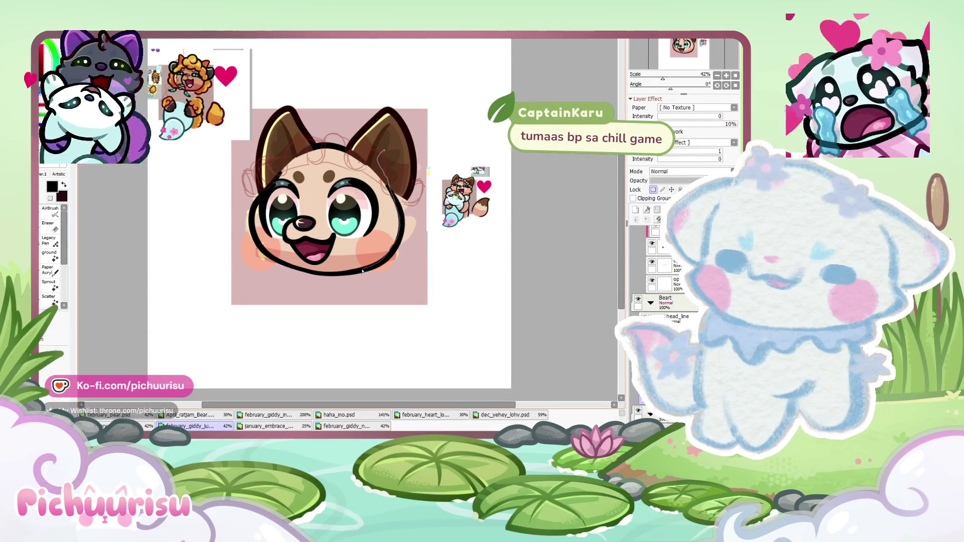
{"action": "scroll", "coordinate": [294, 297], "scroll_direction": "up", "scroll_amount": 1}
{"action": "scroll", "coordinate": [301, 362], "scroll_direction": "up", "scroll_amount": 2}
{"action": "left_click_drag", "start_coordinate": [210, 243], "coordinate": [492, 216]}
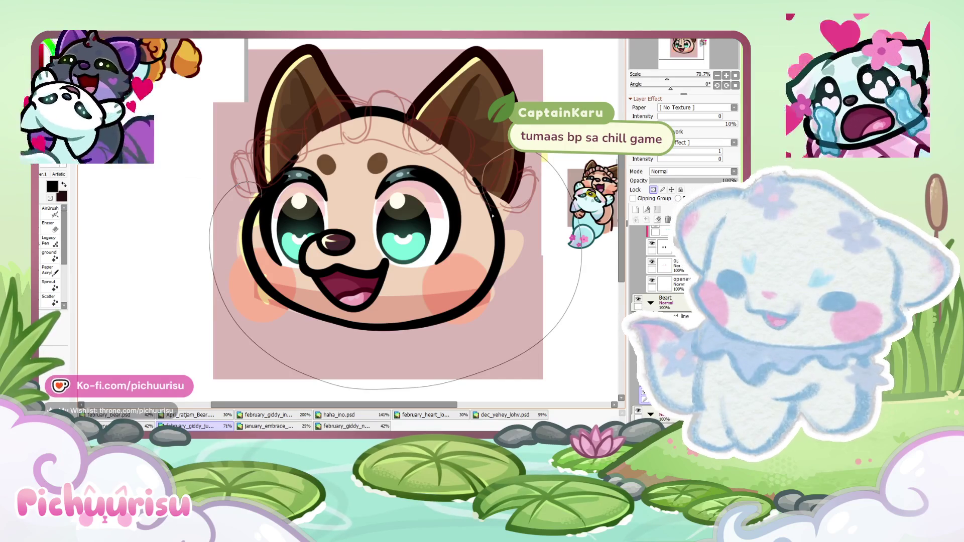
{"action": "left_click_drag", "start_coordinate": [478, 298], "coordinate": [330, 323]}
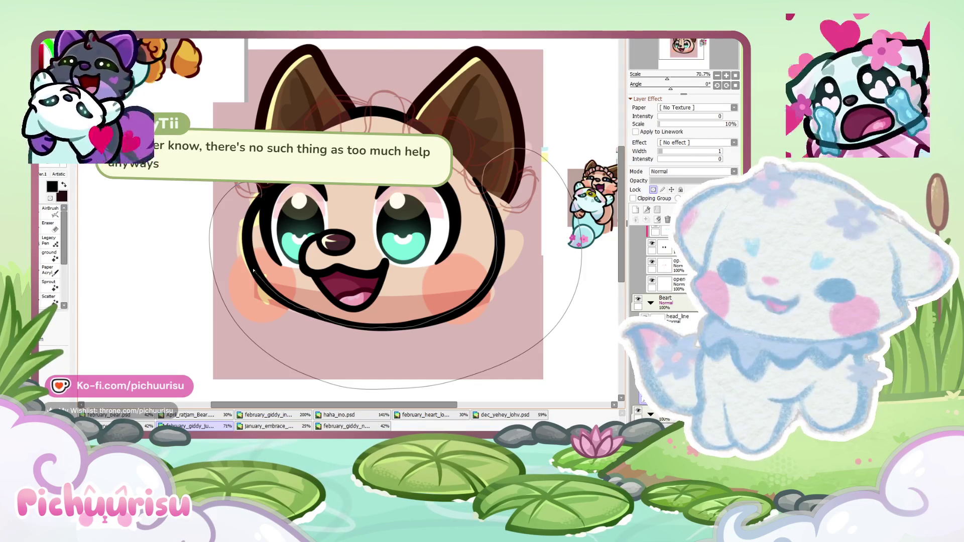
{"action": "left_click_drag", "start_coordinate": [249, 225], "coordinate": [257, 233]}
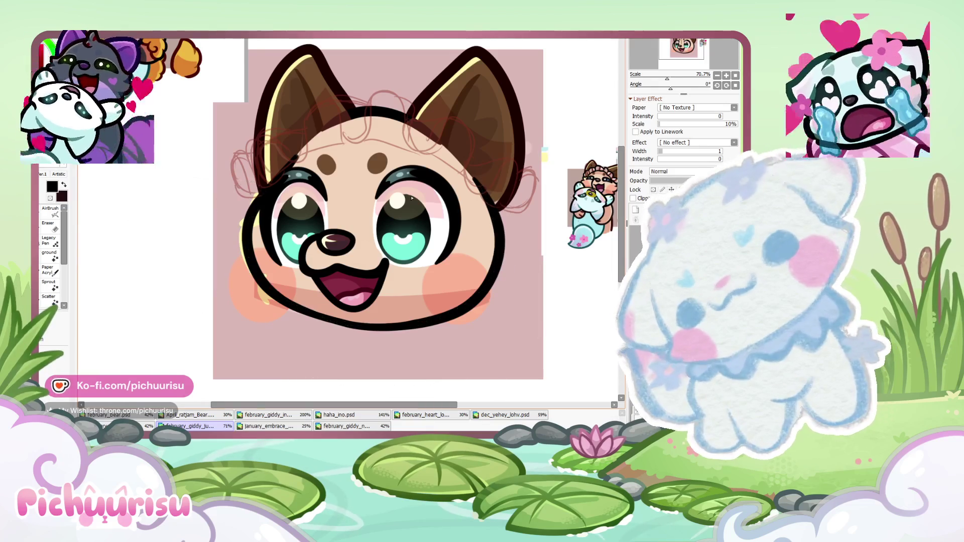
Clear the selection around the head with Ctrl+D and zoom in
{"action": "key", "text": "ctrl+d"}
{"action": "scroll", "coordinate": [301, 221], "scroll_direction": "down", "scroll_amount": 3}
{"action": "scroll", "coordinate": [458, 186], "scroll_direction": "up", "scroll_amount": 2}
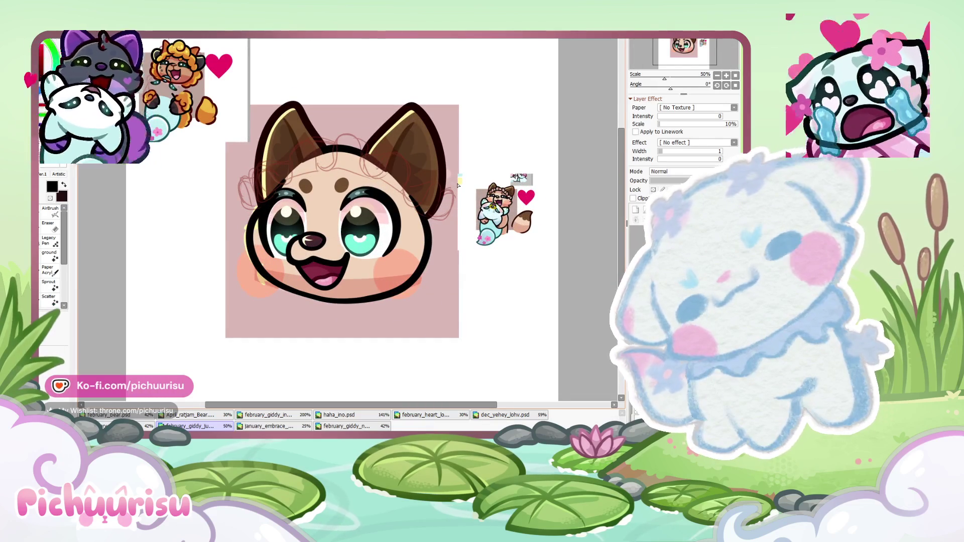
{"action": "scroll", "coordinate": [352, 158], "scroll_direction": "up", "scroll_amount": 6}
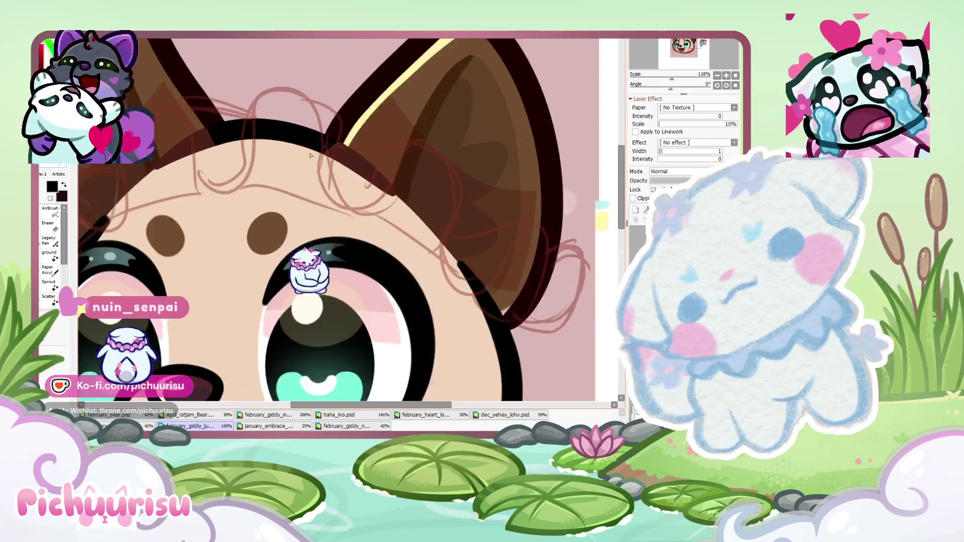
{"action": "scroll", "coordinate": [346, 211], "scroll_direction": "up", "scroll_amount": 1}
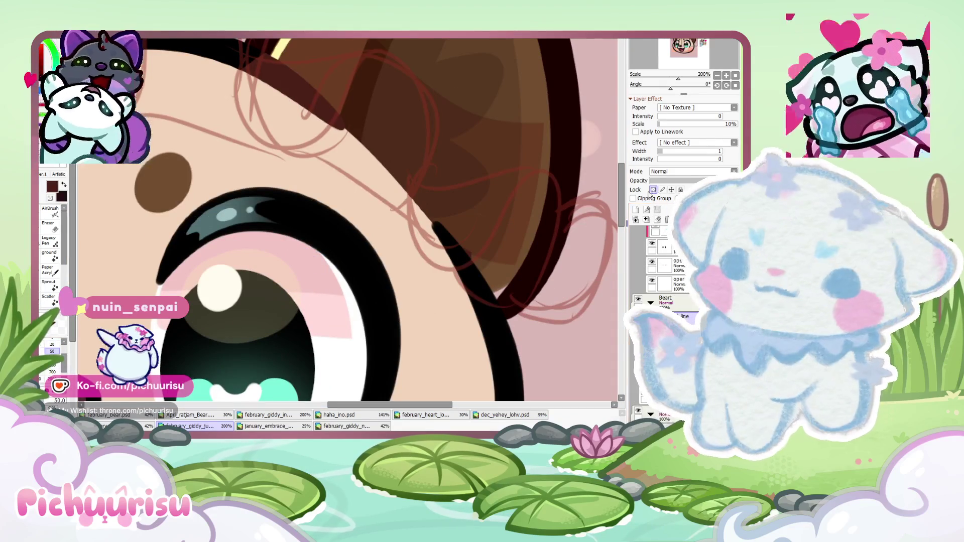
Enlarge the brush to size 50 and zoom in on the head's lower-left cheek edge
{"action": "key", "text": "bracketright"}
{"action": "key", "text": "bracketright"}
{"action": "key", "text": "bracketright"}
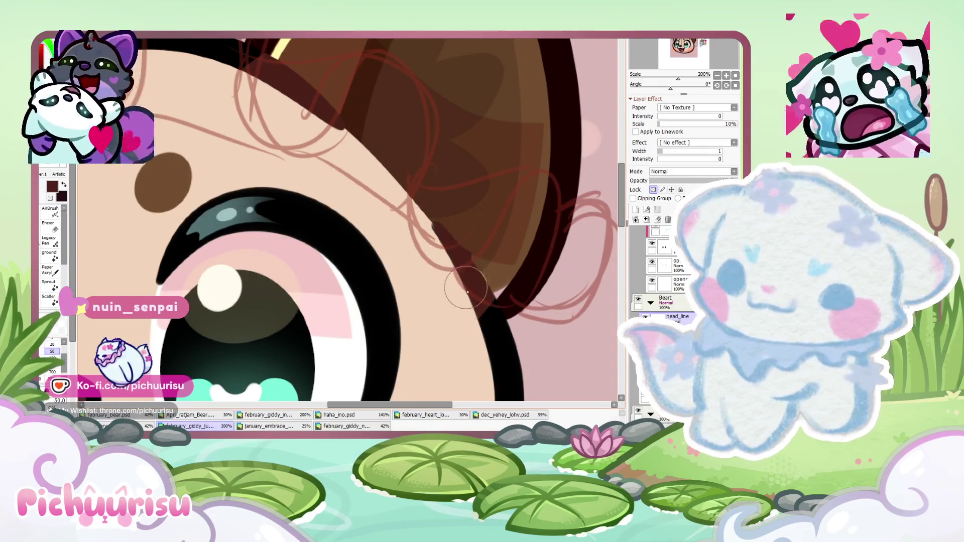
{"action": "scroll", "coordinate": [257, 199], "scroll_direction": "down", "scroll_amount": 3}
{"action": "scroll", "coordinate": [257, 199], "scroll_direction": "up", "scroll_amount": 2}
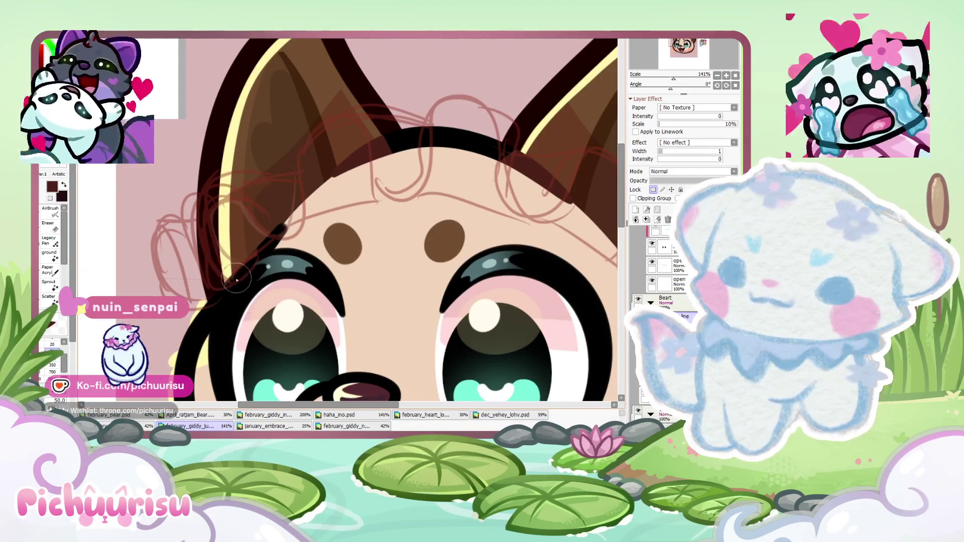
{"action": "scroll", "coordinate": [298, 215], "scroll_direction": "down", "scroll_amount": 1}
{"action": "scroll", "coordinate": [375, 205], "scroll_direction": "down", "scroll_amount": 1}
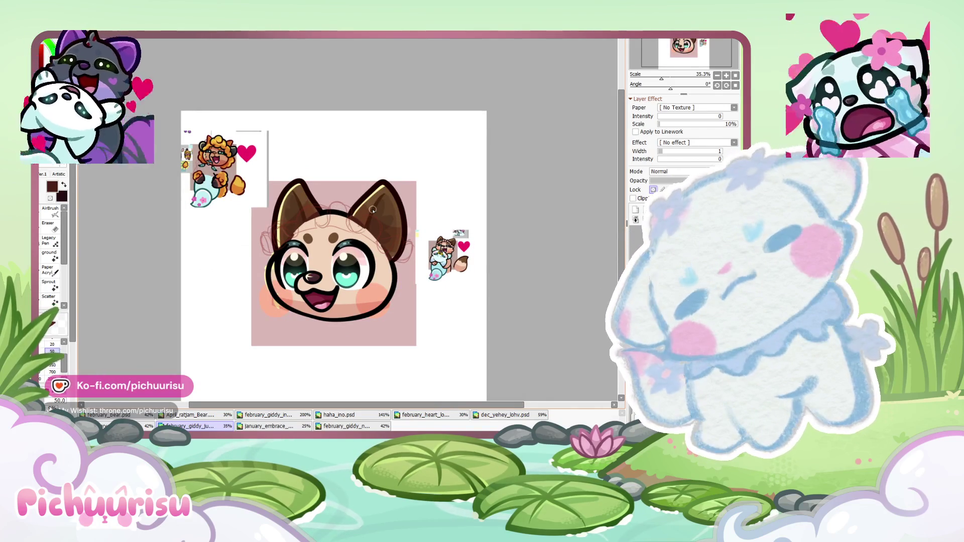
{"action": "scroll", "coordinate": [374, 210], "scroll_direction": "up", "scroll_amount": 1}
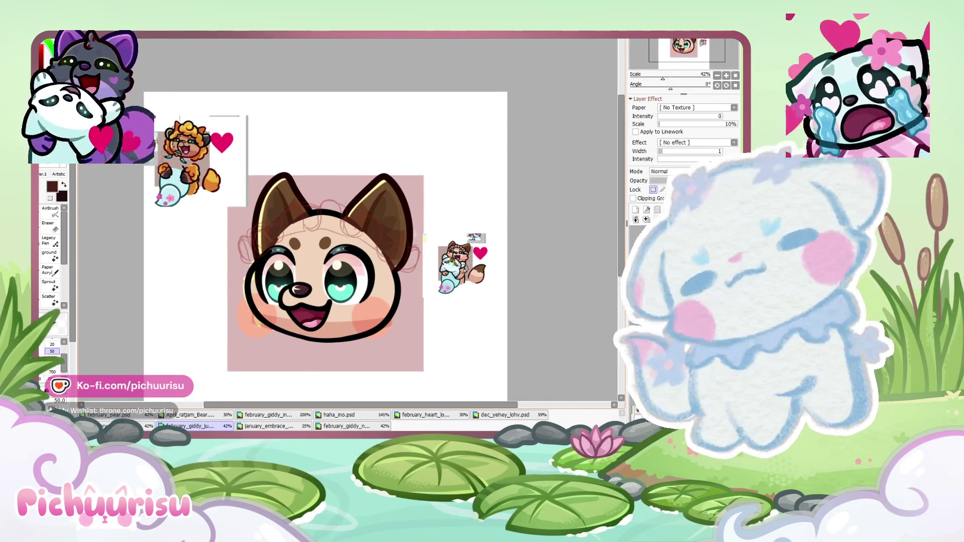
{"action": "scroll", "coordinate": [312, 301], "scroll_direction": "up", "scroll_amount": 2}
{"action": "scroll", "coordinate": [224, 318], "scroll_direction": "up", "scroll_amount": 1}
{"action": "scroll", "coordinate": [223, 318], "scroll_direction": "down", "scroll_amount": 1}
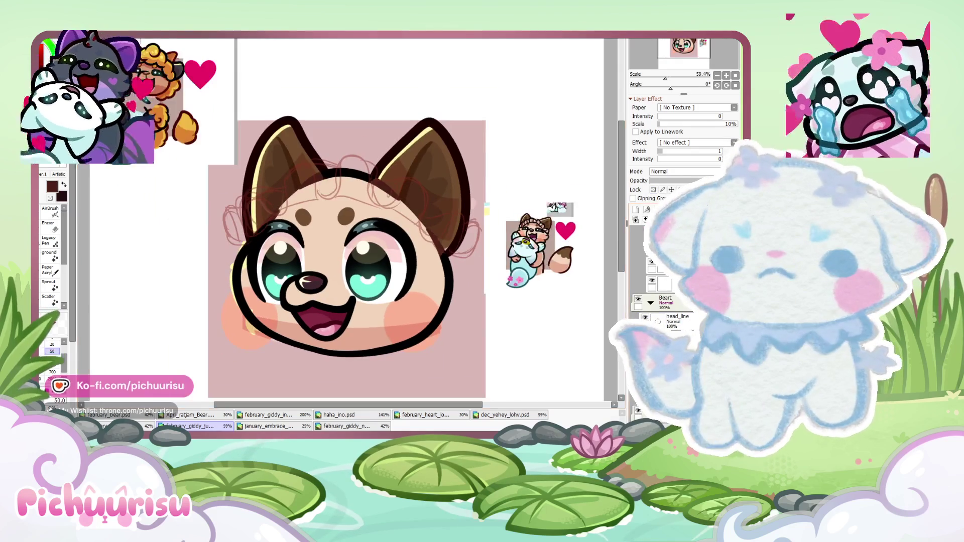
{"action": "scroll", "coordinate": [184, 94], "scroll_direction": "up", "scroll_amount": 5}
{"action": "scroll", "coordinate": [211, 115], "scroll_direction": "up", "scroll_amount": 4}
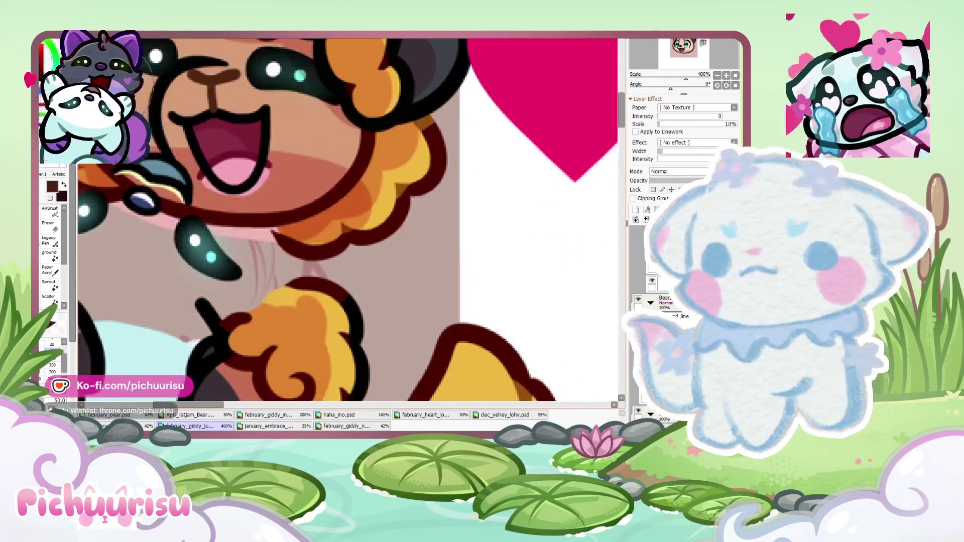
{"action": "scroll", "coordinate": [245, 133], "scroll_direction": "down", "scroll_amount": 4}
{"action": "scroll", "coordinate": [226, 302], "scroll_direction": "down", "scroll_amount": 3}
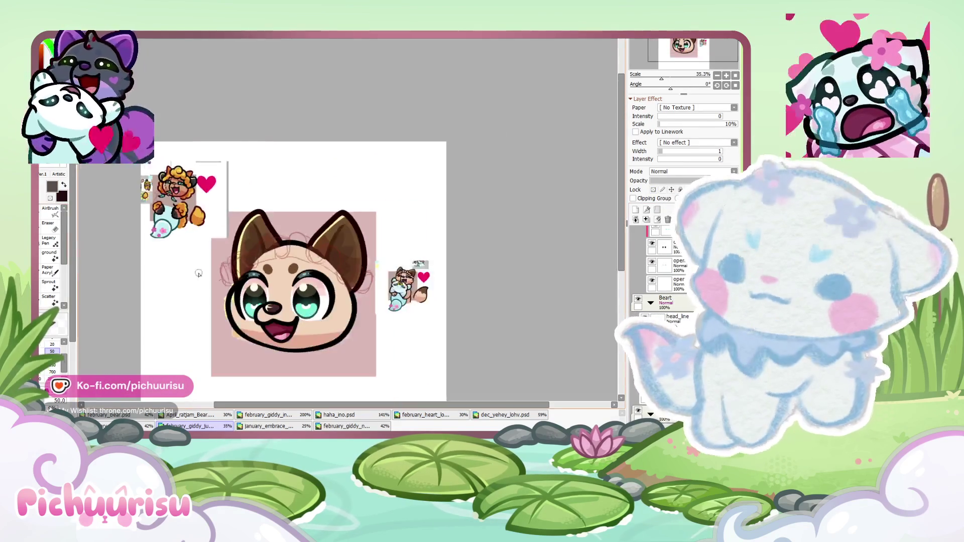
{"action": "scroll", "coordinate": [226, 347], "scroll_direction": "up", "scroll_amount": 4}
{"action": "scroll", "coordinate": [226, 344], "scroll_direction": "down", "scroll_amount": 6}
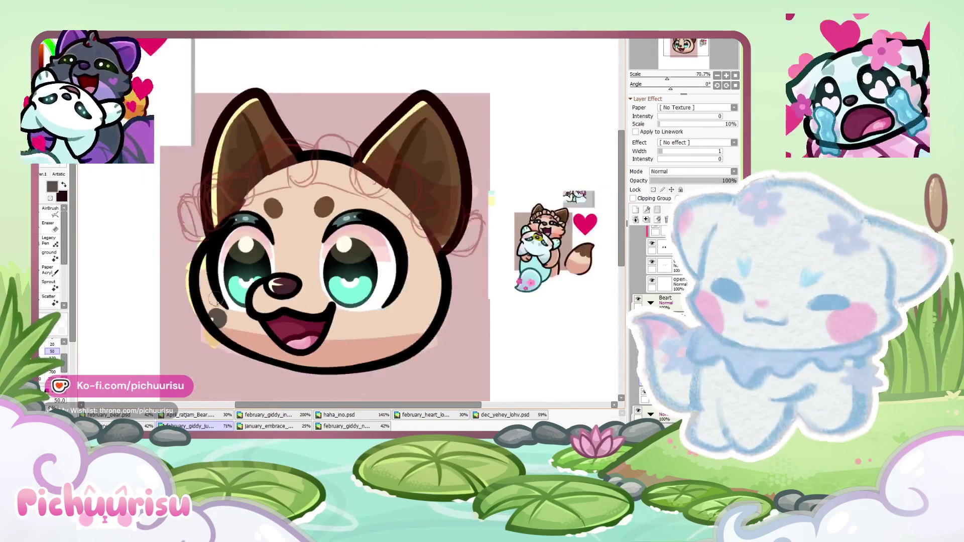
{"action": "scroll", "coordinate": [233, 341], "scroll_direction": "up", "scroll_amount": 5}
{"action": "scroll", "coordinate": [235, 347], "scroll_direction": "down", "scroll_amount": 2}
{"action": "scroll", "coordinate": [211, 326], "scroll_direction": "down", "scroll_amount": 1}
{"action": "scroll", "coordinate": [191, 311], "scroll_direction": "down", "scroll_amount": 1}
{"action": "scroll", "coordinate": [178, 299], "scroll_direction": "up", "scroll_amount": 1}
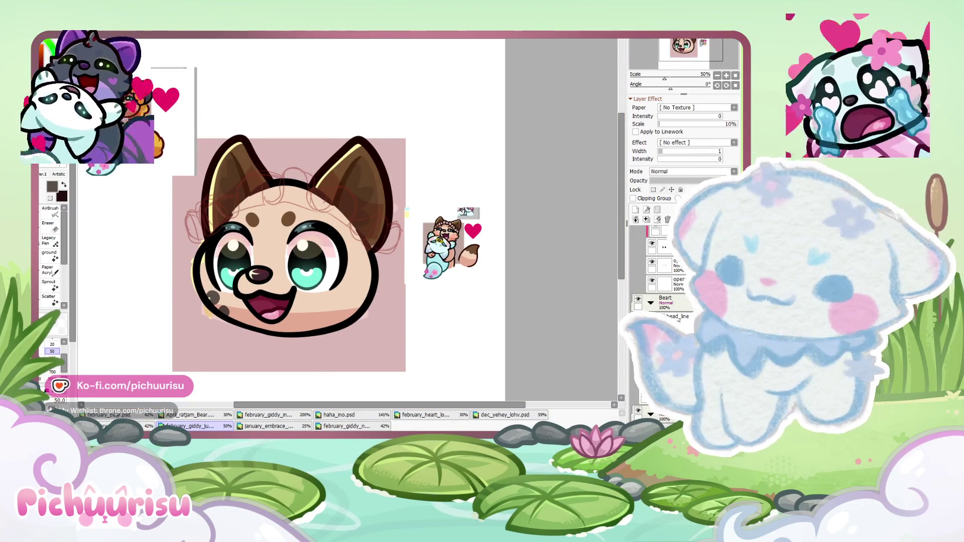
View the ratjam bear and blue winged character documents, then undo and select the forehead-eyes area
{"action": "left_click", "coordinate": [121, 426]}
{"action": "left_click", "coordinate": [212, 419]}
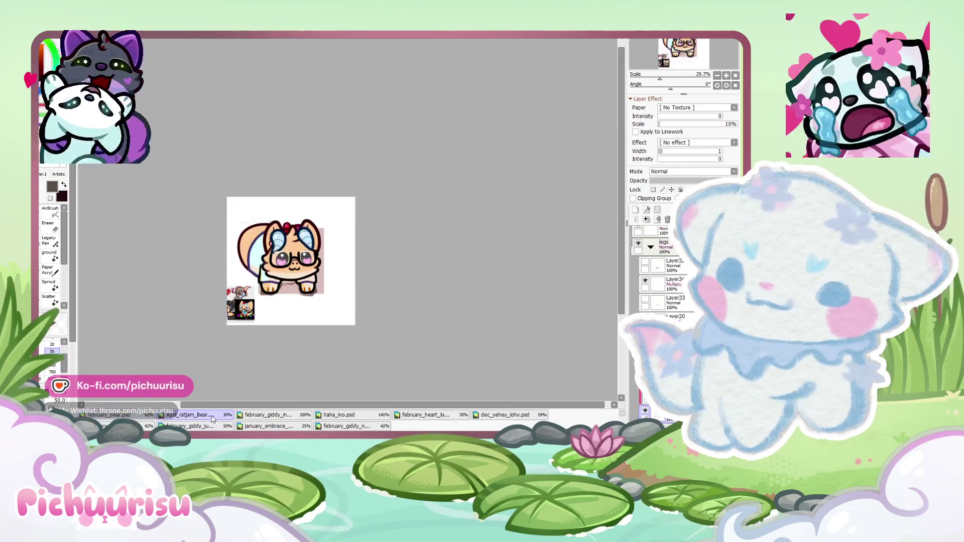
{"action": "left_click", "coordinate": [254, 415]}
{"action": "scroll", "coordinate": [301, 226], "scroll_direction": "down", "scroll_amount": 3}
{"action": "scroll", "coordinate": [117, 173], "scroll_direction": "up", "scroll_amount": 2}
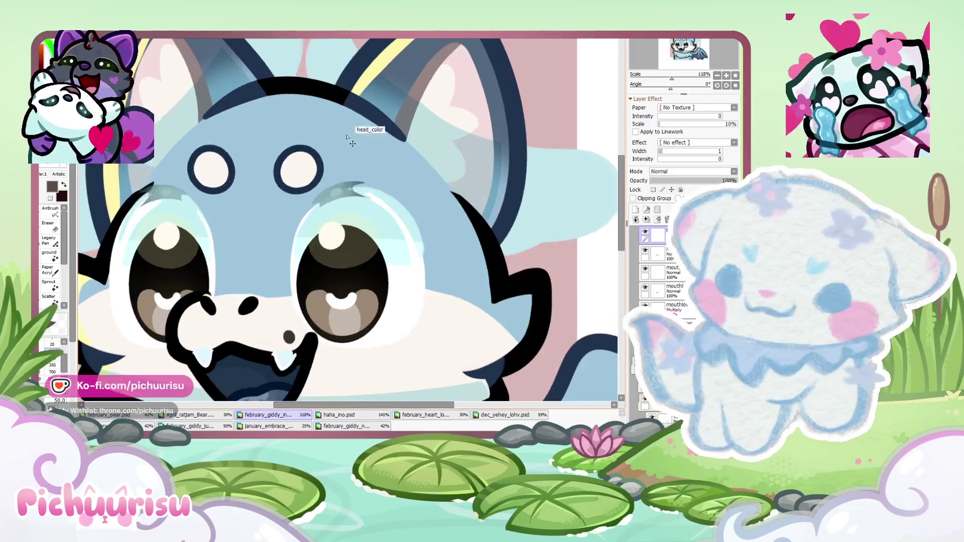
{"action": "key", "text": "ctrl+z"}
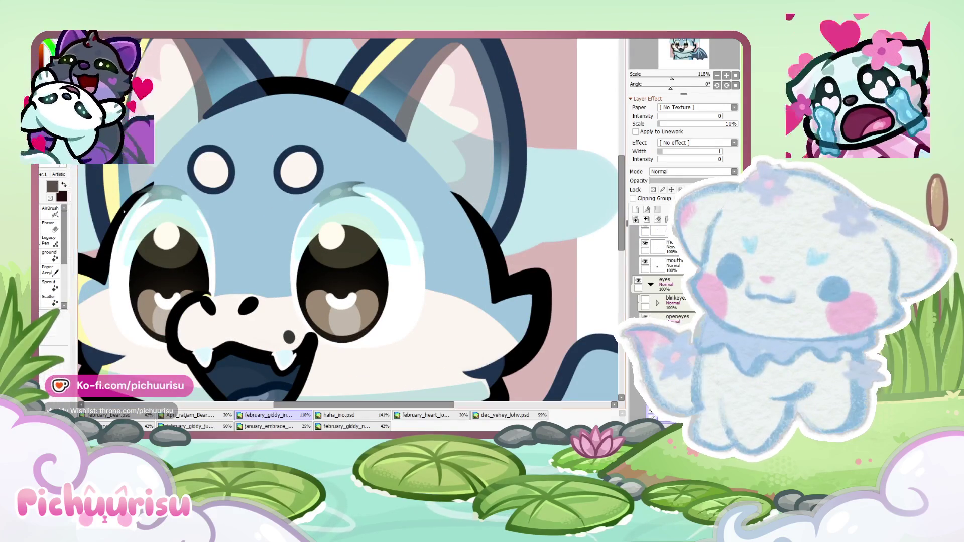
{"action": "left_click_drag", "start_coordinate": [303, 244], "coordinate": [80, 206]}
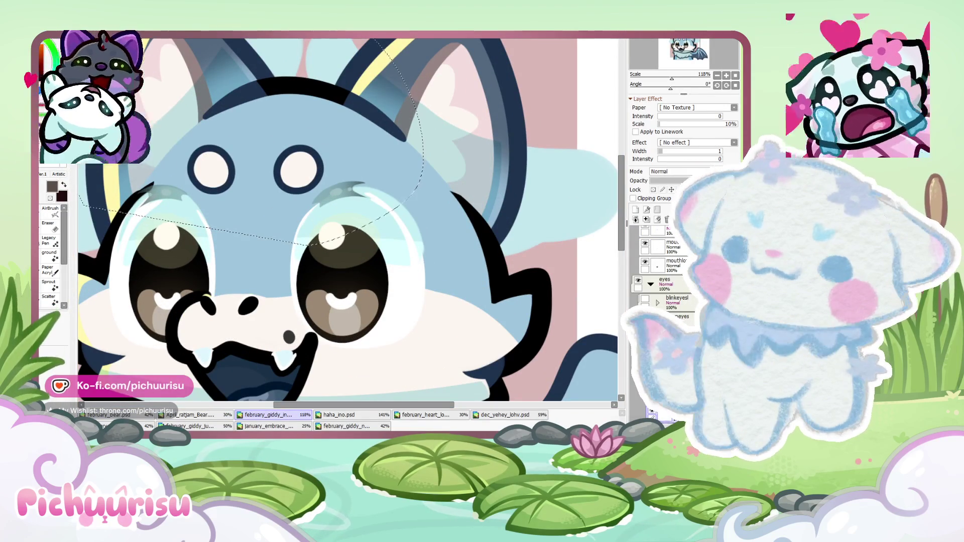
Browse the other open emote documents, including the fiery black creature and haha_ino.psd
{"action": "left_click", "coordinate": [376, 427]}
{"action": "left_click", "coordinate": [265, 426]}
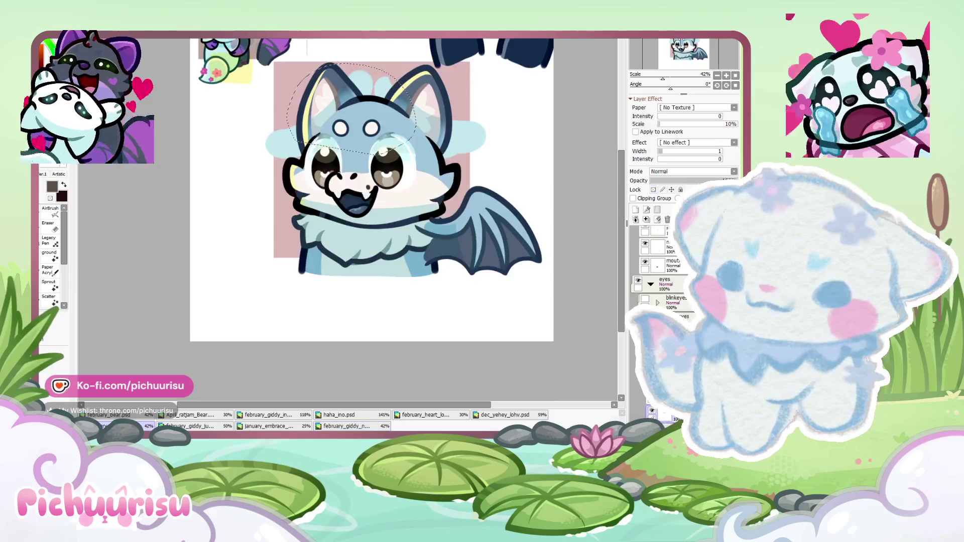
{"action": "left_click", "coordinate": [266, 415]}
{"action": "left_click", "coordinate": [191, 414]}
{"action": "left_click", "coordinate": [191, 427]}
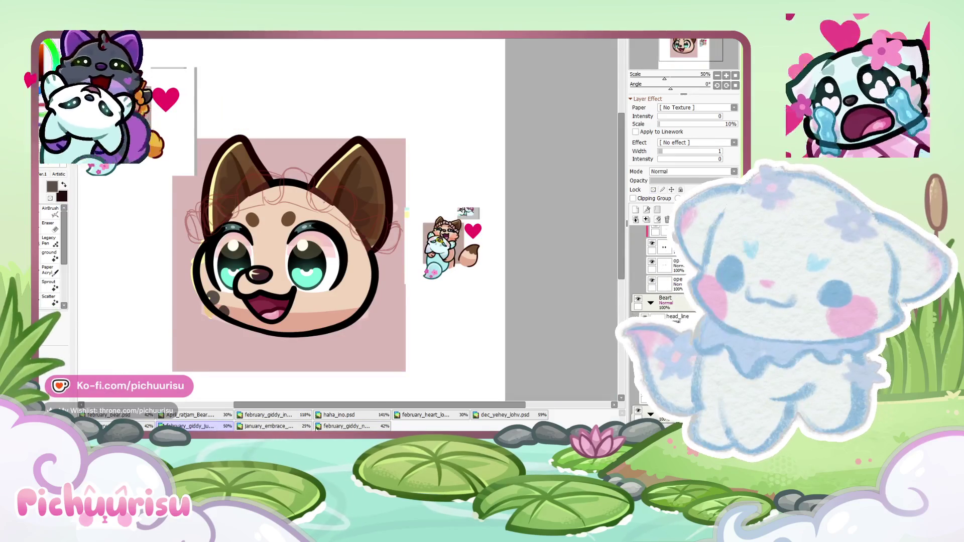
{"action": "left_click", "coordinate": [291, 427]}
{"action": "left_click", "coordinate": [505, 415]}
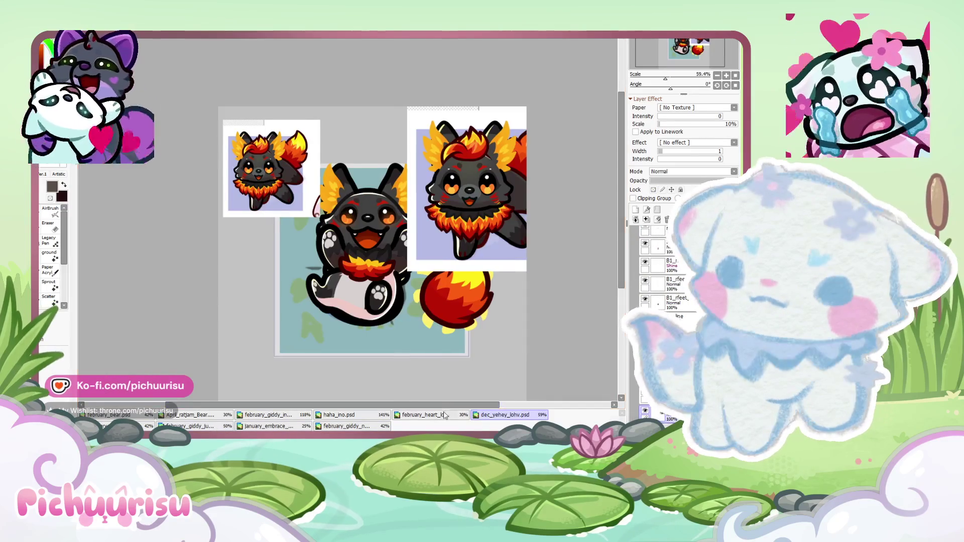
{"action": "left_click", "coordinate": [421, 414]}
{"action": "left_click", "coordinate": [341, 415]}
{"action": "left_click", "coordinate": [270, 416]}
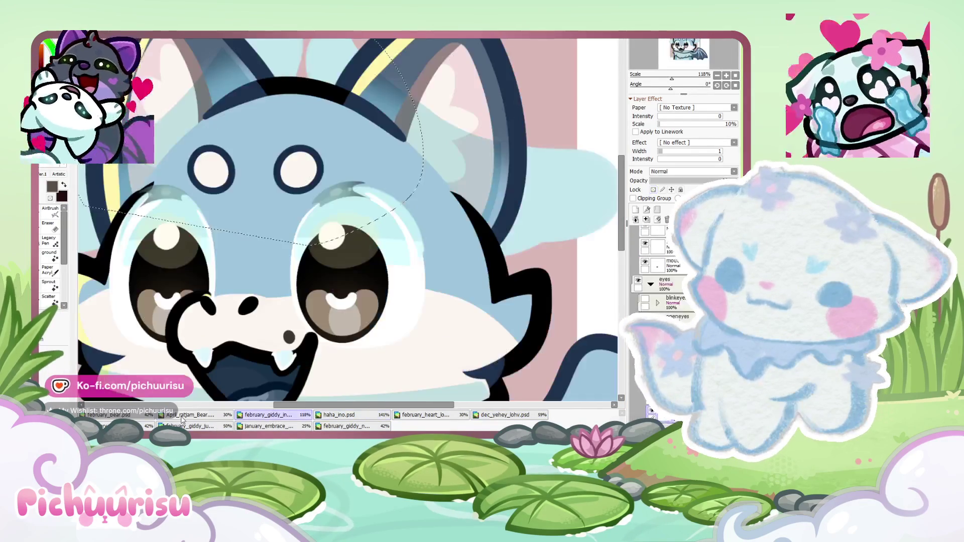
Check the blue bat-winged fox and orange curly-haired documents, then return to the tan fox face
{"action": "left_click", "coordinate": [191, 415]}
{"action": "left_click", "coordinate": [188, 427]}
{"action": "left_click", "coordinate": [266, 427]}
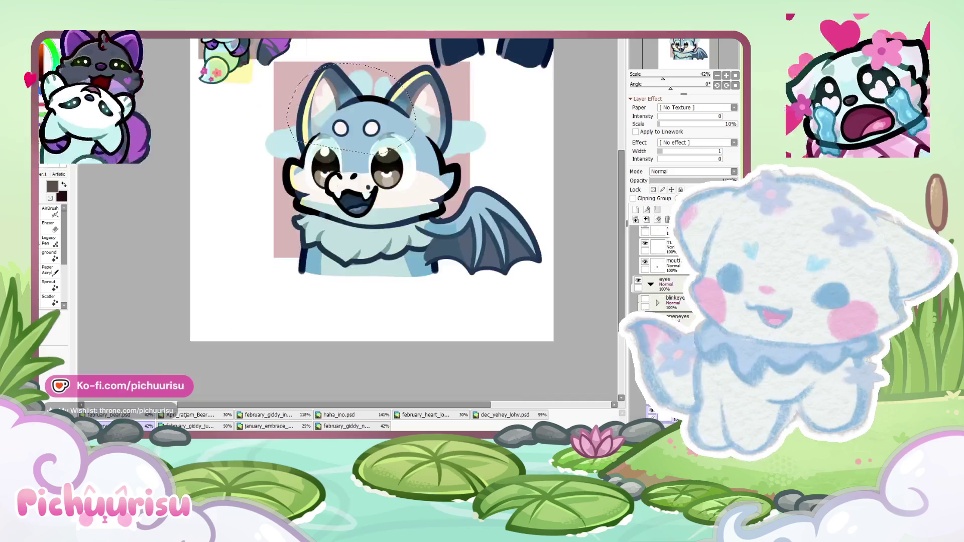
{"action": "left_click", "coordinate": [368, 428]}
{"action": "left_click", "coordinate": [266, 426]}
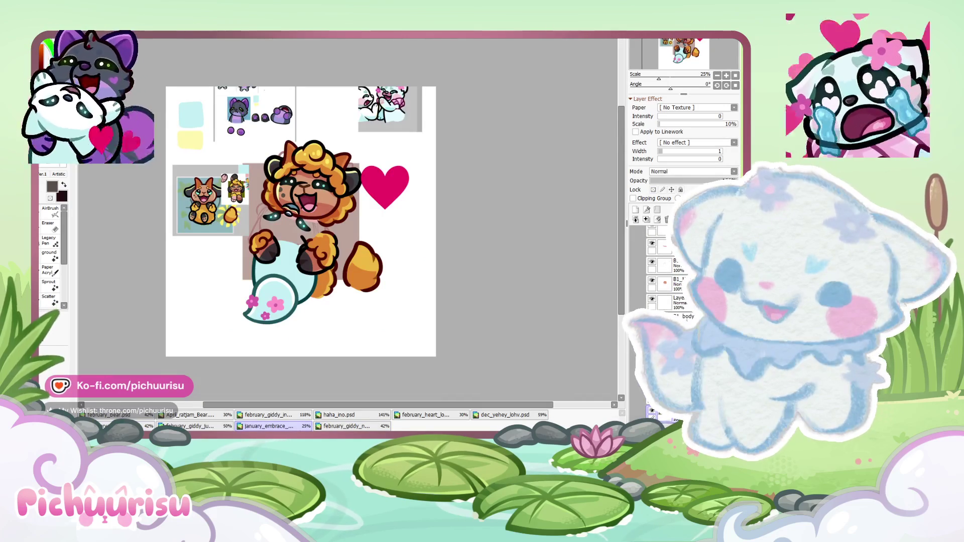
{"action": "left_click", "coordinate": [188, 426]}
Compare the white-outlined brow dot version via undo, then restore the brown brow dots
{"action": "scroll", "coordinate": [315, 240], "scroll_direction": "down", "scroll_amount": 3}
{"action": "key", "text": "ctrl+z"}
{"action": "scroll", "coordinate": [314, 240], "scroll_direction": "up", "scroll_amount": 4}
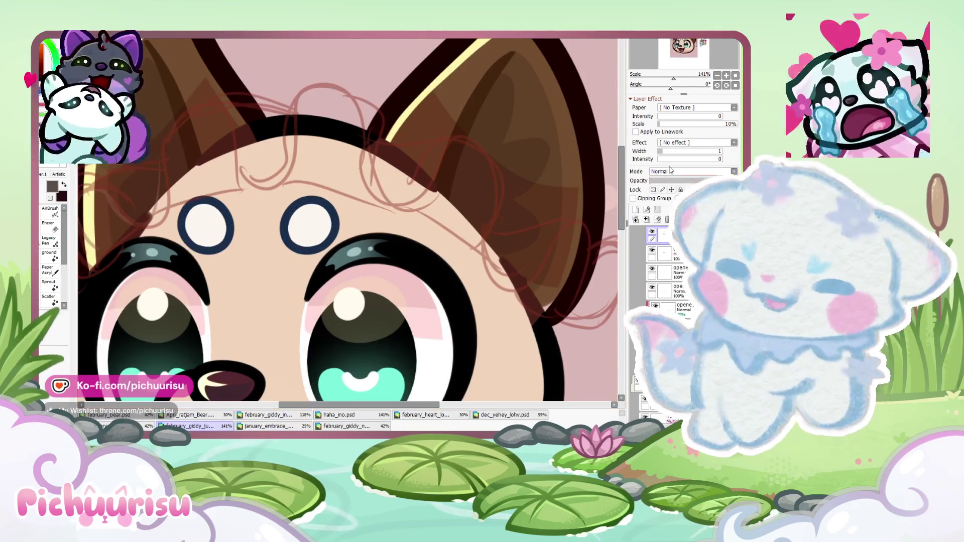
{"action": "key", "text": "ctrl+z"}
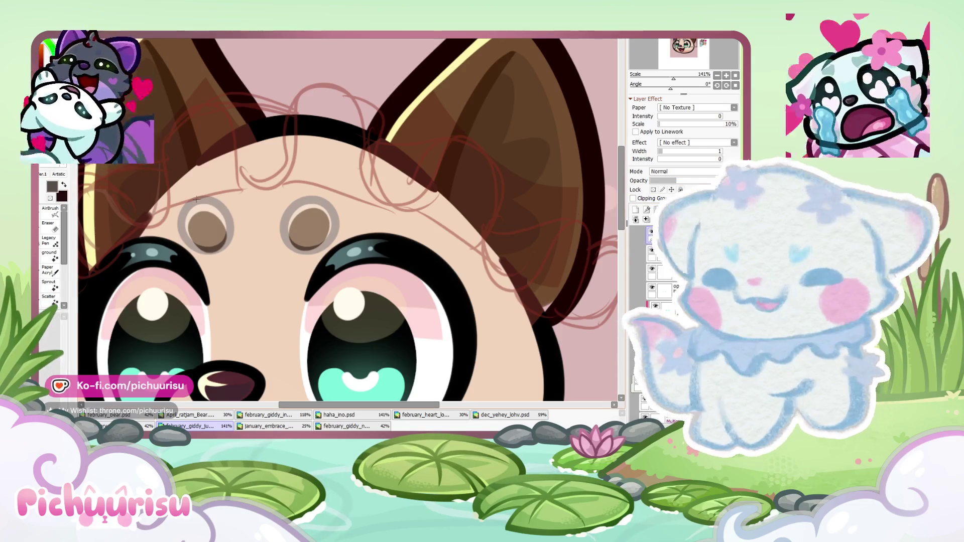
{"action": "scroll", "coordinate": [196, 200], "scroll_direction": "down", "scroll_amount": 3}
{"action": "scroll", "coordinate": [241, 136], "scroll_direction": "up", "scroll_amount": 3}
{"action": "scroll", "coordinate": [241, 135], "scroll_direction": "up", "scroll_amount": 3}
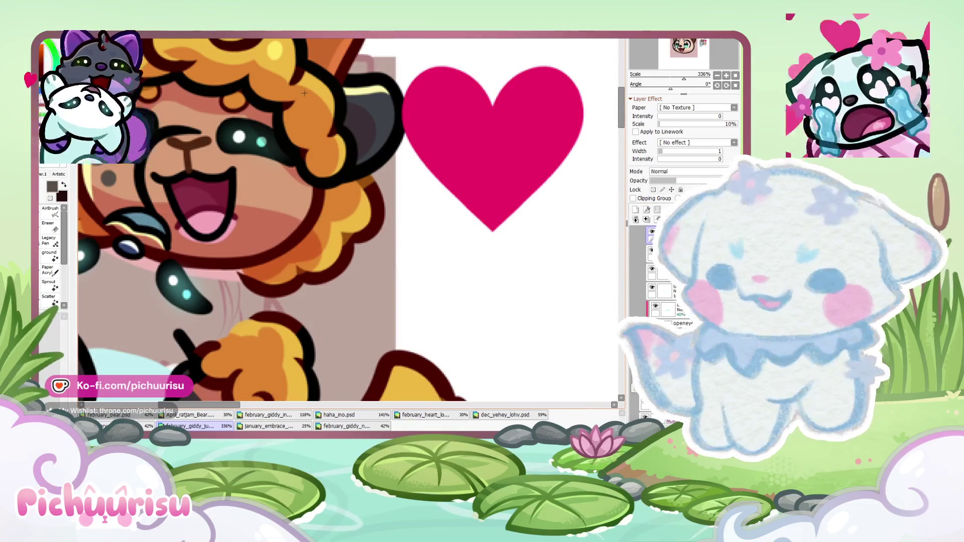
{"action": "scroll", "coordinate": [304, 93], "scroll_direction": "down", "scroll_amount": 3}
{"action": "scroll", "coordinate": [425, 134], "scroll_direction": "up", "scroll_amount": 3}
{"action": "scroll", "coordinate": [425, 135], "scroll_direction": "up", "scroll_amount": 1}
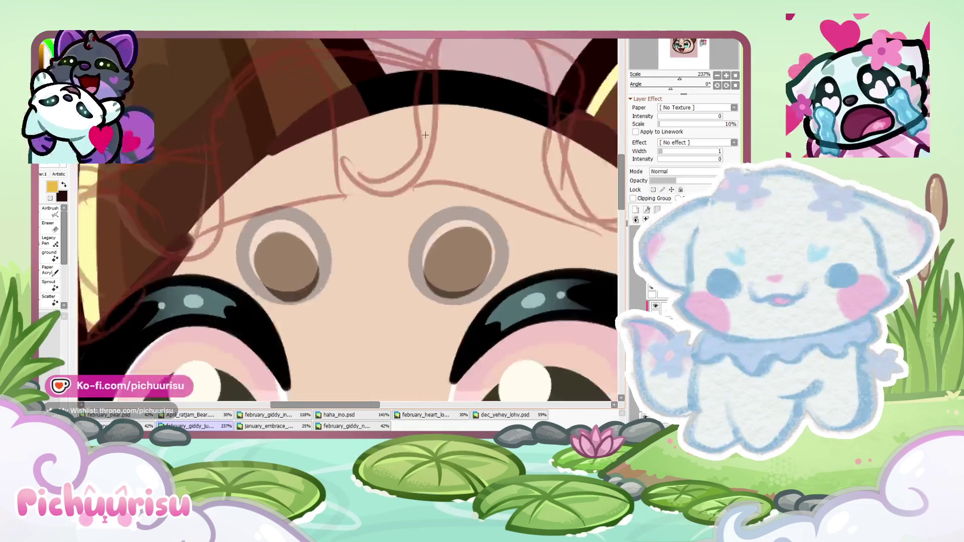
{"action": "scroll", "coordinate": [425, 135], "scroll_direction": "up", "scroll_amount": 1}
Draw a filled yellow circle over the right brow dot and resize it to fit
{"action": "key", "text": "u"}
{"action": "left_click_drag", "start_coordinate": [407, 225], "coordinate": [507, 325]}
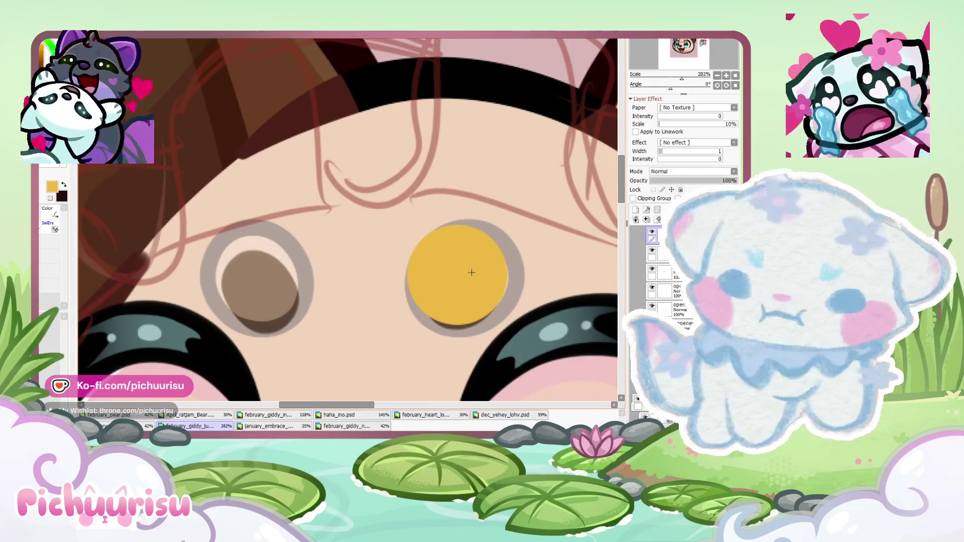
{"action": "scroll", "coordinate": [472, 272], "scroll_direction": "up", "scroll_amount": 1}
{"action": "scroll", "coordinate": [472, 273], "scroll_direction": "up", "scroll_amount": 1}
{"action": "key", "text": "ctrl+t"}
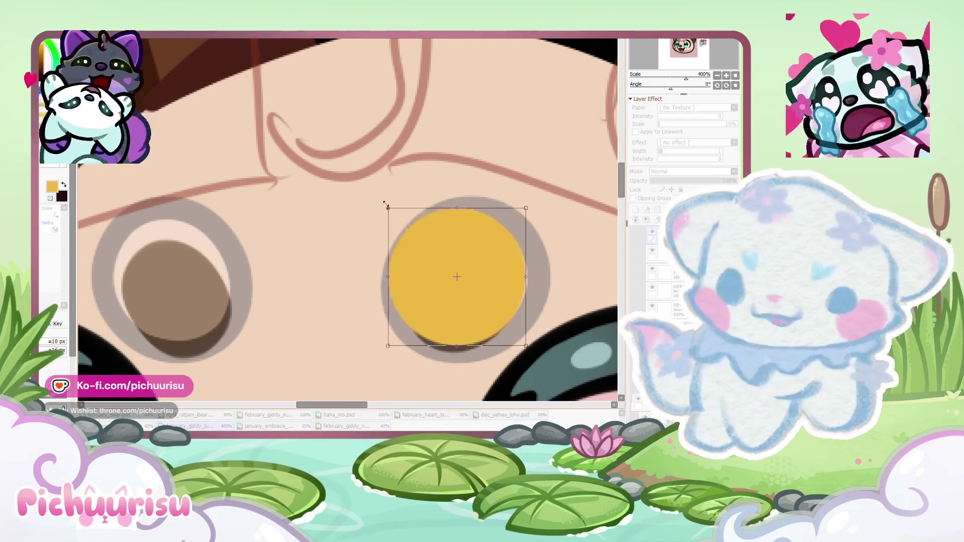
{"action": "left_click_drag", "start_coordinate": [387, 206], "coordinate": [402, 222]}
{"action": "left_click_drag", "start_coordinate": [532, 229], "coordinate": [541, 220]}
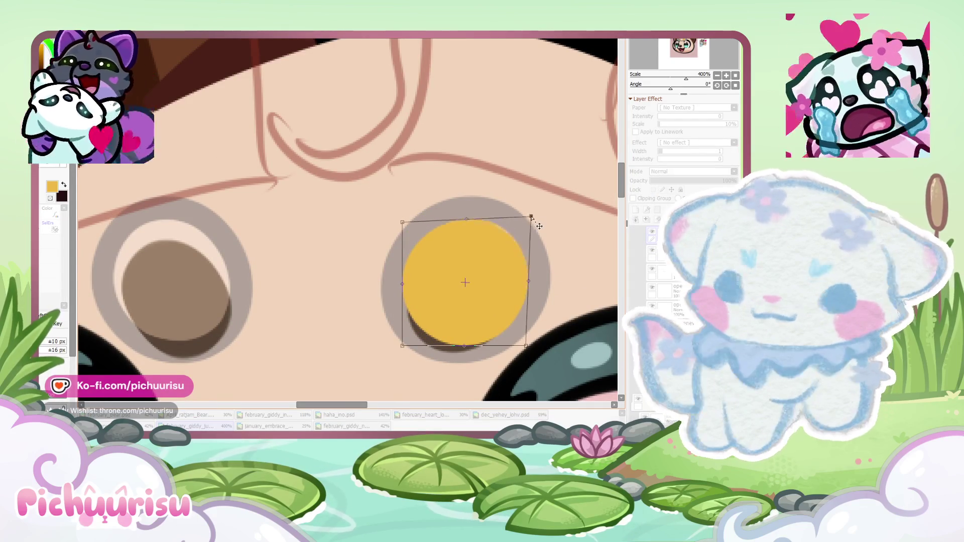
{"action": "left_click_drag", "start_coordinate": [402, 346], "coordinate": [404, 348]}
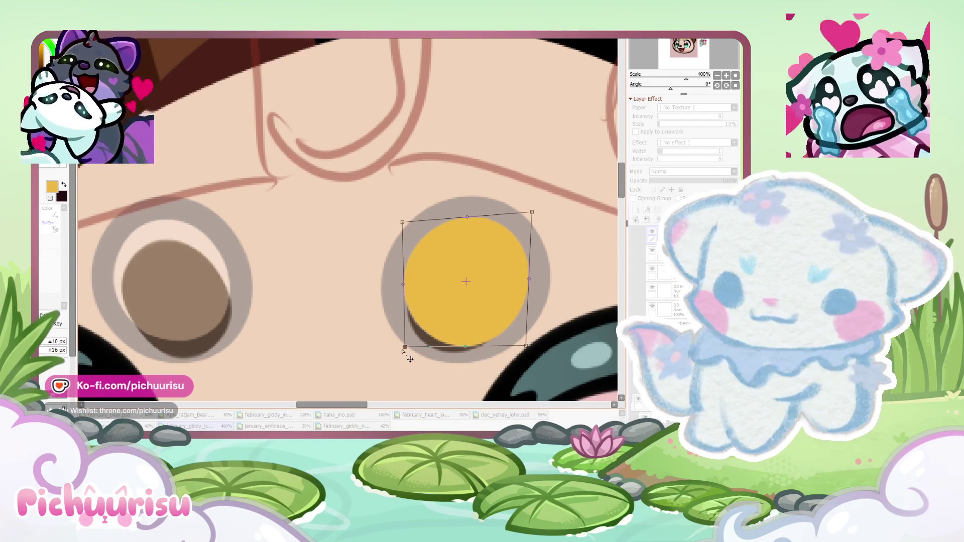
{"action": "left_click_drag", "start_coordinate": [536, 353], "coordinate": [540, 352]}
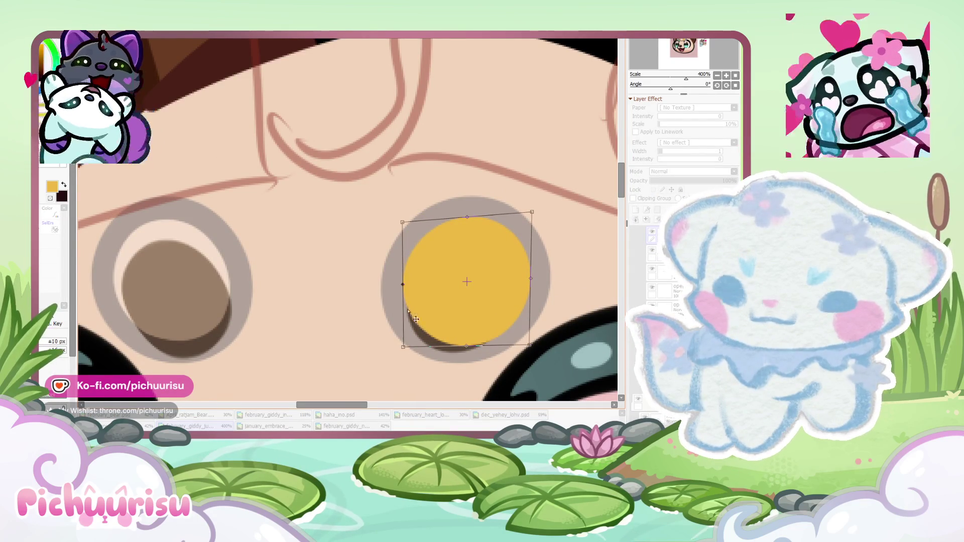
{"action": "key", "text": "Return"}
{"action": "scroll", "coordinate": [359, 225], "scroll_direction": "down", "scroll_amount": 5}
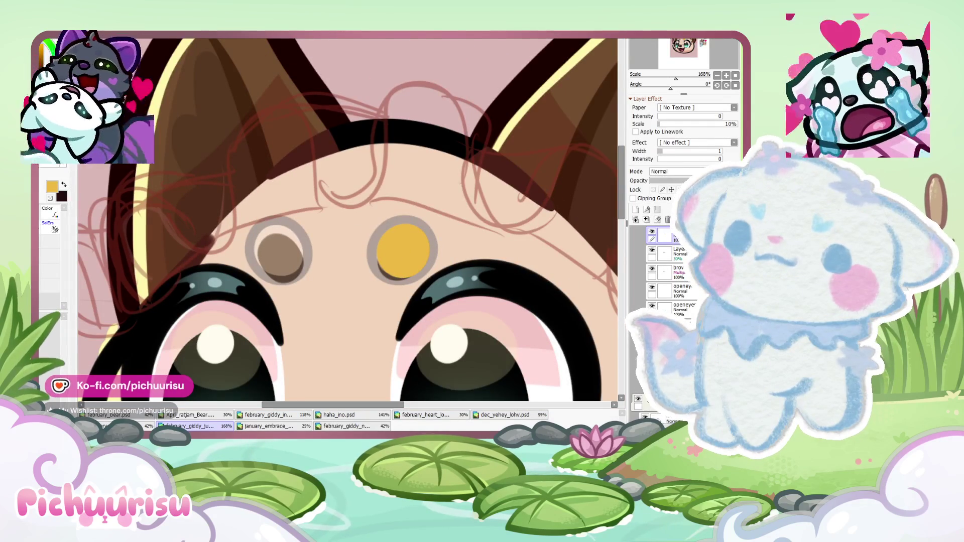
Copy the yellow circle and place the duplicate over the left brow dot
{"action": "left_click", "coordinate": [403, 250]}
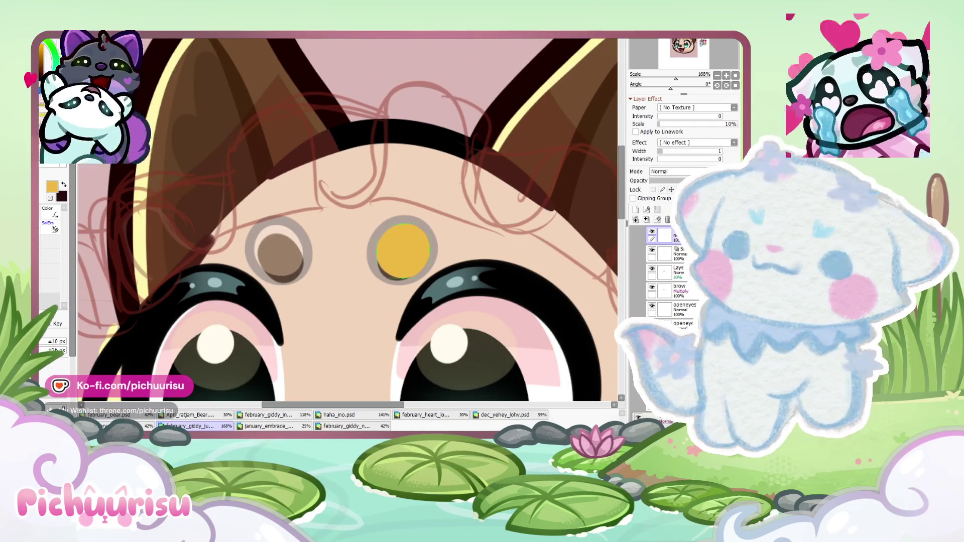
{"action": "scroll", "coordinate": [442, 215], "scroll_direction": "up", "scroll_amount": 3}
{"action": "key", "text": "ctrl+c"}
{"action": "key", "text": "ctrl+v"}
{"action": "key", "text": "ctrl+t"}
{"action": "mouse_move", "coordinate": [380, 292]}
{"action": "left_mouse_down"}
{"action": "mouse_move", "coordinate": [175, 294]}
{"action": "mouse_move", "coordinate": [211, 277]}
{"action": "left_mouse_up"}
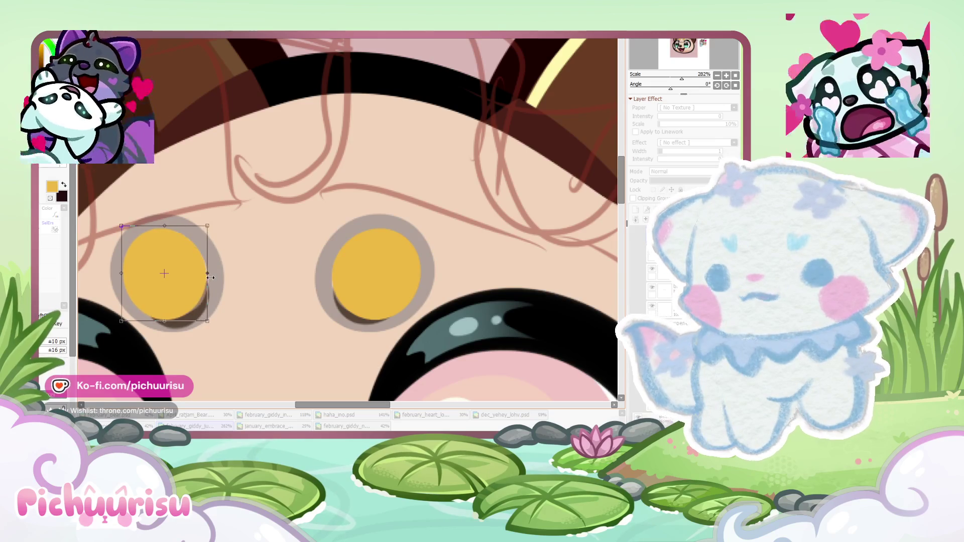
{"action": "key", "text": "Return"}
{"action": "scroll", "coordinate": [266, 227], "scroll_direction": "down", "scroll_amount": 4}
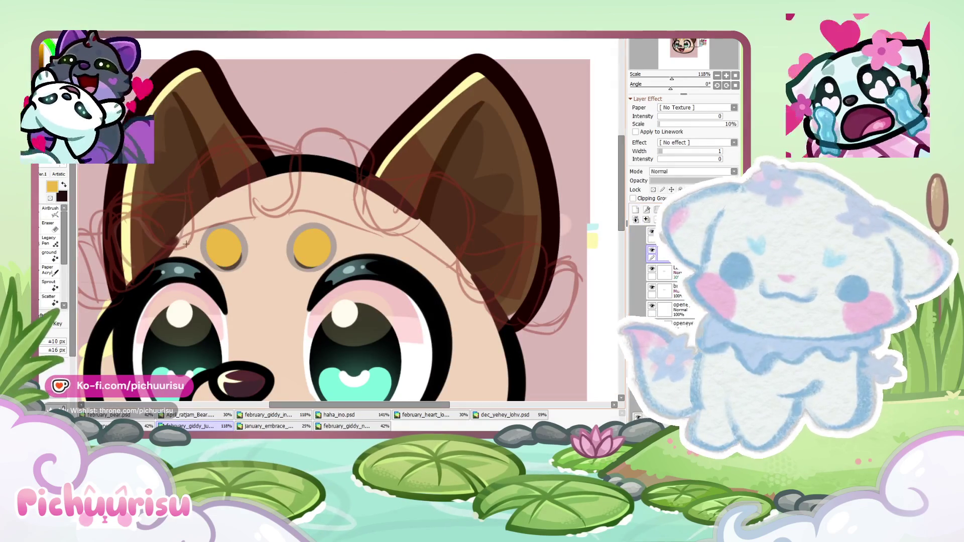
{"action": "scroll", "coordinate": [185, 249], "scroll_direction": "up", "scroll_amount": 2}
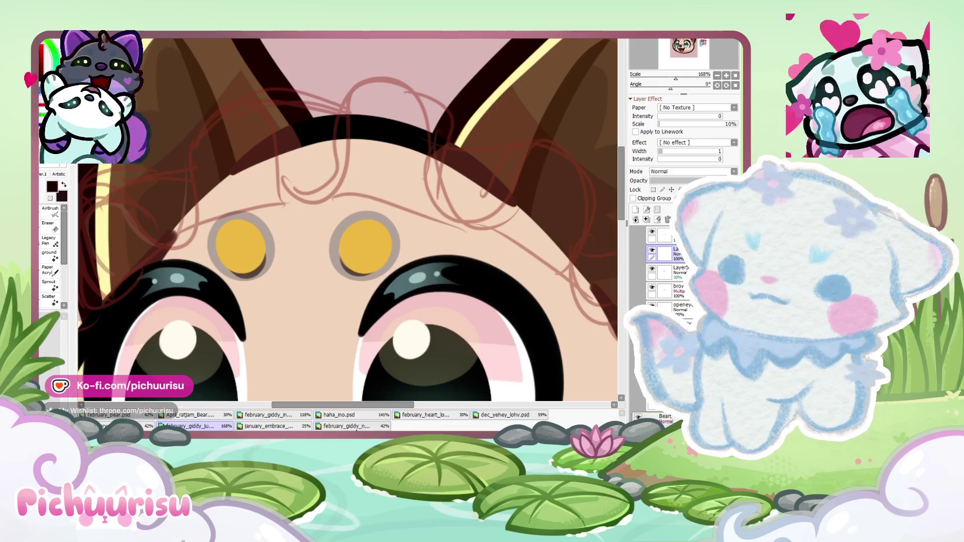
Switch to the orange curly-haired character document for comparison
{"action": "left_click", "coordinate": [344, 426]}
{"action": "left_click", "coordinate": [232, 426]}
{"action": "scroll", "coordinate": [366, 150], "scroll_direction": "up", "scroll_amount": 2}
{"action": "scroll", "coordinate": [366, 149], "scroll_direction": "up", "scroll_amount": 3}
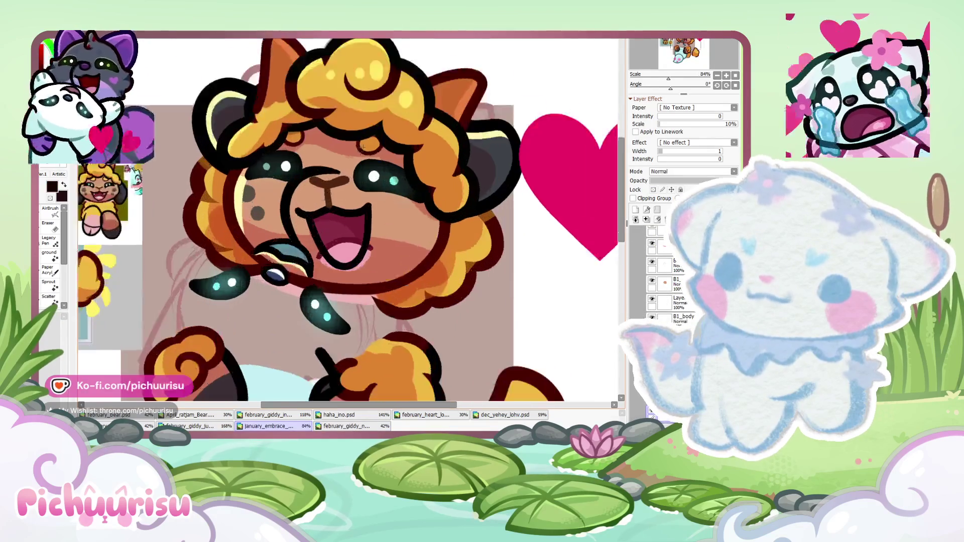
Glance at the blue bat-winged fox document, then return to the tan fox face
{"action": "scroll", "coordinate": [366, 149], "scroll_direction": "up", "scroll_amount": 1}
{"action": "scroll", "coordinate": [353, 154], "scroll_direction": "down", "scroll_amount": 8}
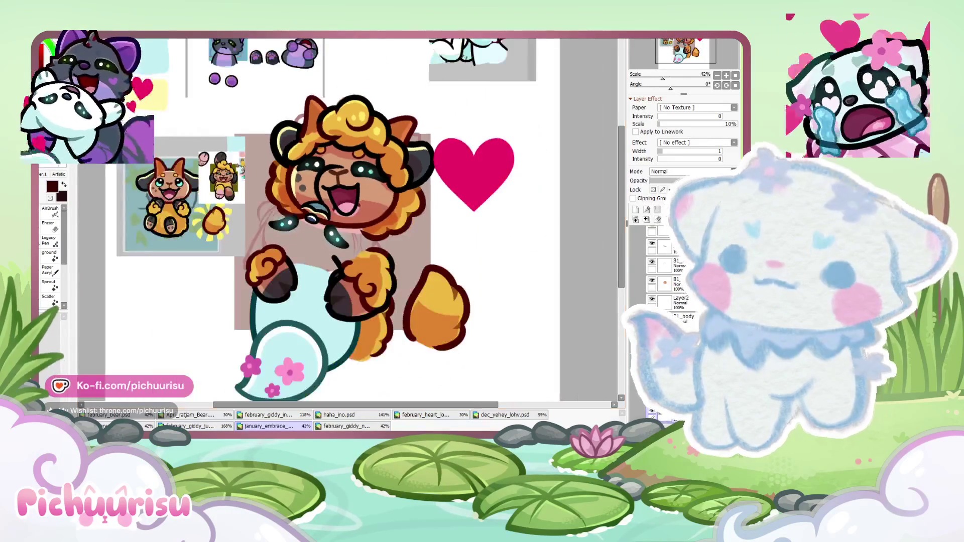
{"action": "left_click", "coordinate": [330, 427]}
{"action": "left_click", "coordinate": [229, 427]}
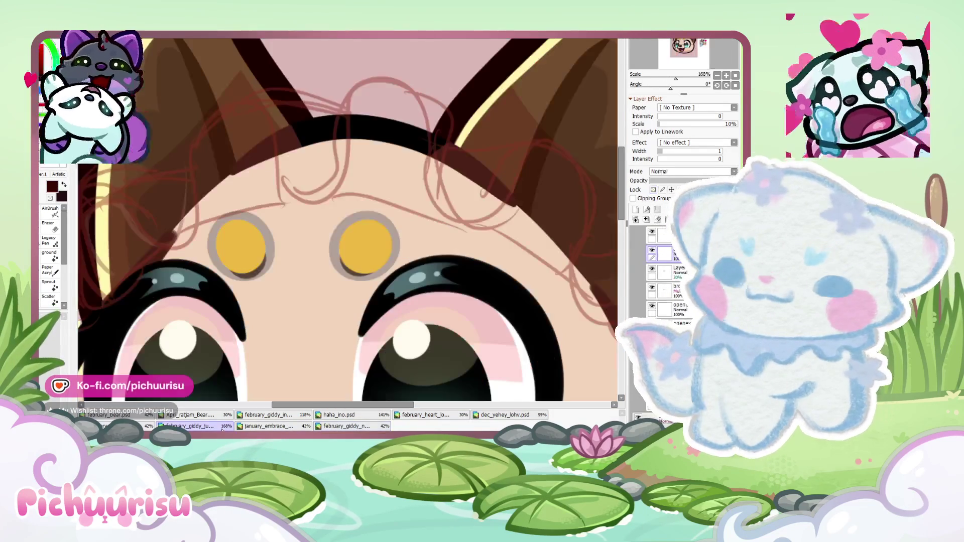
{"action": "scroll", "coordinate": [331, 198], "scroll_direction": "up", "scroll_amount": 2}
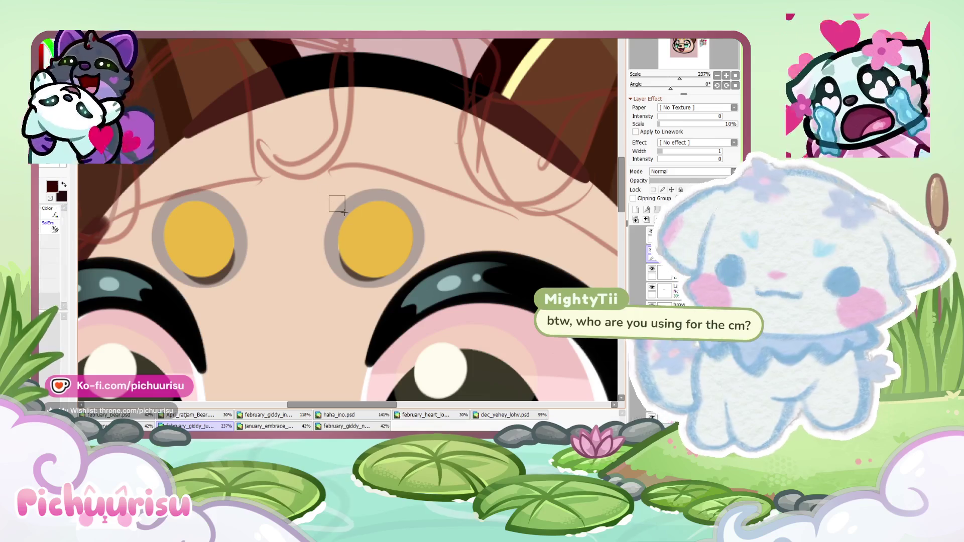
Draw a dark red filled circle around the right brow dot and transform it into a fitted ring
{"action": "key", "text": "u"}
{"action": "left_click_drag", "start_coordinate": [329, 194], "coordinate": [442, 310]}
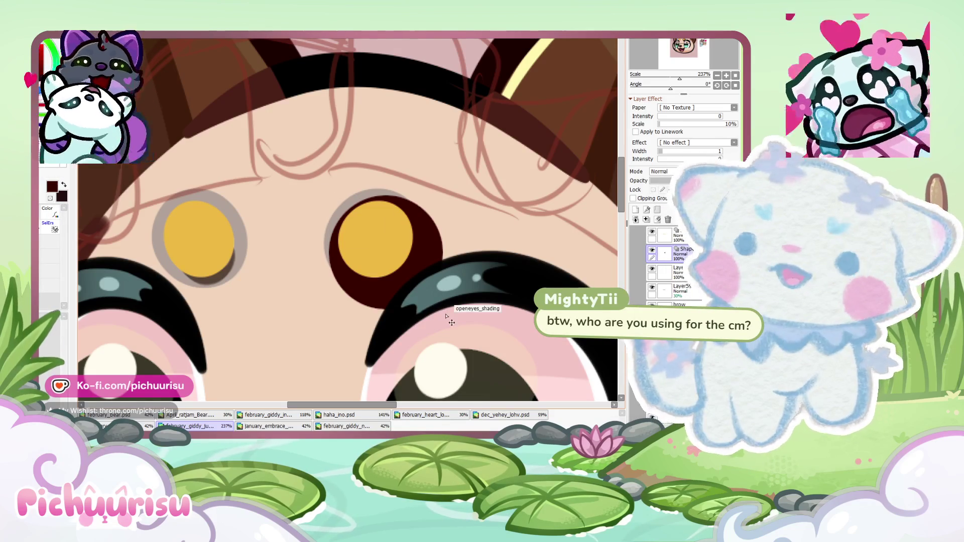
{"action": "key", "text": "ctrl+t"}
{"action": "left_click_drag", "start_coordinate": [450, 315], "coordinate": [420, 287]}
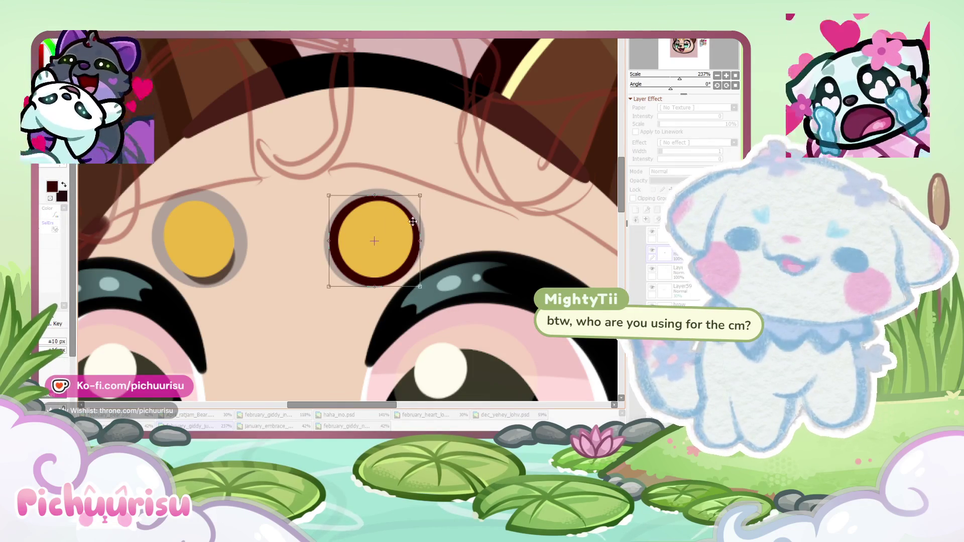
{"action": "scroll", "coordinate": [408, 229], "scroll_direction": "up", "scroll_amount": 1}
{"action": "scroll", "coordinate": [410, 224], "scroll_direction": "up", "scroll_amount": 1}
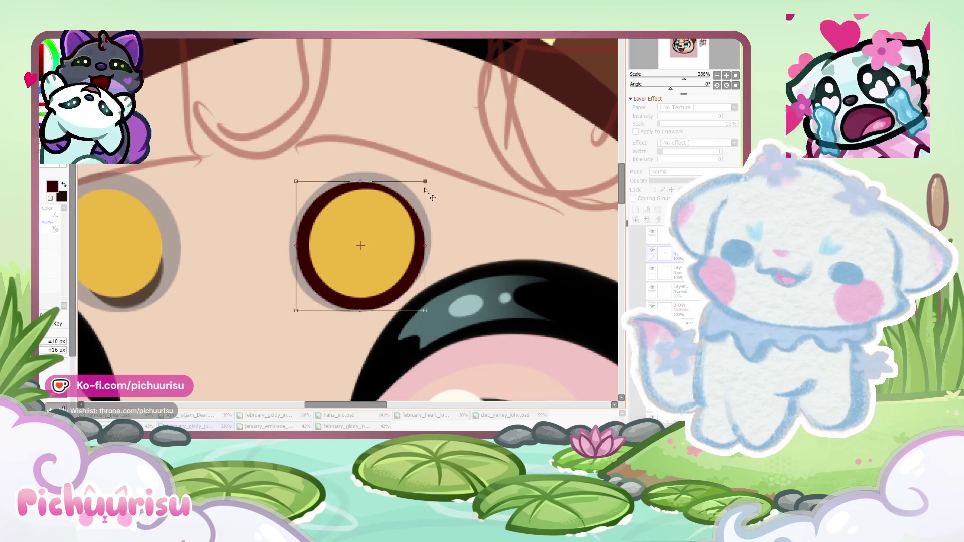
{"action": "left_click_drag", "start_coordinate": [426, 183], "coordinate": [433, 166]}
{"action": "left_click_drag", "start_coordinate": [295, 181], "coordinate": [289, 178]}
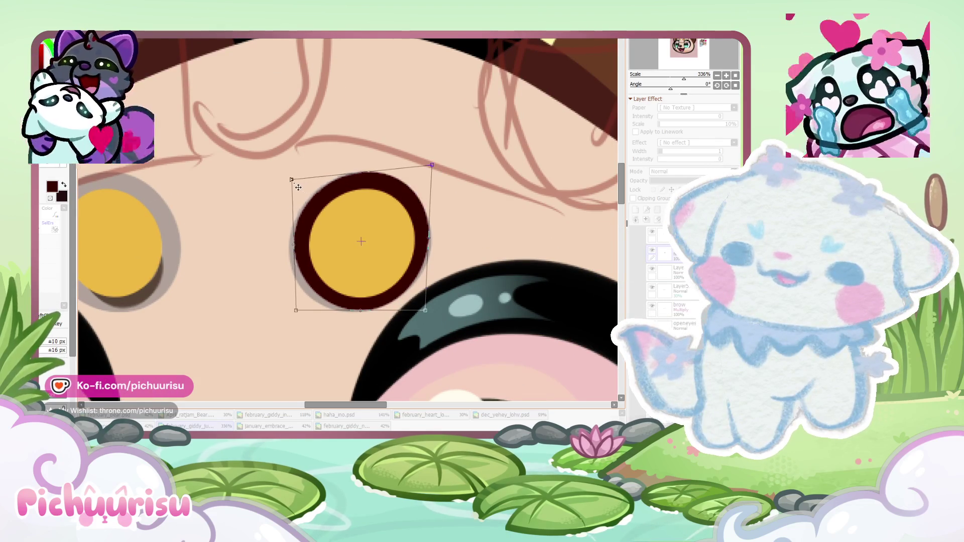
{"action": "left_click_drag", "start_coordinate": [301, 312], "coordinate": [293, 320]}
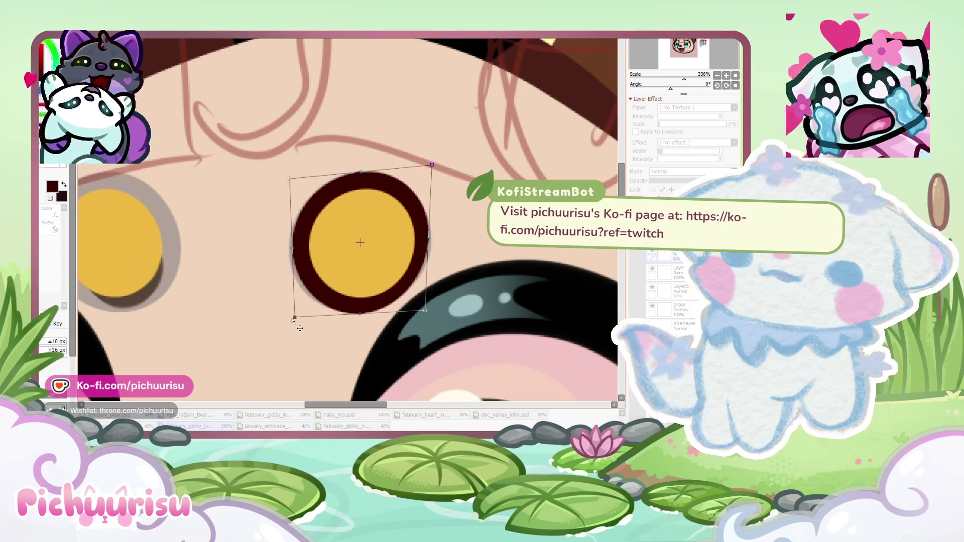
{"action": "left_click_drag", "start_coordinate": [425, 317], "coordinate": [440, 320]}
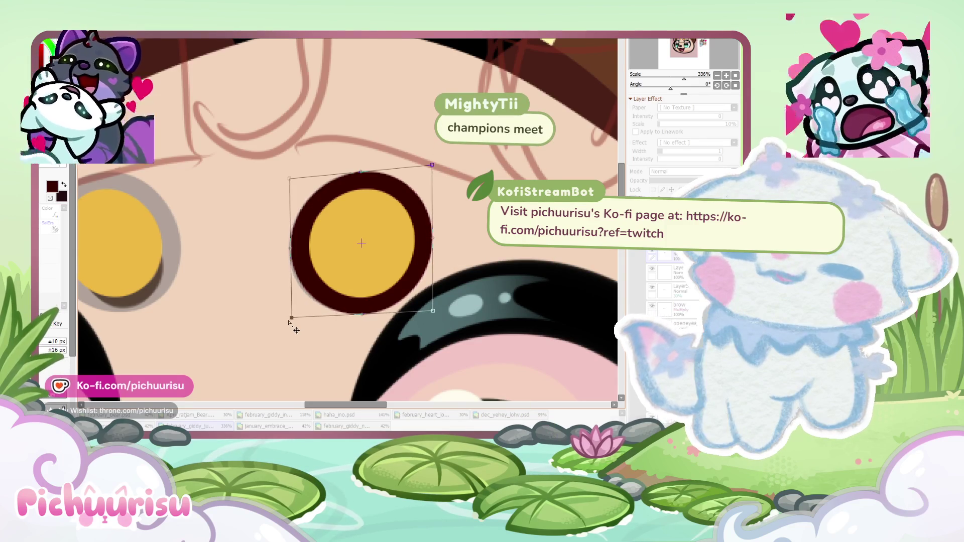
{"action": "scroll", "coordinate": [301, 281], "scroll_direction": "down", "scroll_amount": 2}
{"action": "scroll", "coordinate": [305, 273], "scroll_direction": "down", "scroll_amount": 2}
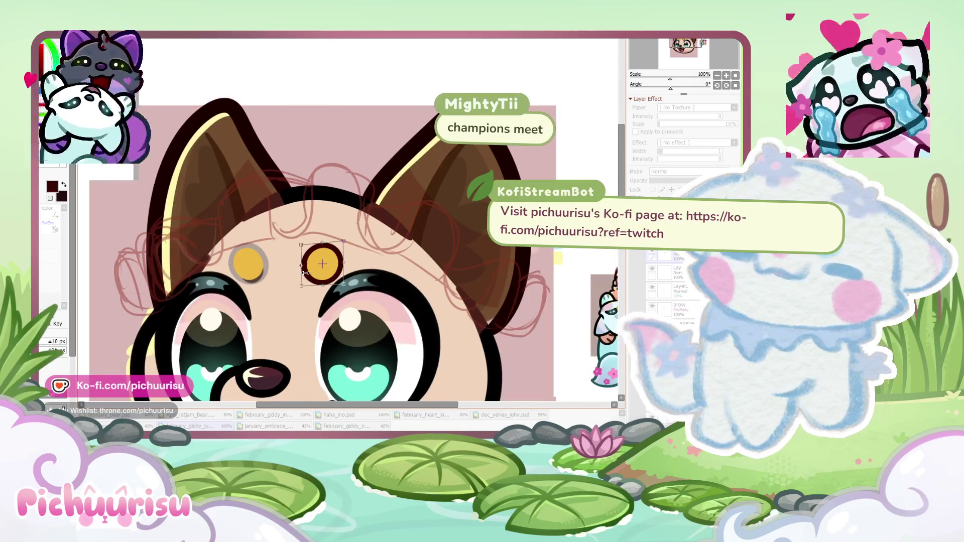
Commit the free transform that fits the dark red ring around the right forehead dot
{"action": "key", "text": "Return"}
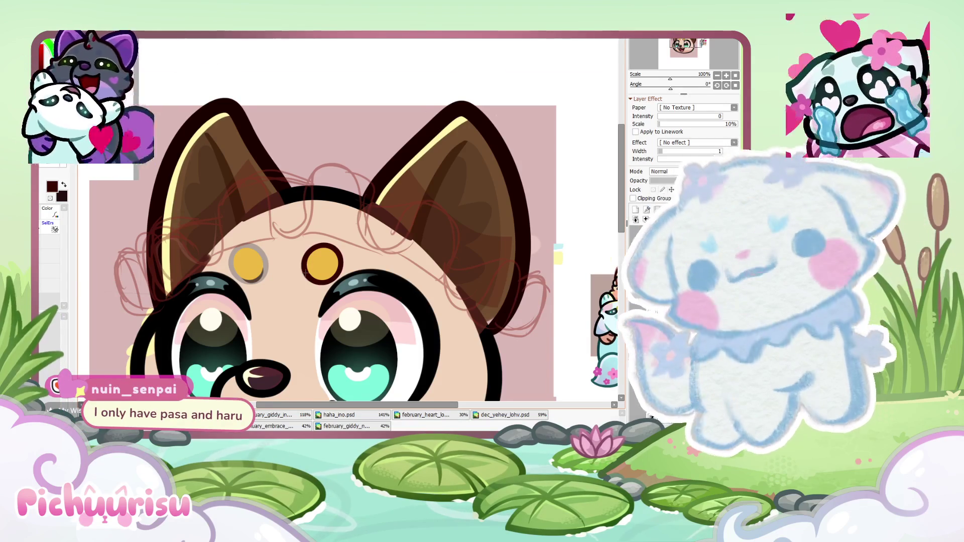
Nudge the right brow dot and its ring slightly down and left with Free Transform
{"action": "scroll", "coordinate": [305, 274], "scroll_direction": "up", "scroll_amount": 3}
{"action": "scroll", "coordinate": [336, 251], "scroll_direction": "up", "scroll_amount": 1}
{"action": "key", "text": "ctrl+t"}
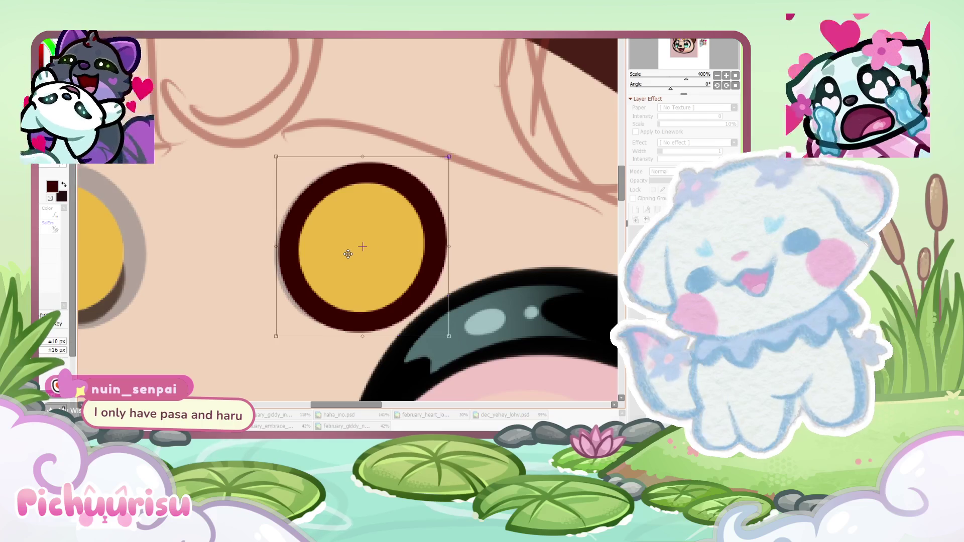
{"action": "left_click_drag", "start_coordinate": [348, 254], "coordinate": [345, 255]}
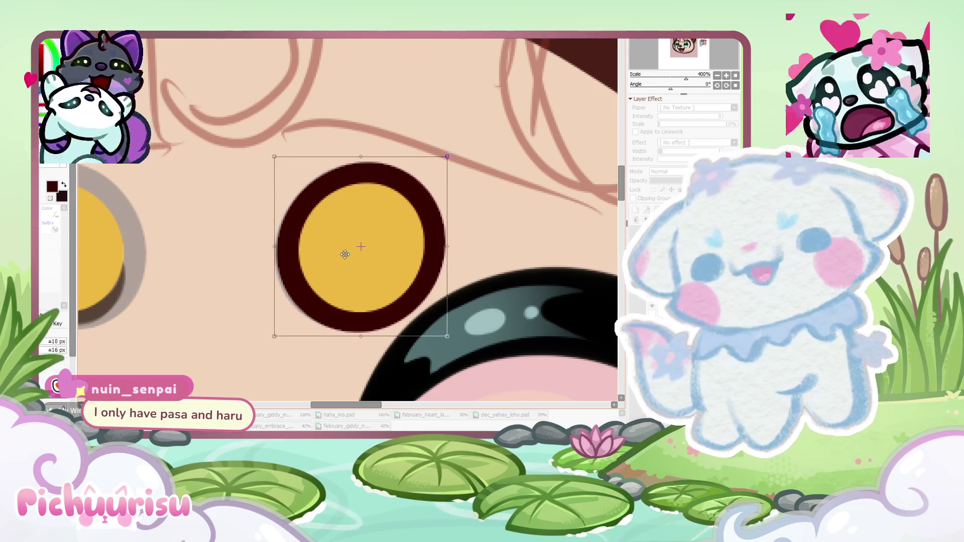
{"action": "key", "text": "Return"}
Move the left forehead dot into place and reshape it into a rounder spot
{"action": "scroll", "coordinate": [345, 255], "scroll_direction": "down", "scroll_amount": 2}
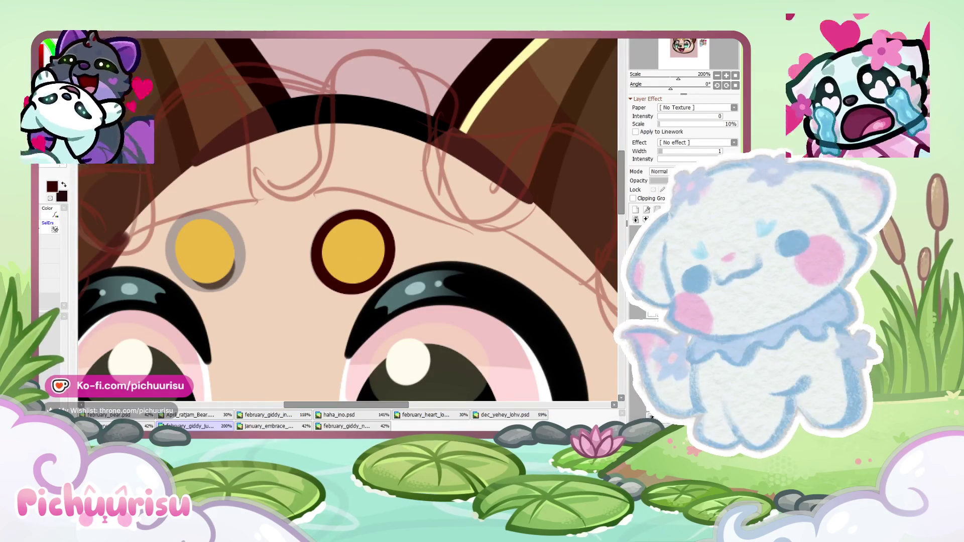
{"action": "key", "text": "ctrl"}
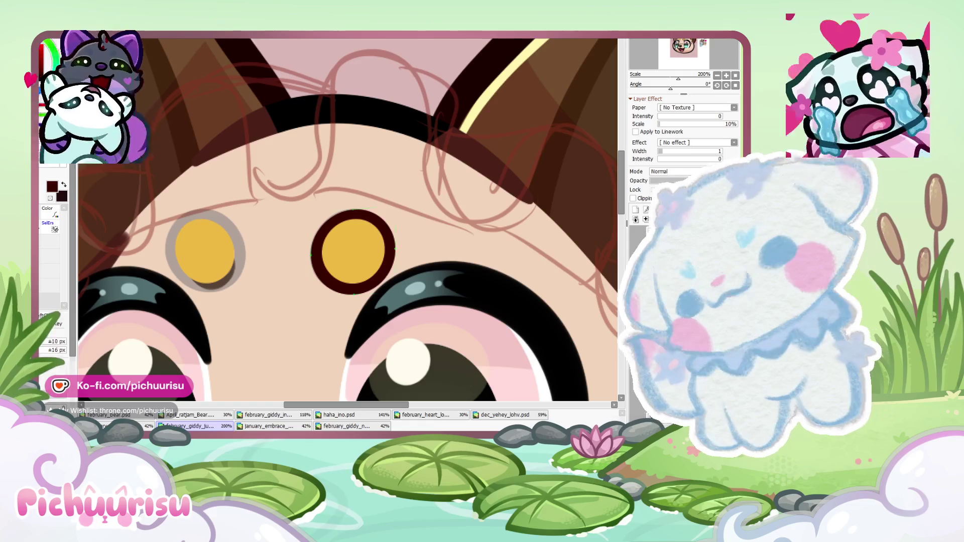
{"action": "left_click_drag", "start_coordinate": [365, 253], "coordinate": [220, 253]}
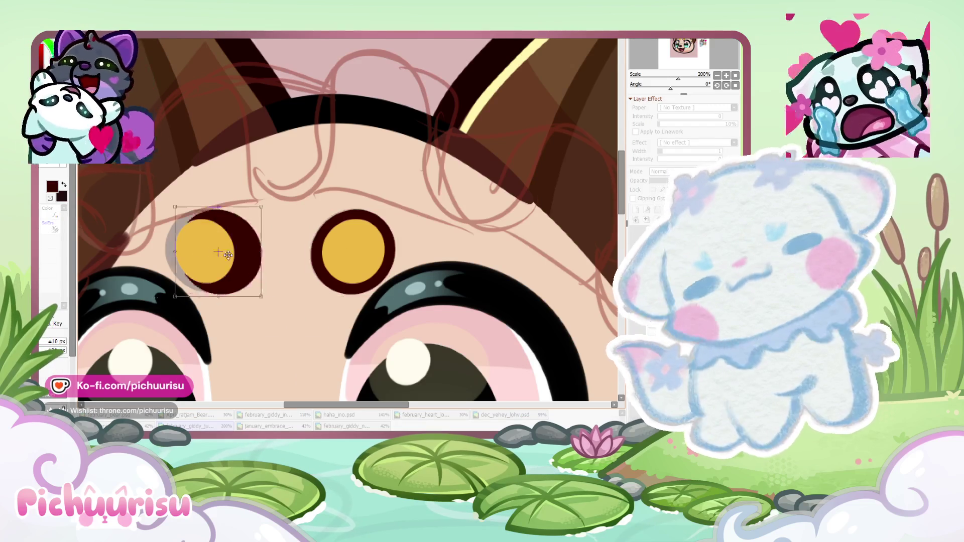
{"action": "scroll", "coordinate": [241, 257], "scroll_direction": "up", "scroll_amount": 1}
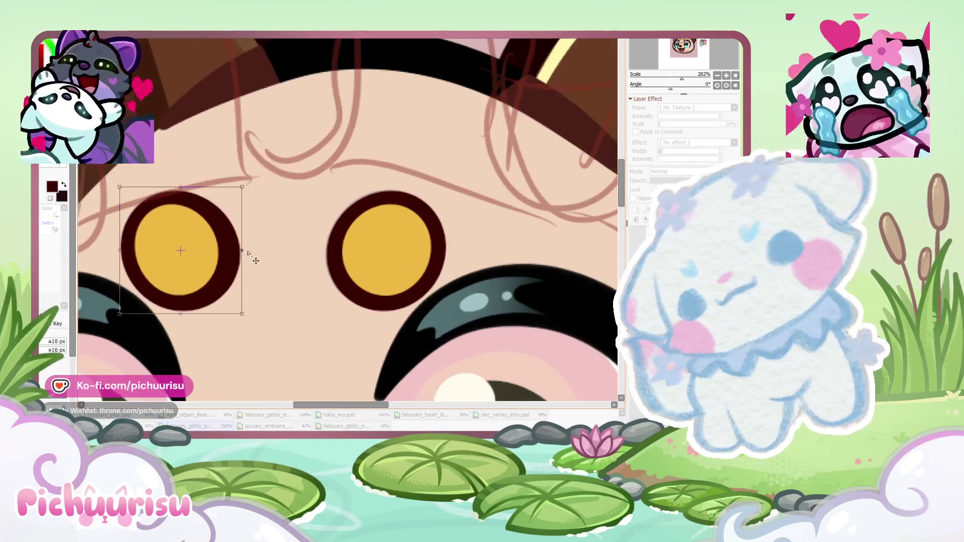
{"action": "left_click_drag", "start_coordinate": [239, 251], "coordinate": [236, 251]}
{"action": "left_click_drag", "start_coordinate": [179, 186], "coordinate": [177, 186]}
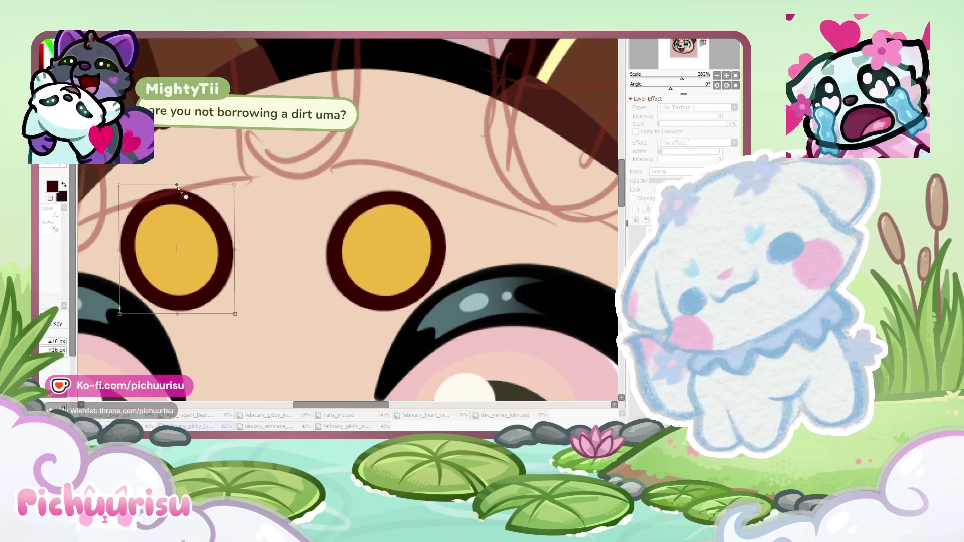
{"action": "scroll", "coordinate": [177, 186], "scroll_direction": "down", "scroll_amount": 3}
{"action": "scroll", "coordinate": [150, 283], "scroll_direction": "up", "scroll_amount": 4}
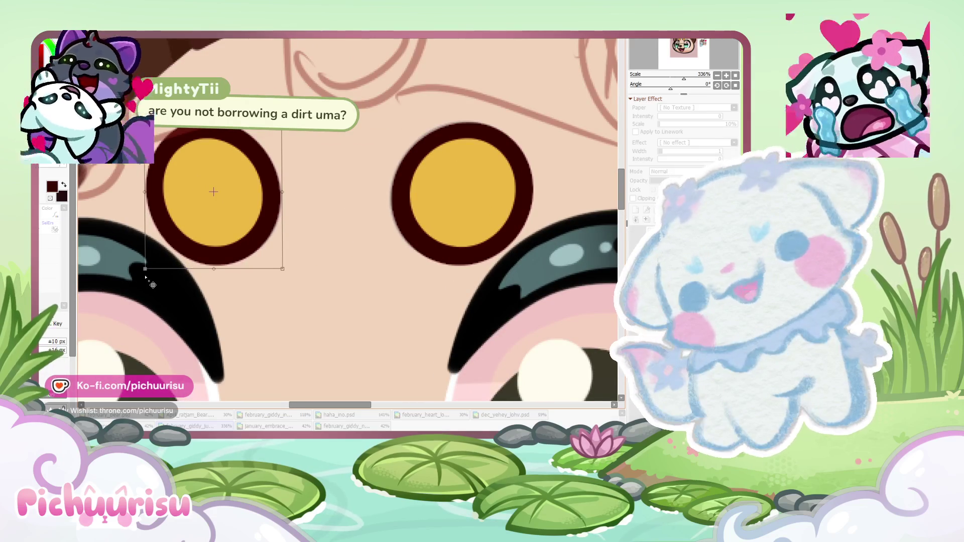
{"action": "left_click_drag", "start_coordinate": [152, 285], "coordinate": [151, 285]}
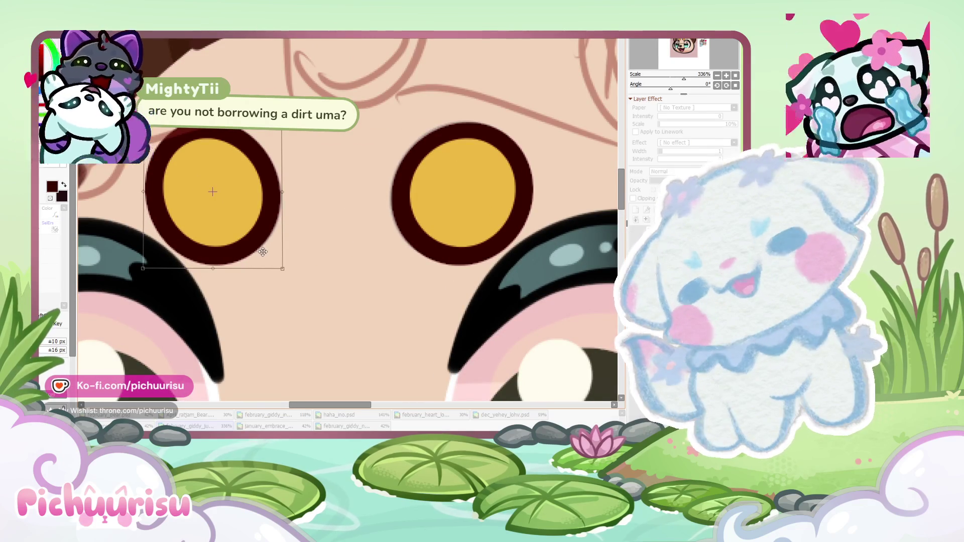
{"action": "scroll", "coordinate": [266, 253], "scroll_direction": "down", "scroll_amount": 2}
{"action": "scroll", "coordinate": [271, 254], "scroll_direction": "down", "scroll_amount": 2}
{"action": "key", "text": "Return"}
Stretch the right forehead dot up and right so it matches the left one
{"action": "left_click", "coordinate": [677, 273]}
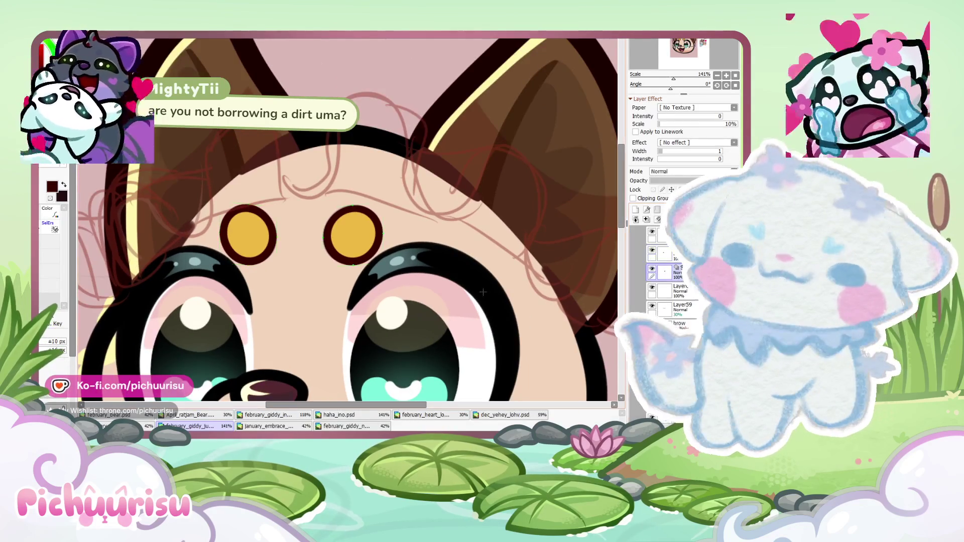
{"action": "scroll", "coordinate": [357, 227], "scroll_direction": "up", "scroll_amount": 2}
{"action": "scroll", "coordinate": [357, 227], "scroll_direction": "up", "scroll_amount": 2}
{"action": "key", "text": "ctrl+t"}
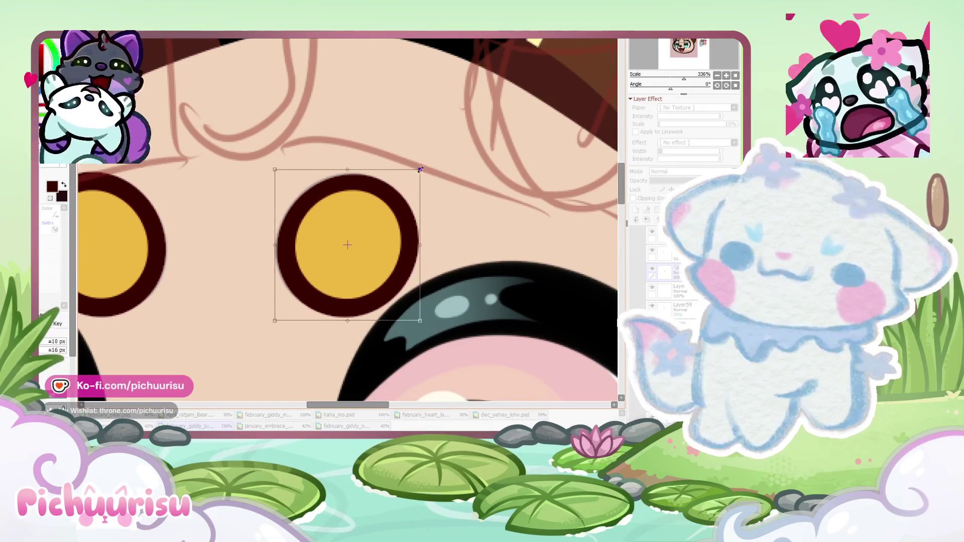
{"action": "left_click_drag", "start_coordinate": [420, 171], "coordinate": [422, 168]}
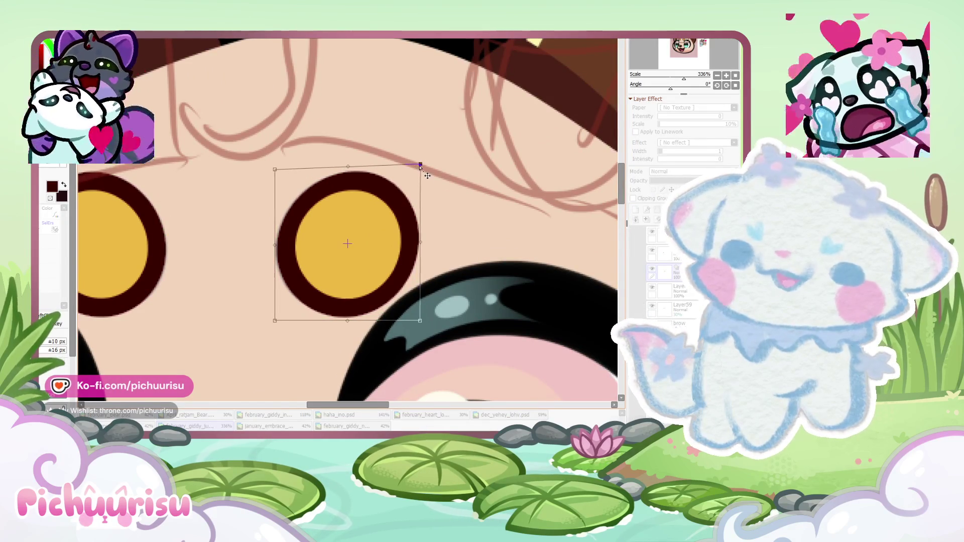
{"action": "scroll", "coordinate": [421, 168], "scroll_direction": "down", "scroll_amount": 4}
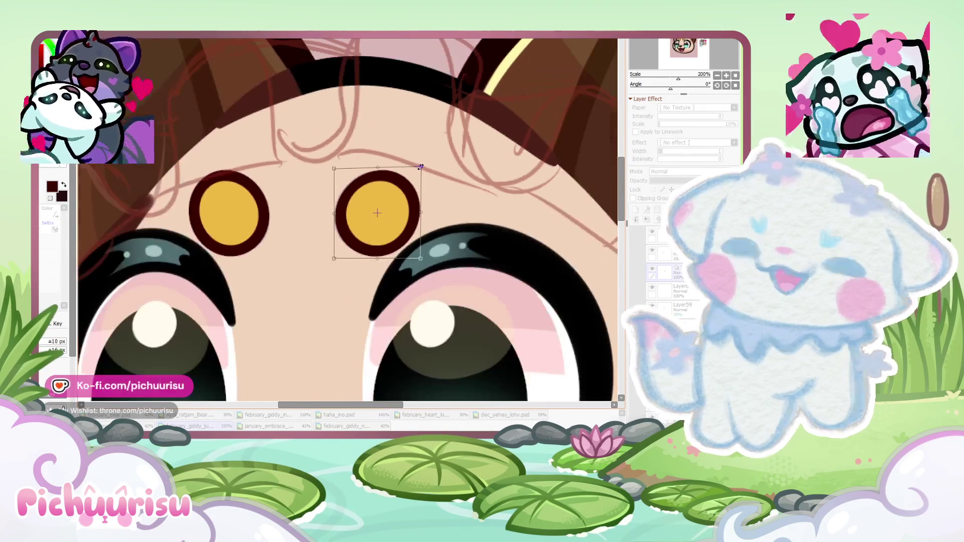
{"action": "scroll", "coordinate": [420, 171], "scroll_direction": "up", "scroll_amount": 4}
{"action": "scroll", "coordinate": [419, 174], "scroll_direction": "up", "scroll_amount": 1}
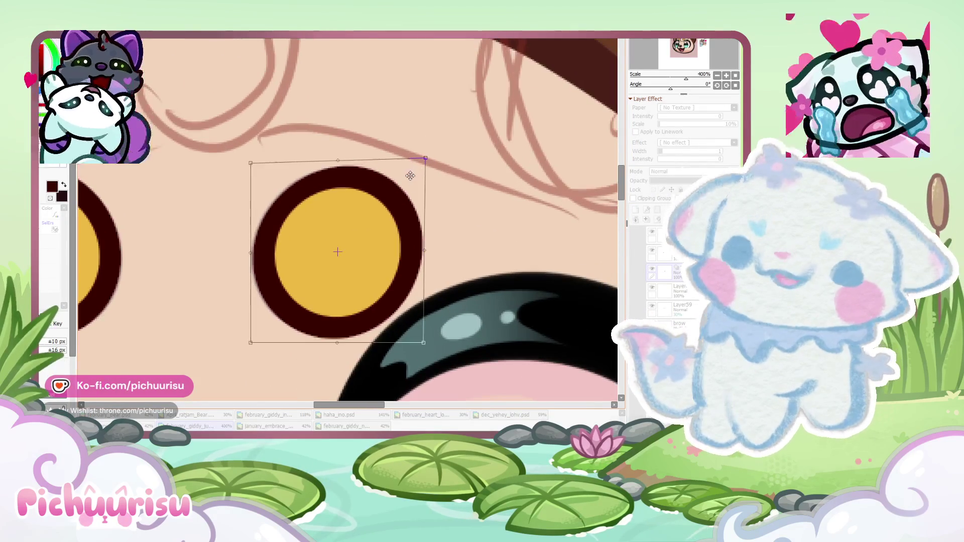
{"action": "left_click_drag", "start_coordinate": [423, 165], "coordinate": [425, 166]}
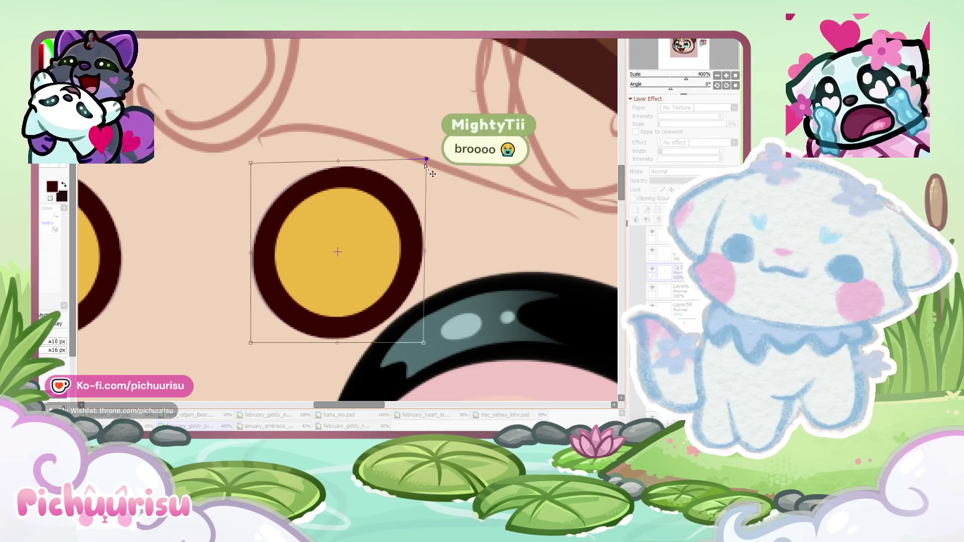
{"action": "scroll", "coordinate": [424, 164], "scroll_direction": "down", "scroll_amount": 3}
{"action": "scroll", "coordinate": [427, 173], "scroll_direction": "down", "scroll_amount": 3}
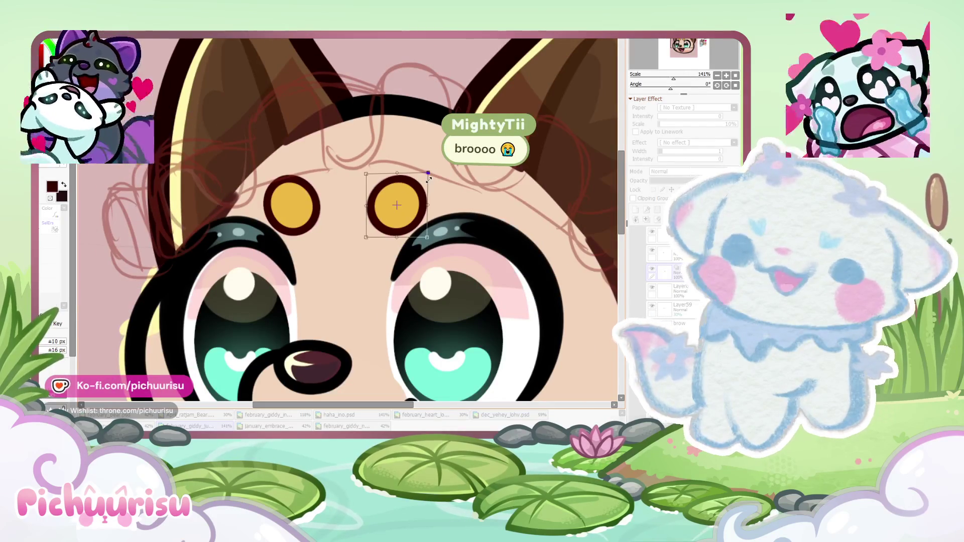
{"action": "key", "text": "Return"}
Delete the faint 30% opacity layer from the layer stack
{"action": "left_click", "coordinate": [663, 254]}
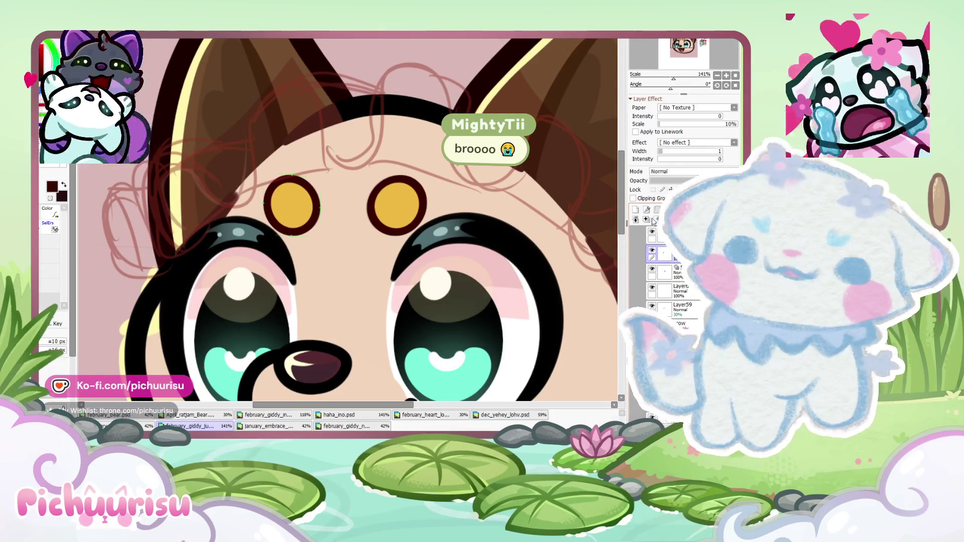
{"action": "left_click", "coordinate": [662, 235]}
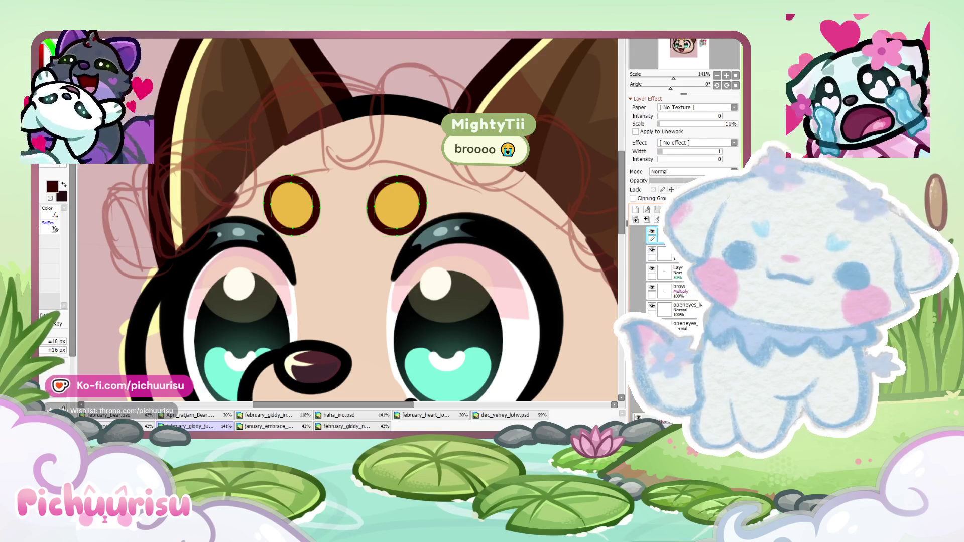
{"action": "left_click", "coordinate": [662, 271]}
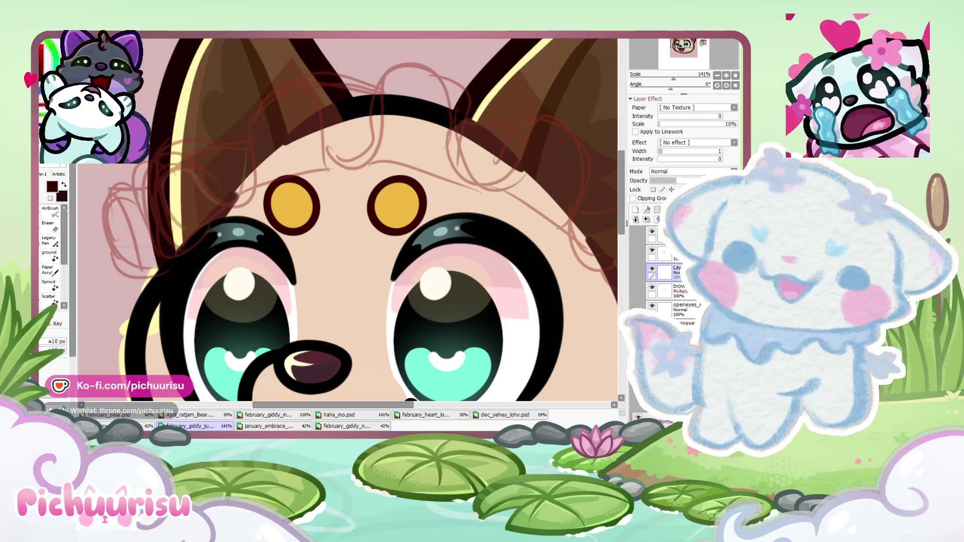
{"action": "key", "text": "Delete"}
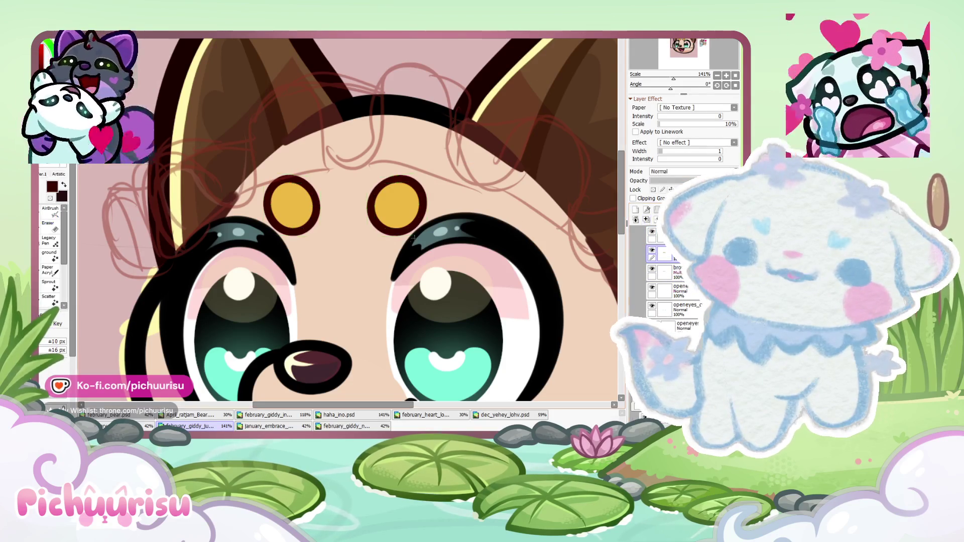
Apply a free transform to the two yellow forehead dots
{"action": "scroll", "coordinate": [413, 237], "scroll_direction": "down", "scroll_amount": 5}
{"action": "scroll", "coordinate": [402, 246], "scroll_direction": "up", "scroll_amount": 3}
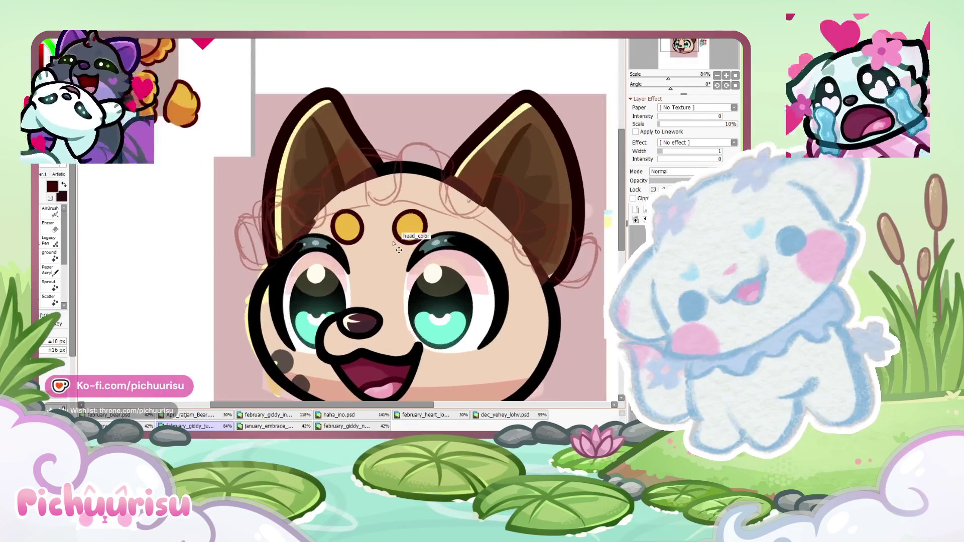
{"action": "key", "text": "ctrl+t"}
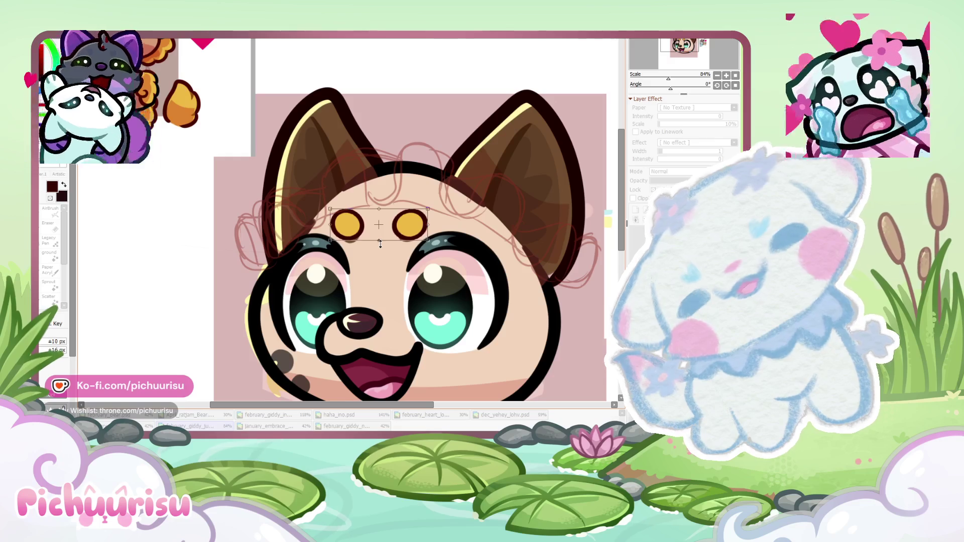
{"action": "key", "text": "Return"}
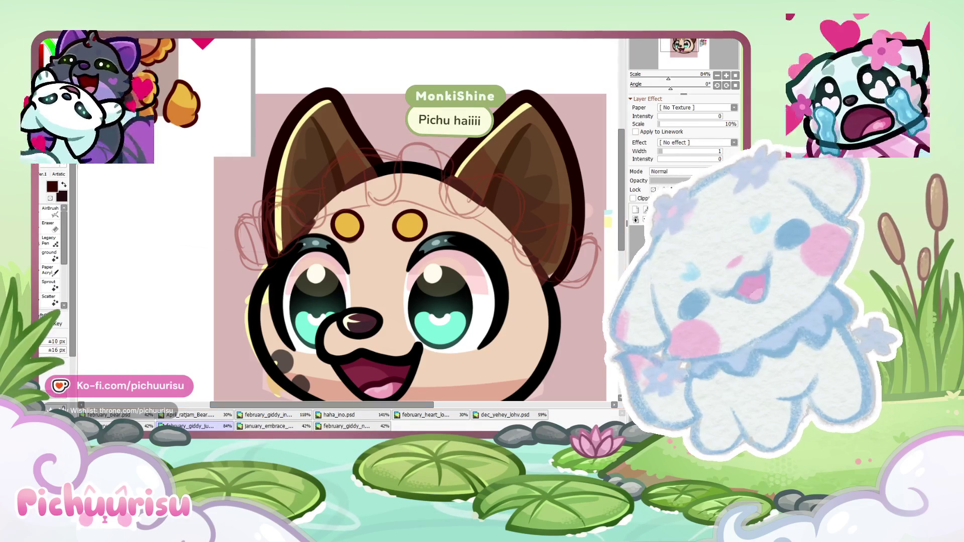
Hide the nose highlight and dark maroon fill layers, leaving only the nose outline
{"action": "scroll", "coordinate": [324, 235], "scroll_direction": "down", "scroll_amount": 2}
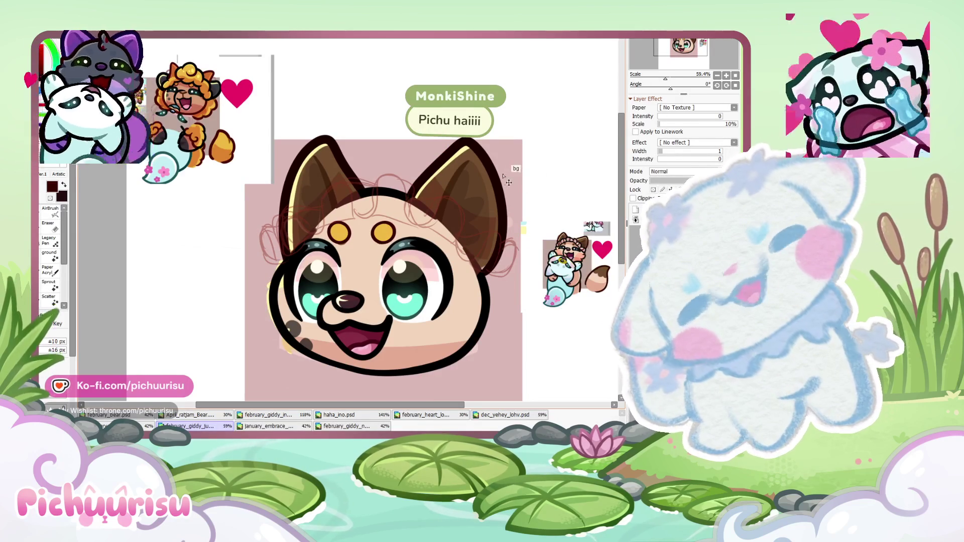
{"action": "scroll", "coordinate": [186, 58], "scroll_direction": "up", "scroll_amount": 2}
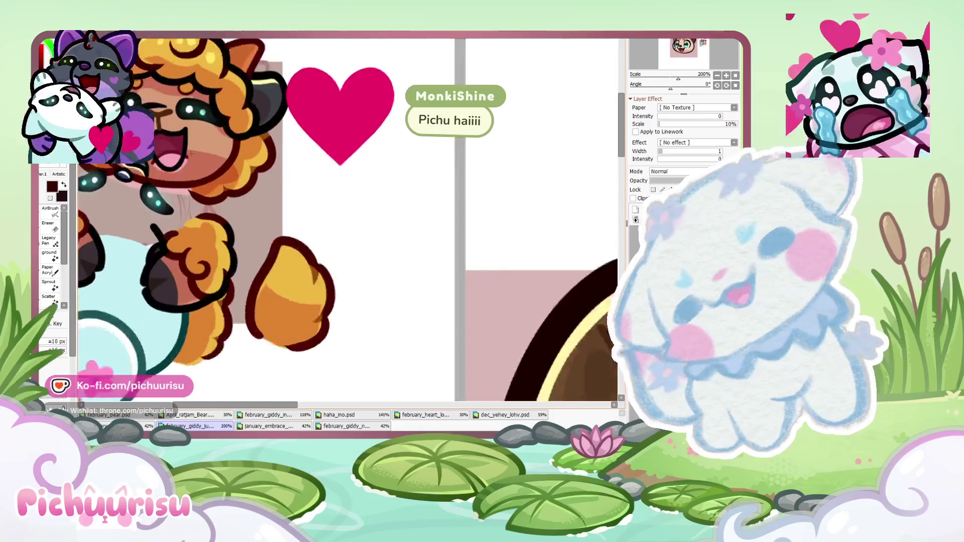
{"action": "scroll", "coordinate": [360, 328], "scroll_direction": "up", "scroll_amount": 2}
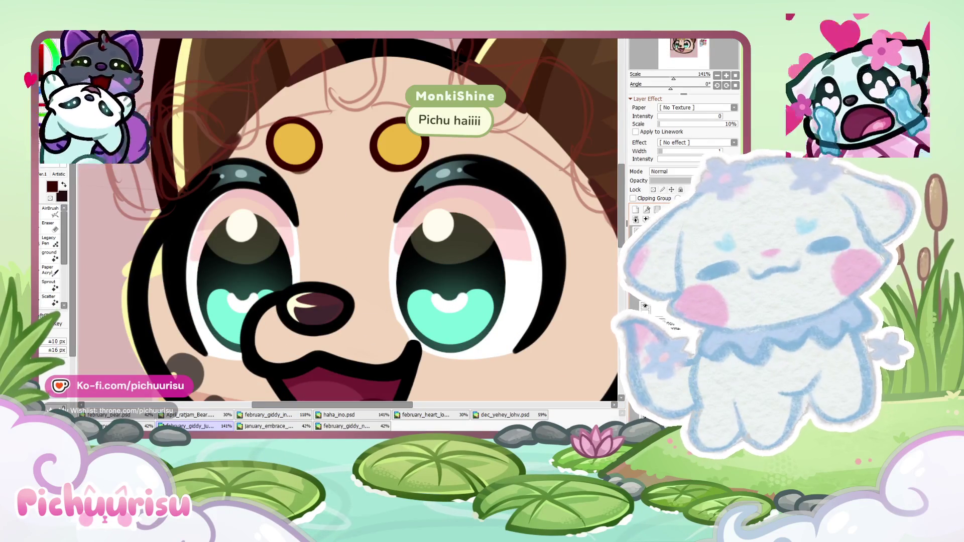
{"action": "left_click", "coordinate": [646, 306]}
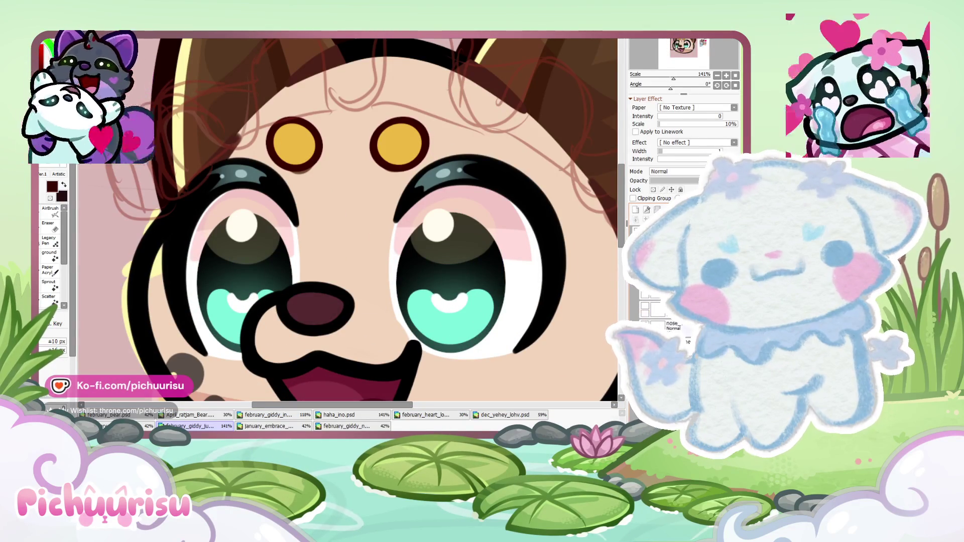
{"action": "left_click", "coordinate": [646, 324]}
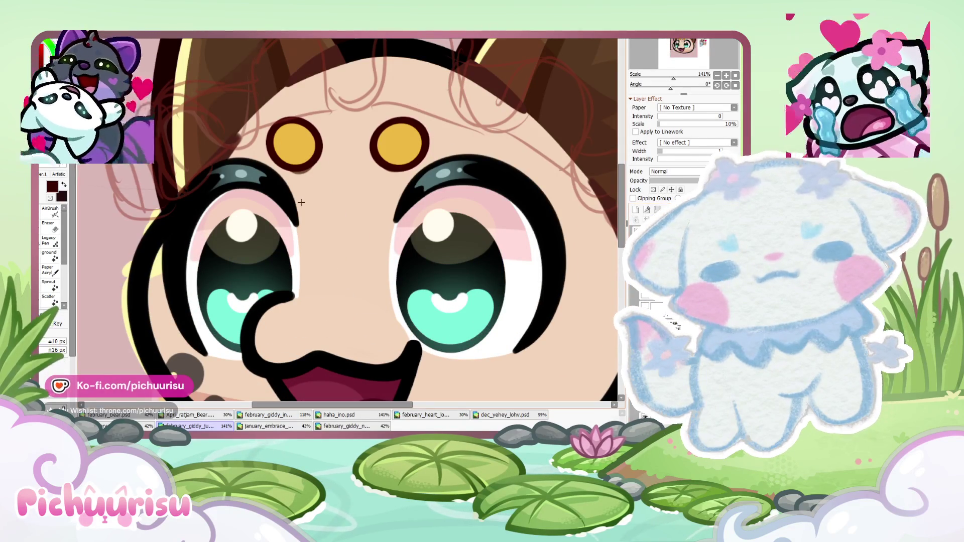
{"action": "scroll", "coordinate": [303, 196], "scroll_direction": "down", "scroll_amount": 4}
{"action": "scroll", "coordinate": [302, 196], "scroll_direction": "down", "scroll_amount": 1}
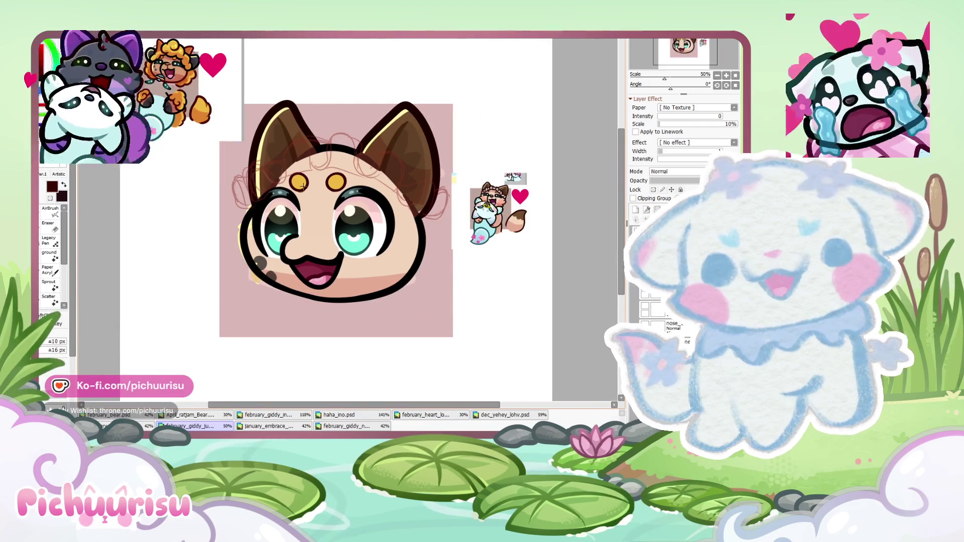
{"action": "scroll", "coordinate": [606, 231], "scroll_direction": "up", "scroll_amount": 3}
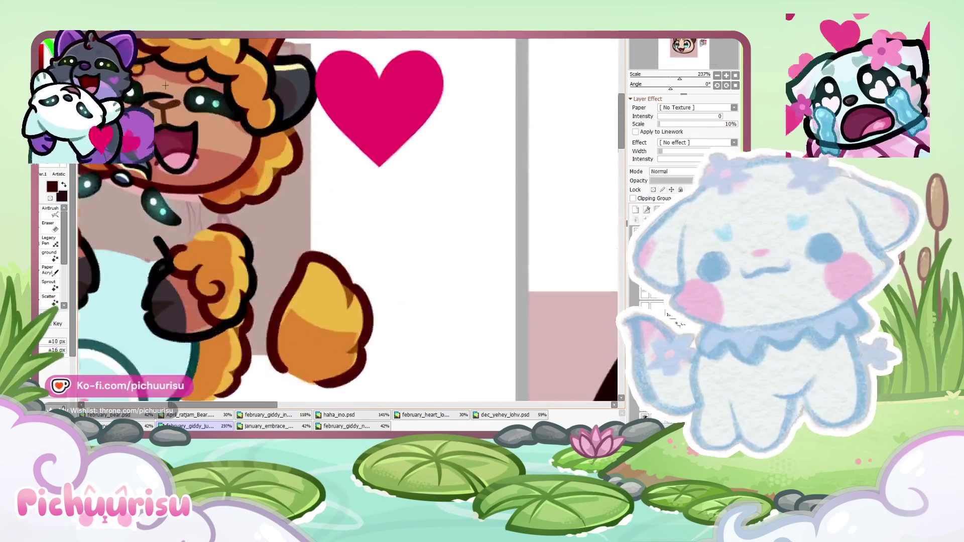
{"action": "scroll", "coordinate": [607, 231], "scroll_direction": "up", "scroll_amount": 2}
{"action": "scroll", "coordinate": [591, 301], "scroll_direction": "down", "scroll_amount": 5}
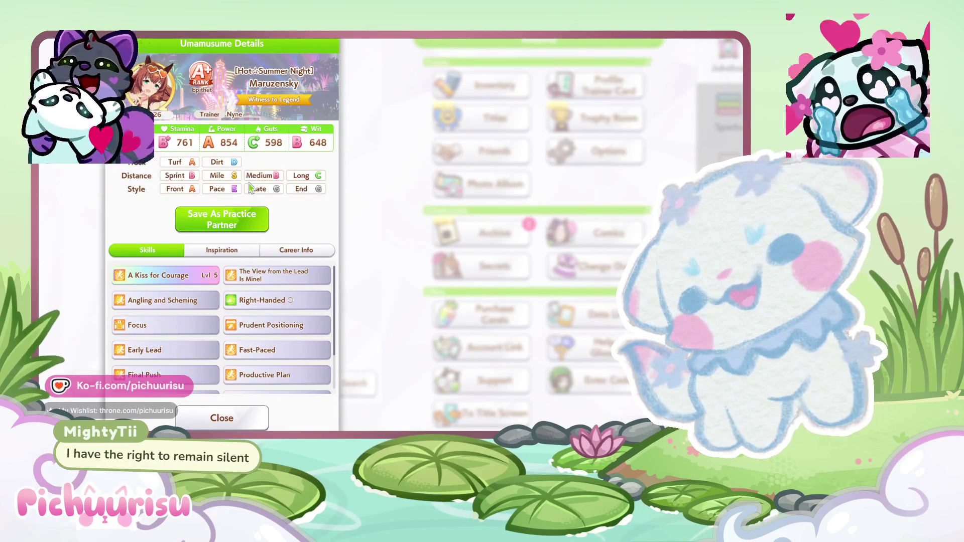
Close Maruzensky's Umamusume Details panel
{"action": "key", "text": "Escape"}
Scroll through the trainer's Team Details roster down to the Dirt group
{"action": "scroll", "coordinate": [224, 285], "scroll_direction": "down", "scroll_amount": 5}
{"action": "scroll", "coordinate": [224, 285], "scroll_direction": "down", "scroll_amount": 2}
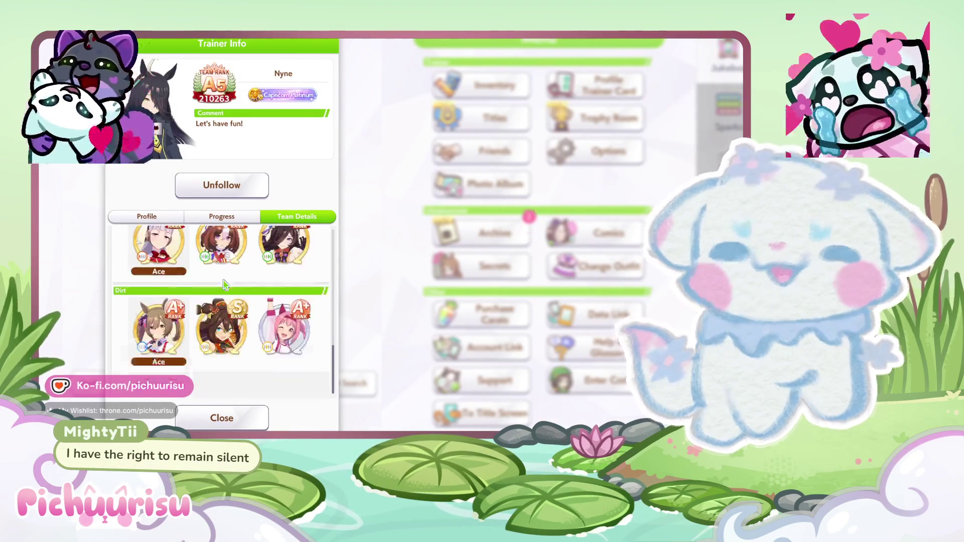
{"action": "scroll", "coordinate": [225, 285], "scroll_direction": "up", "scroll_amount": 3}
{"action": "scroll", "coordinate": [224, 284], "scroll_direction": "down", "scroll_amount": 3}
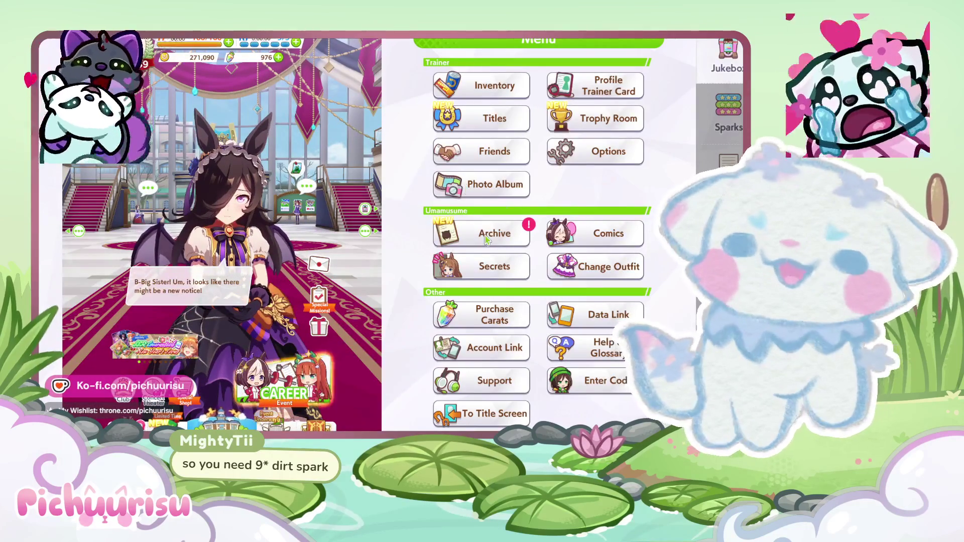
Open the Archive, dismiss its level-up notice, and look over the trainee Umamusume list
{"action": "left_click", "coordinate": [486, 239]}
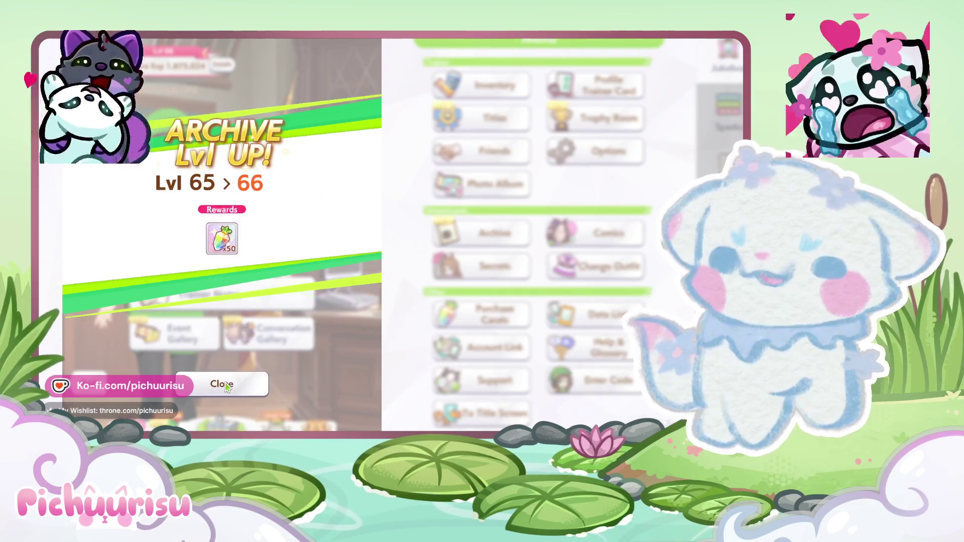
{"action": "left_click", "coordinate": [225, 386]}
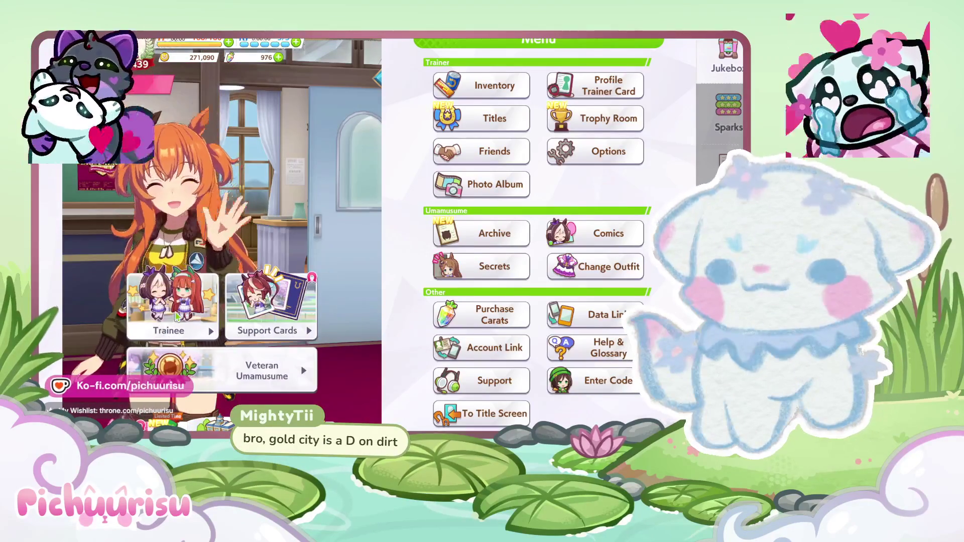
{"action": "left_click", "coordinate": [184, 311]}
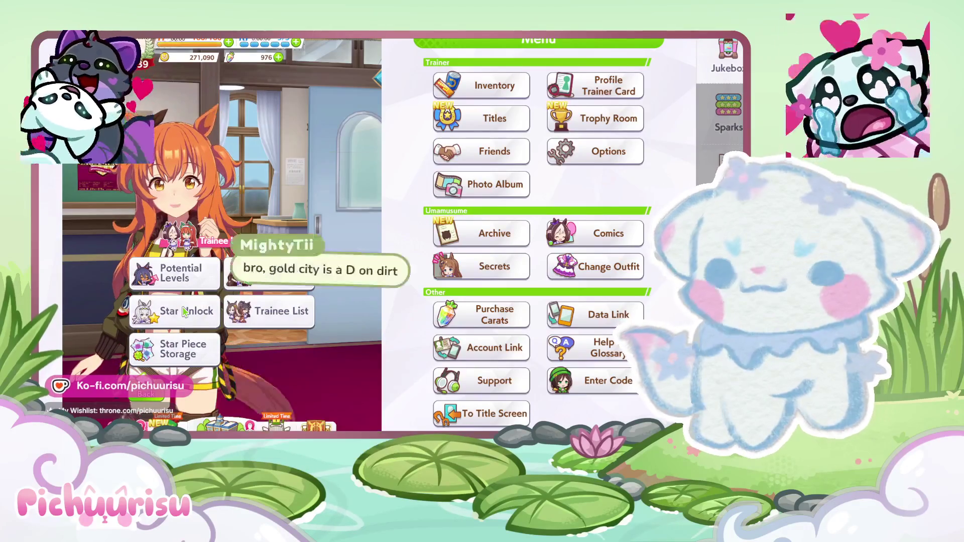
{"action": "left_click", "coordinate": [273, 313]}
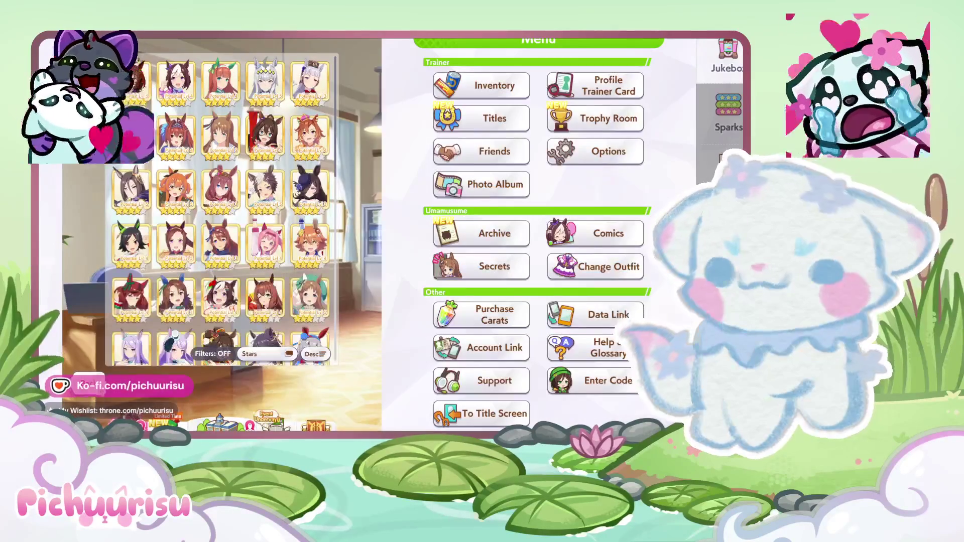
{"action": "key", "text": "Escape"}
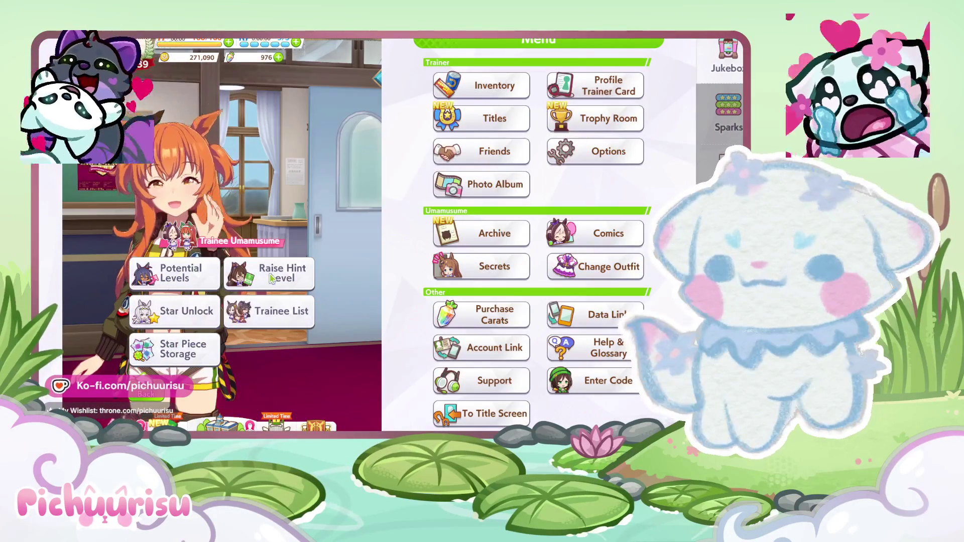
Return to the character menu and open the Veteran Umamusume list
{"action": "left_click", "coordinate": [145, 394]}
{"action": "left_click", "coordinate": [208, 338]}
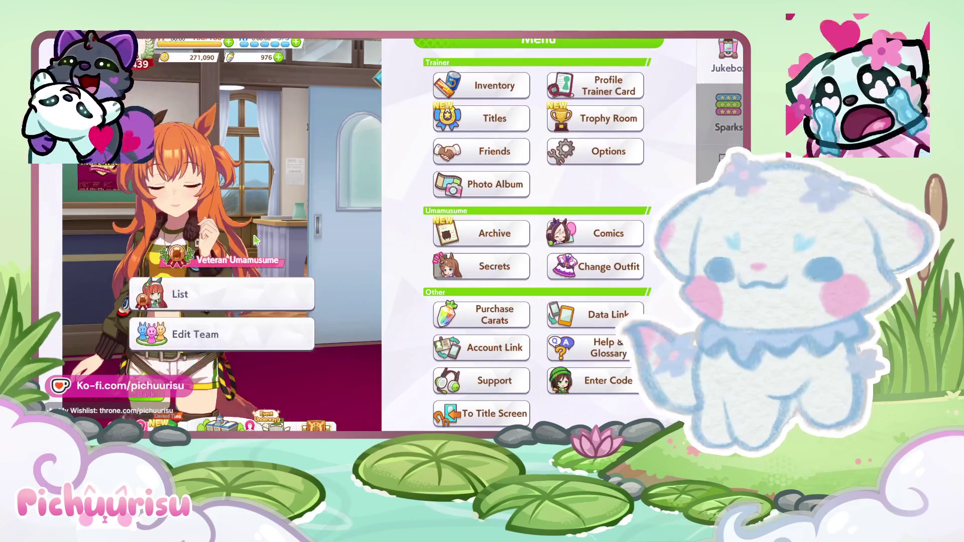
{"action": "left_click", "coordinate": [206, 288]}
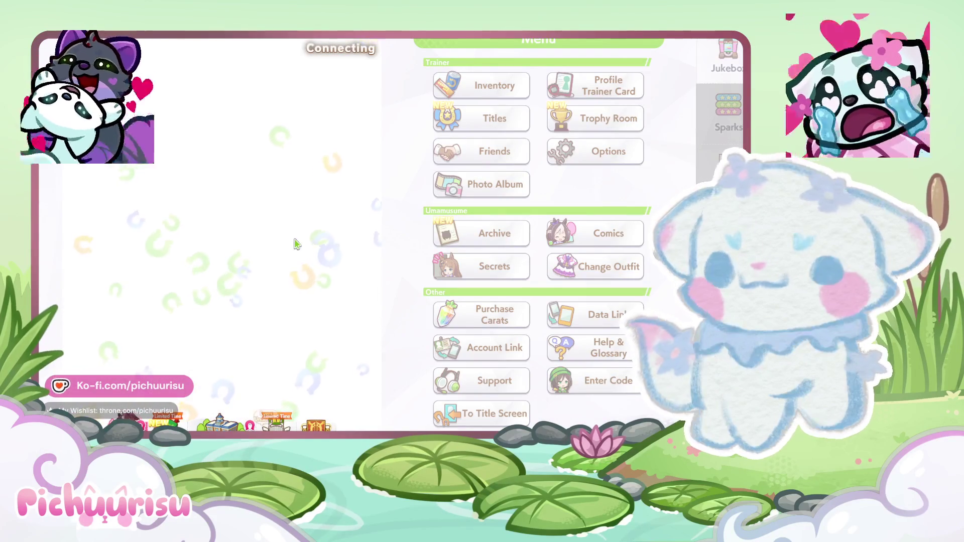
Find Gold City in the veteran roster, review her stats and skills, then return home
{"action": "scroll", "coordinate": [287, 251], "scroll_direction": "down", "scroll_amount": 3}
{"action": "scroll", "coordinate": [288, 251], "scroll_direction": "down", "scroll_amount": 3}
{"action": "scroll", "coordinate": [287, 251], "scroll_direction": "down", "scroll_amount": 3}
{"action": "scroll", "coordinate": [287, 251], "scroll_direction": "down", "scroll_amount": 3}
{"action": "scroll", "coordinate": [287, 251], "scroll_direction": "down", "scroll_amount": 3}
{"action": "scroll", "coordinate": [287, 251], "scroll_direction": "down", "scroll_amount": 3}
{"action": "scroll", "coordinate": [287, 251], "scroll_direction": "down", "scroll_amount": 3}
{"action": "scroll", "coordinate": [287, 251], "scroll_direction": "down", "scroll_amount": 3}
{"action": "scroll", "coordinate": [287, 251], "scroll_direction": "down", "scroll_amount": 3}
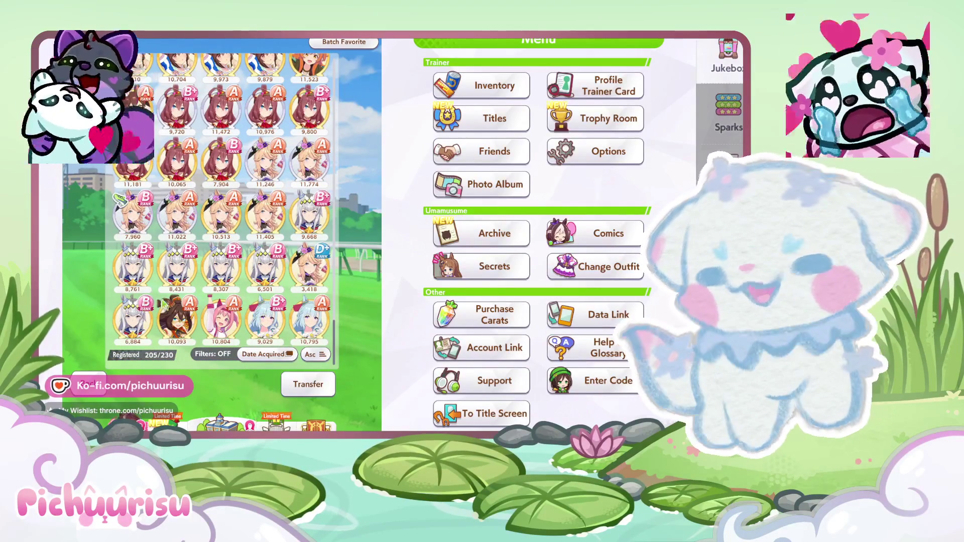
{"action": "left_click", "coordinate": [145, 222]}
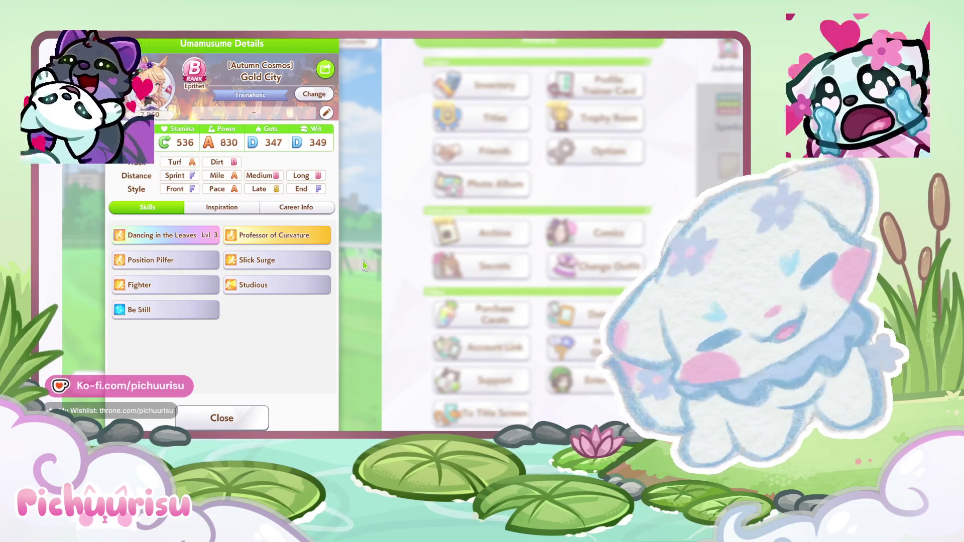
{"action": "left_click", "coordinate": [251, 421]}
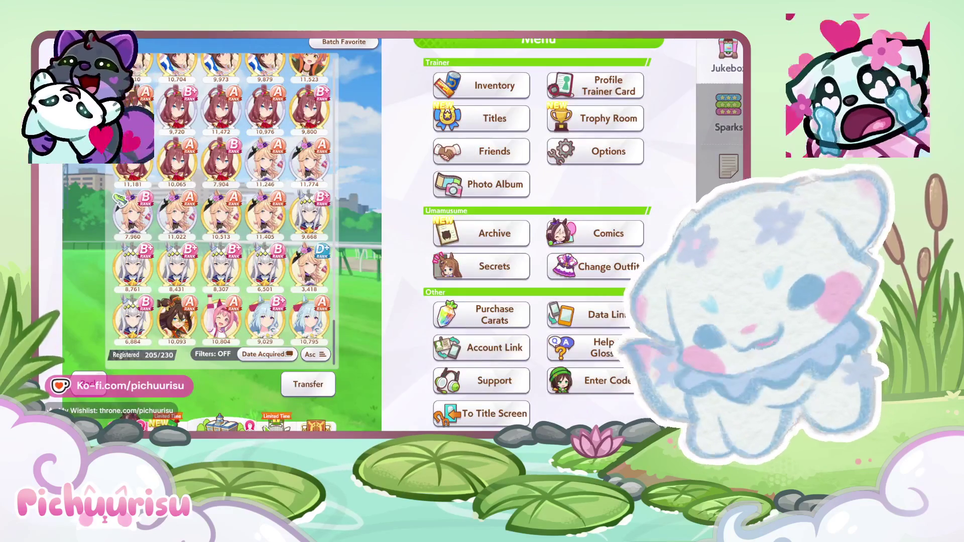
{"action": "key", "text": "Escape"}
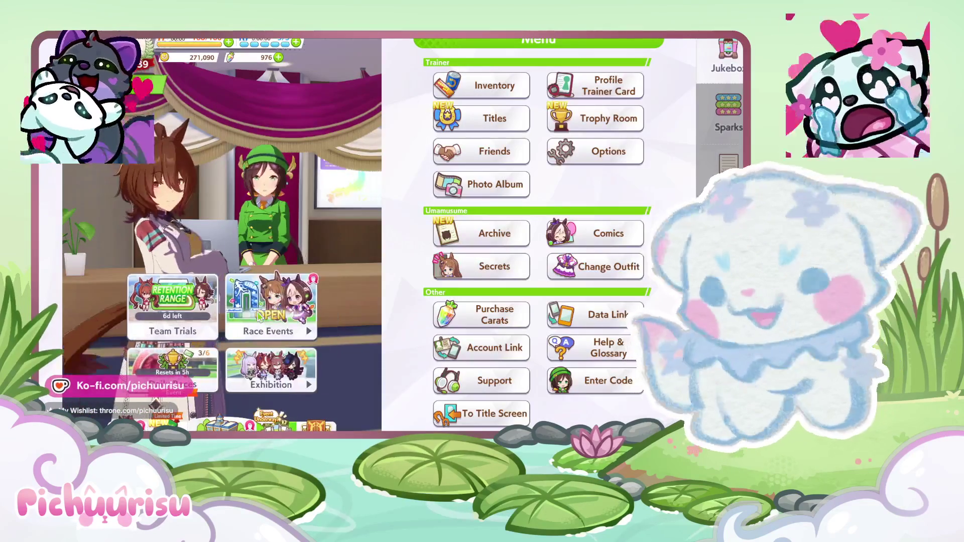
Open the Champions Meeting Aquarius Cup from Race Events and confirm today's free entry
{"action": "left_click", "coordinate": [240, 301]}
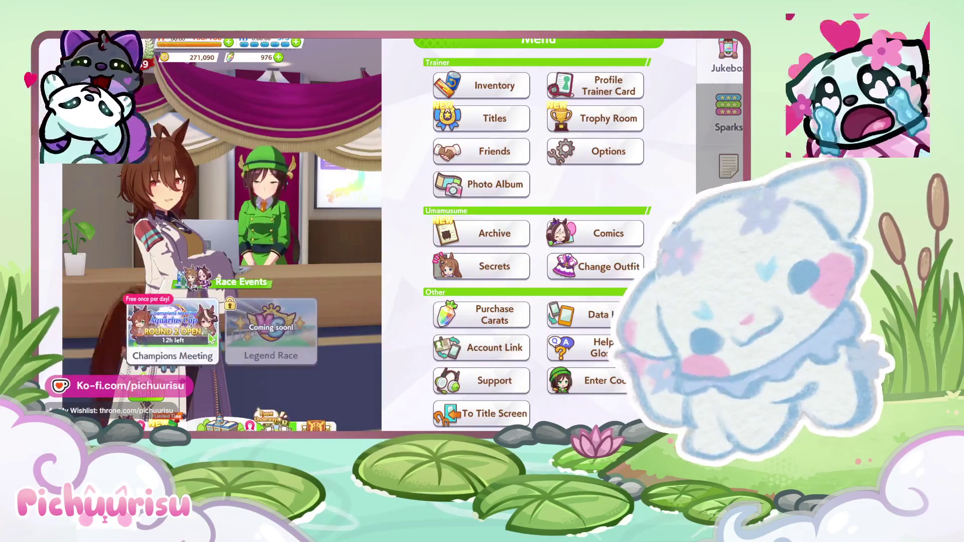
{"action": "left_click", "coordinate": [207, 338]}
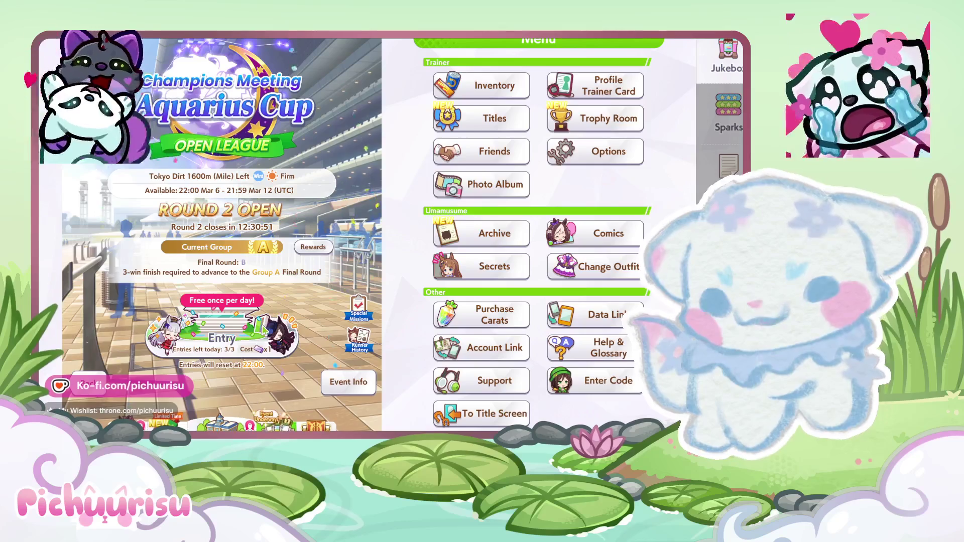
{"action": "left_click", "coordinate": [294, 345]}
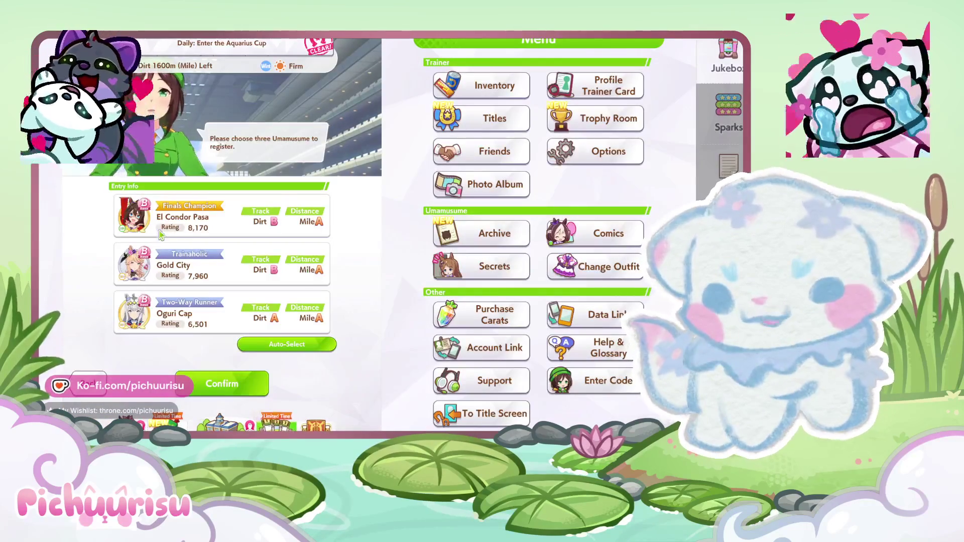
{"action": "left_click", "coordinate": [161, 234]}
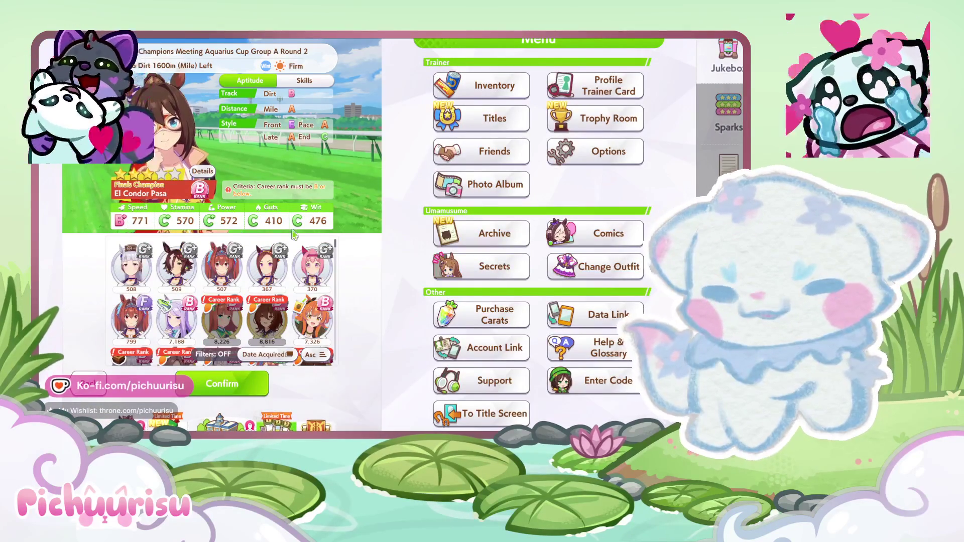
Check the Oguri Cap entry slot and keep her in the Aquarius Cup lineup
{"action": "key", "text": "Escape"}
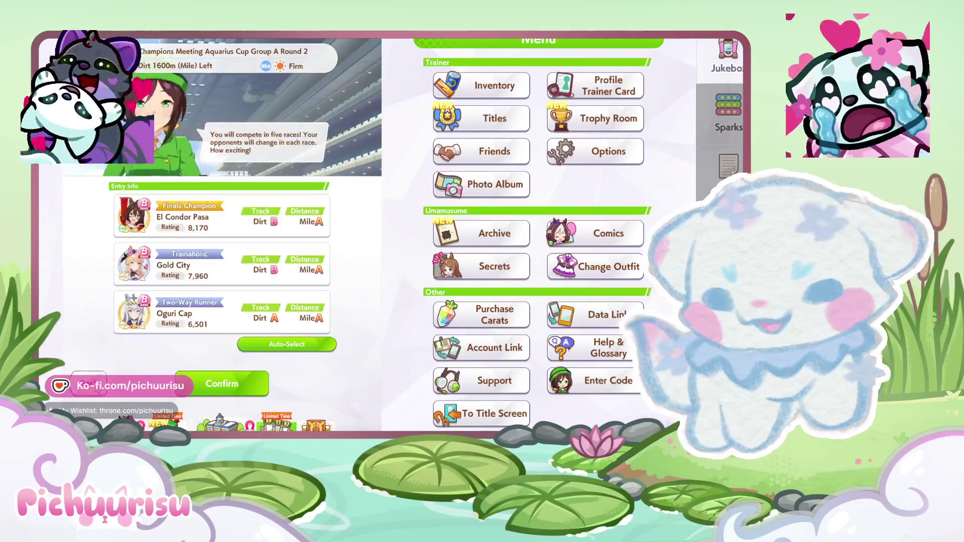
{"action": "left_click", "coordinate": [221, 320]}
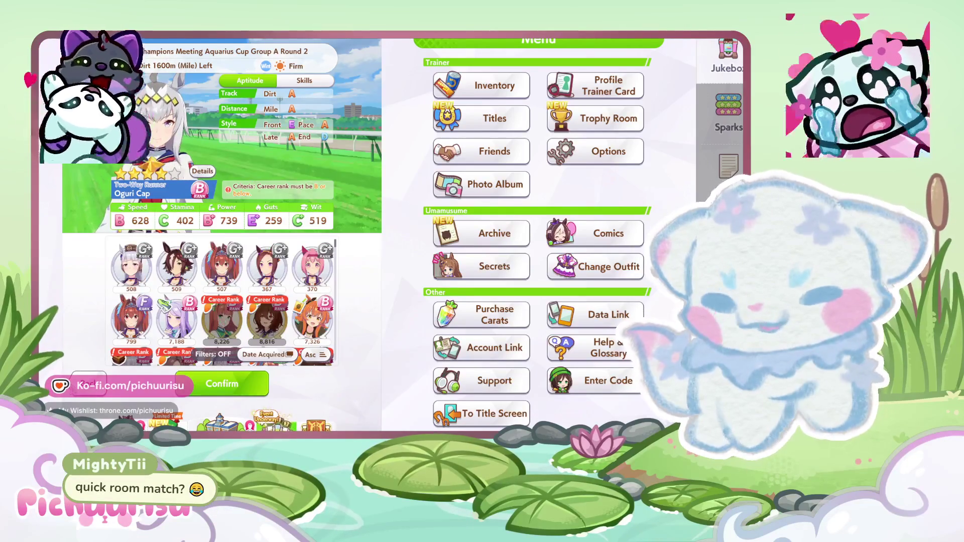
{"action": "left_click", "coordinate": [98, 364]}
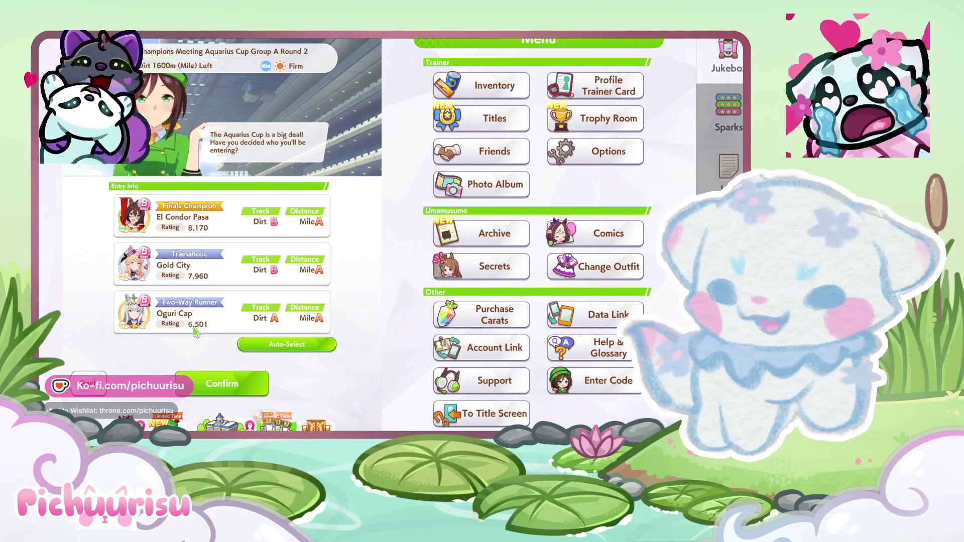
{"action": "left_click", "coordinate": [216, 324]}
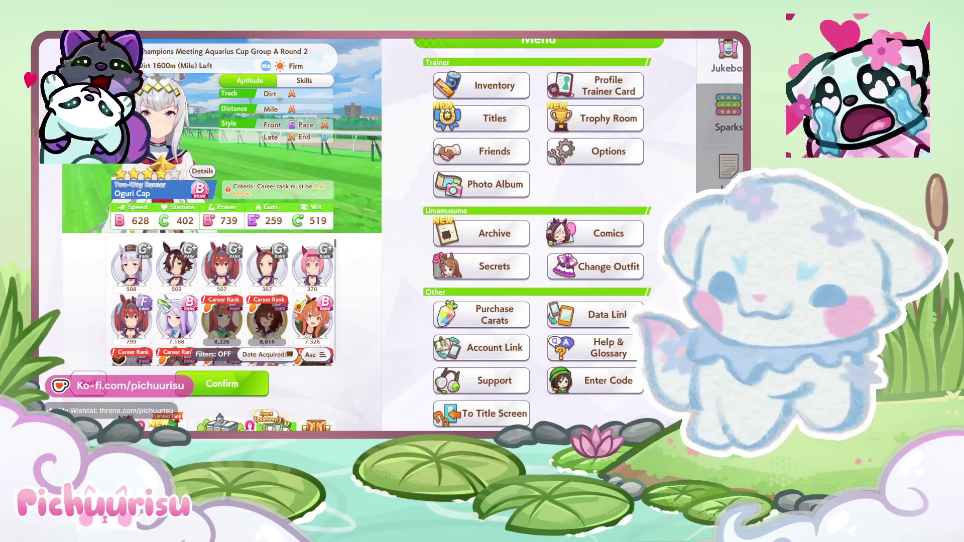
{"action": "left_click", "coordinate": [222, 384]}
Review Gold City's full details in her slot, then leave the lineup for the game options
{"action": "left_click", "coordinate": [232, 275]}
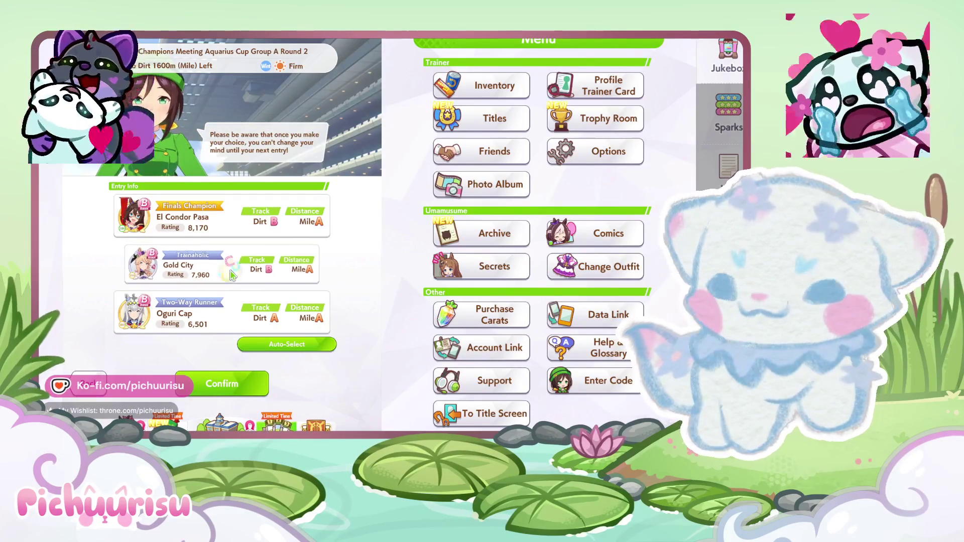
{"action": "scroll", "coordinate": [232, 275], "scroll_direction": "down", "scroll_amount": 10}
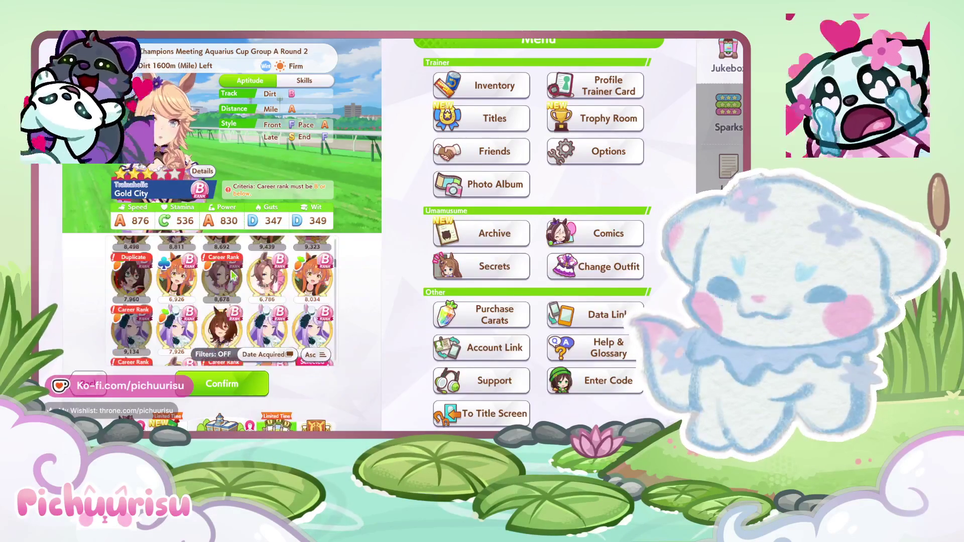
{"action": "scroll", "coordinate": [232, 274], "scroll_direction": "down", "scroll_amount": 3}
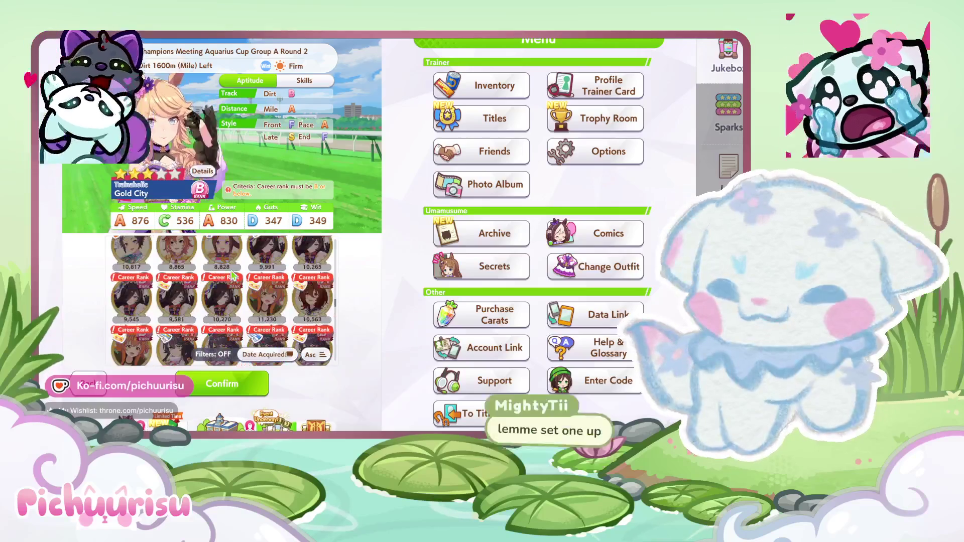
{"action": "scroll", "coordinate": [232, 275], "scroll_direction": "down", "scroll_amount": 2}
{"action": "scroll", "coordinate": [232, 275], "scroll_direction": "down", "scroll_amount": 3}
{"action": "scroll", "coordinate": [232, 274], "scroll_direction": "down", "scroll_amount": 3}
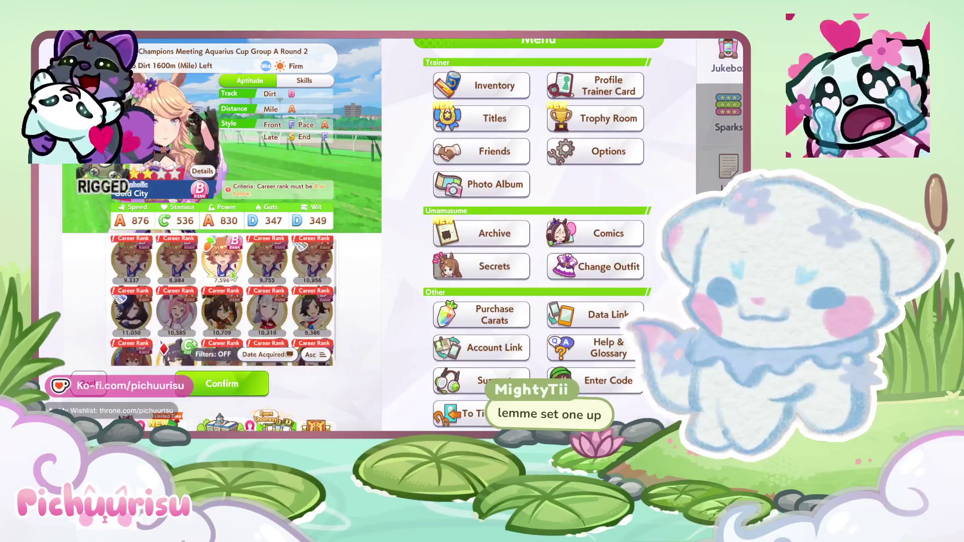
{"action": "scroll", "coordinate": [232, 274], "scroll_direction": "down", "scroll_amount": 3}
{"action": "scroll", "coordinate": [231, 275], "scroll_direction": "down", "scroll_amount": 2}
{"action": "scroll", "coordinate": [232, 275], "scroll_direction": "down", "scroll_amount": 3}
{"action": "scroll", "coordinate": [232, 275], "scroll_direction": "down", "scroll_amount": 3}
{"action": "scroll", "coordinate": [232, 275], "scroll_direction": "down", "scroll_amount": 3}
{"action": "left_click", "coordinate": [203, 174]}
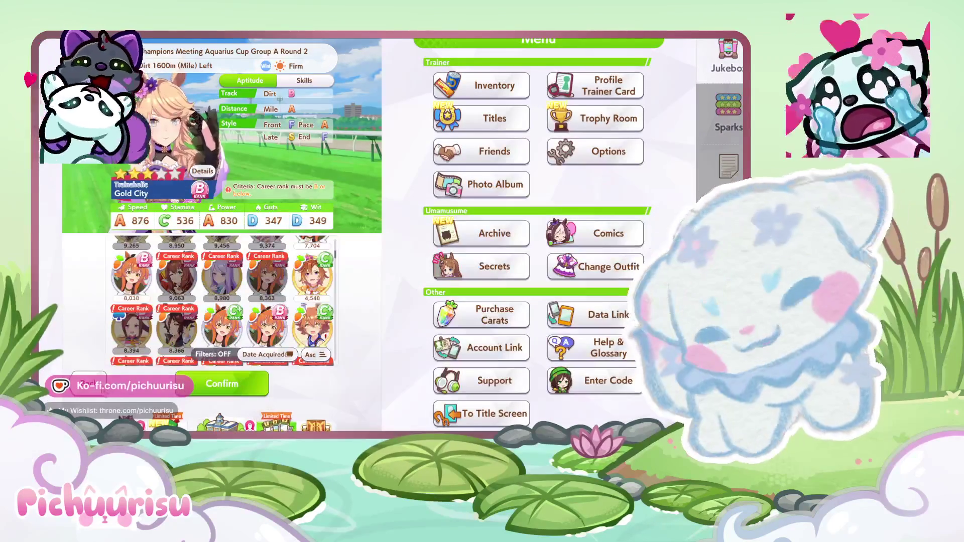
{"action": "left_click", "coordinate": [102, 391]}
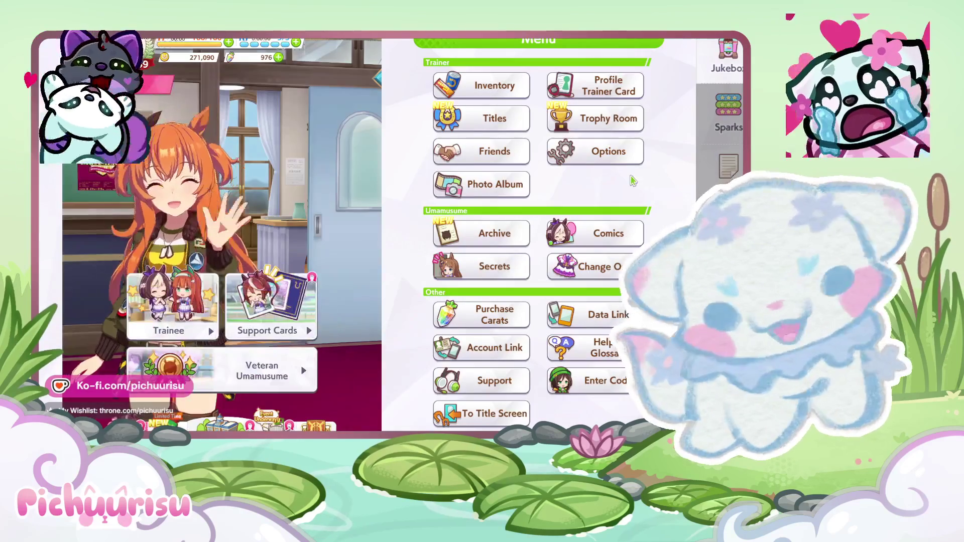
{"action": "left_click", "coordinate": [592, 155]}
Save the Sound tab volume settings and open the Veteran Umamusume section
{"action": "left_click", "coordinate": [176, 67]}
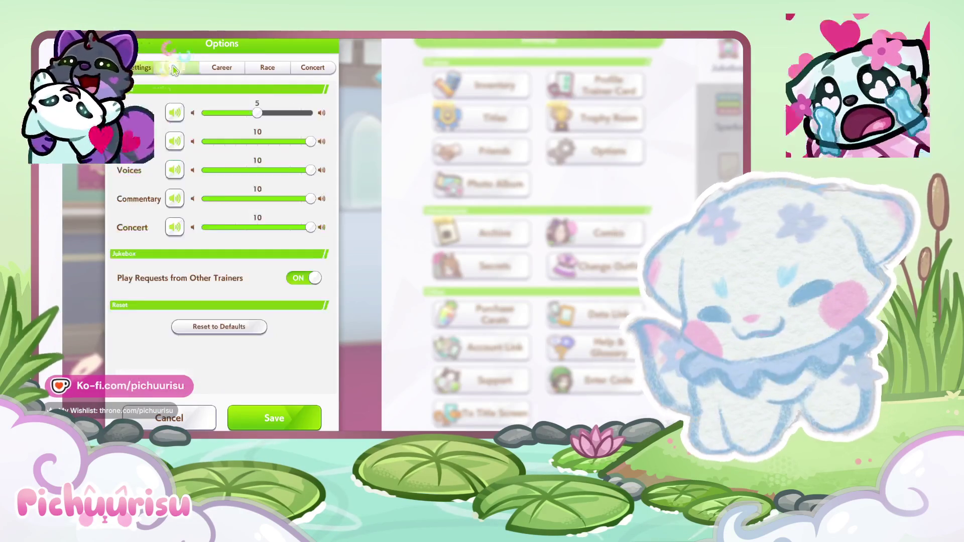
{"action": "left_click", "coordinate": [294, 404]}
{"action": "left_click", "coordinate": [256, 301]}
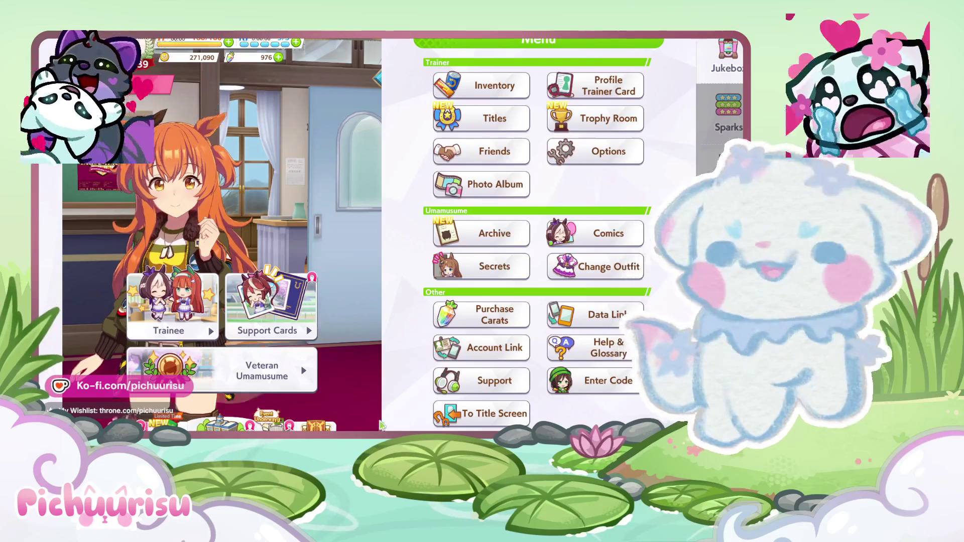
{"action": "left_click", "coordinate": [264, 384]}
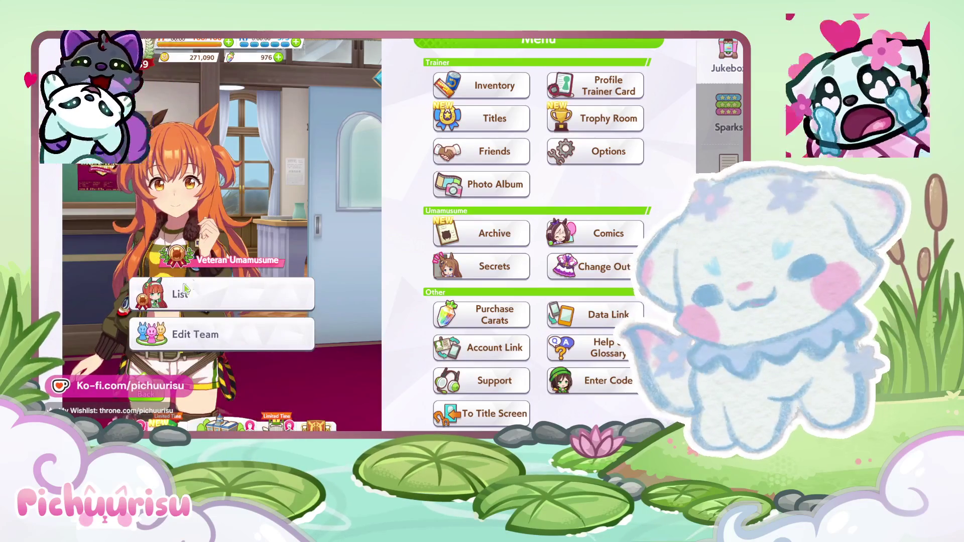
Open the veteran umamusume list, scroll down and view the first Mayano Top Gun's details
{"action": "left_click", "coordinate": [278, 295]}
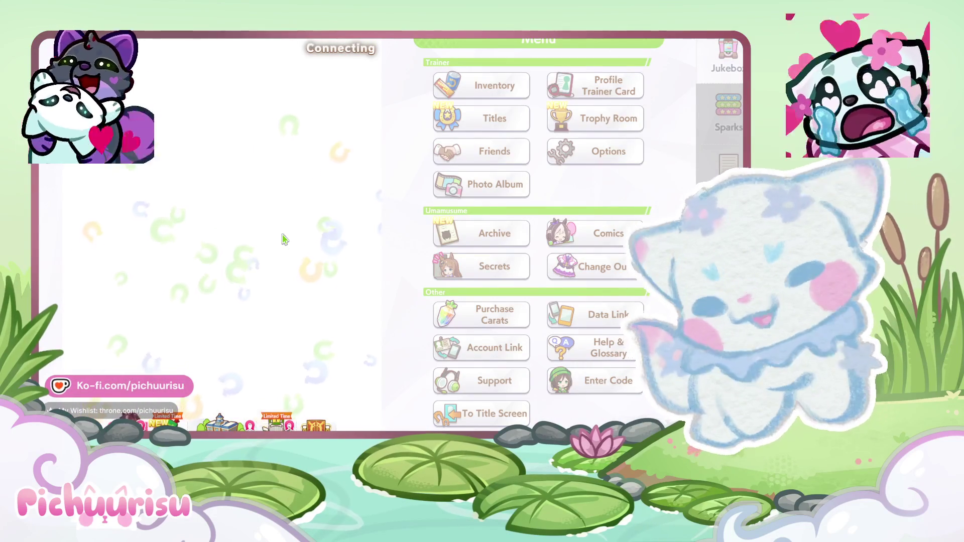
{"action": "scroll", "coordinate": [287, 236], "scroll_direction": "down", "scroll_amount": 2}
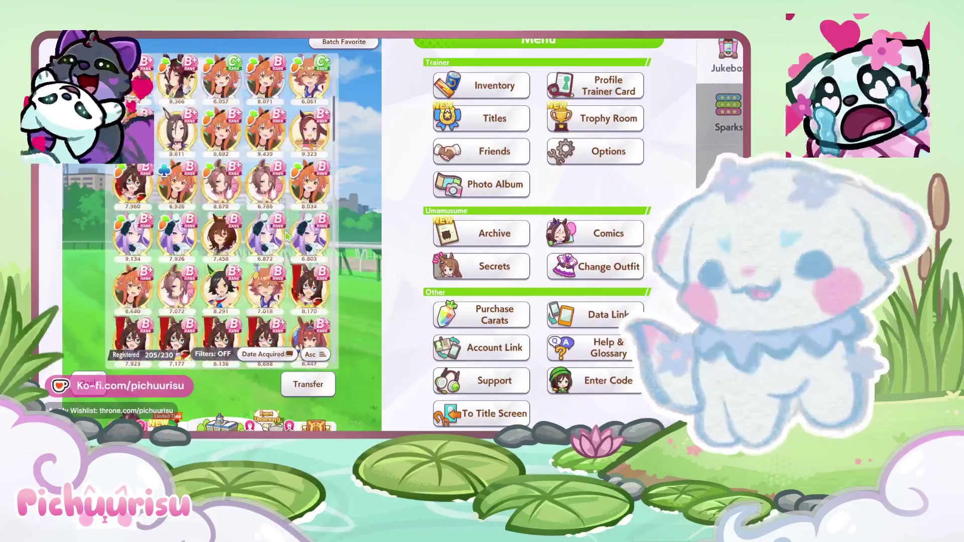
{"action": "scroll", "coordinate": [288, 236], "scroll_direction": "down", "scroll_amount": 2}
{"action": "scroll", "coordinate": [288, 236], "scroll_direction": "down", "scroll_amount": 2}
{"action": "scroll", "coordinate": [286, 240], "scroll_direction": "down", "scroll_amount": 2}
{"action": "scroll", "coordinate": [284, 246], "scroll_direction": "down", "scroll_amount": 2}
{"action": "scroll", "coordinate": [281, 253], "scroll_direction": "down", "scroll_amount": 2}
{"action": "scroll", "coordinate": [282, 254], "scroll_direction": "down", "scroll_amount": 2}
{"action": "scroll", "coordinate": [281, 255], "scroll_direction": "down", "scroll_amount": 2}
{"action": "left_click", "coordinate": [239, 206]}
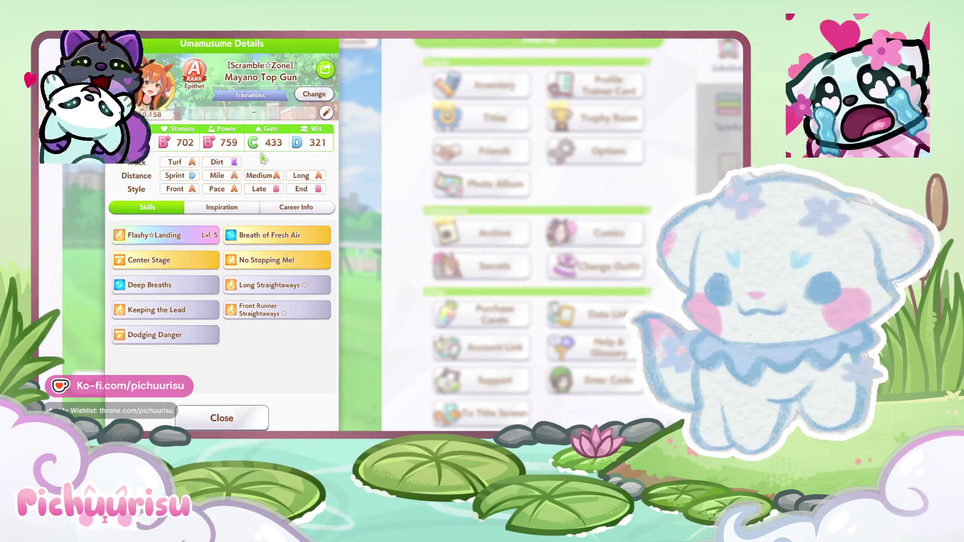
{"action": "left_click", "coordinate": [213, 427]}
Check the details of several more runners further down the veteran list
{"action": "scroll", "coordinate": [213, 253], "scroll_direction": "down", "scroll_amount": 2}
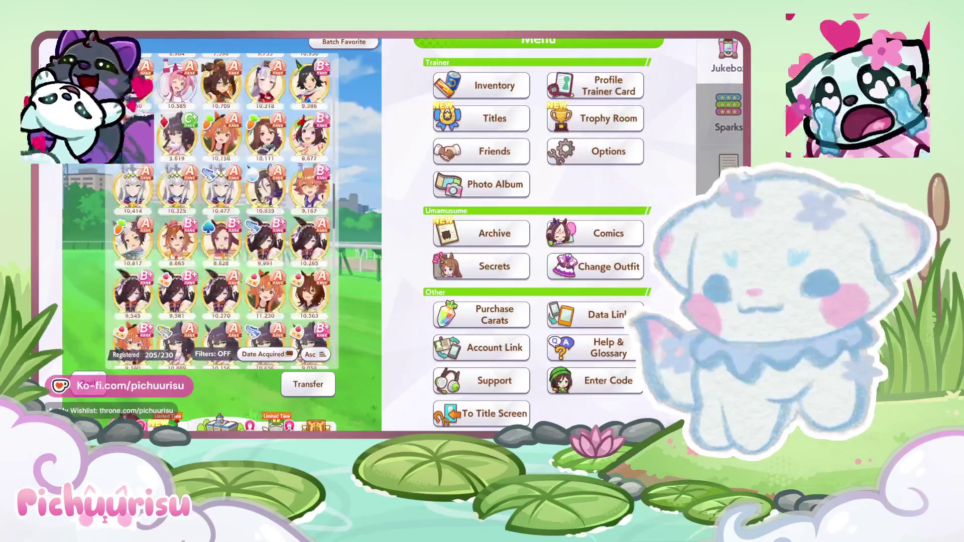
{"action": "left_click", "coordinate": [261, 297]}
{"action": "left_click", "coordinate": [219, 414]}
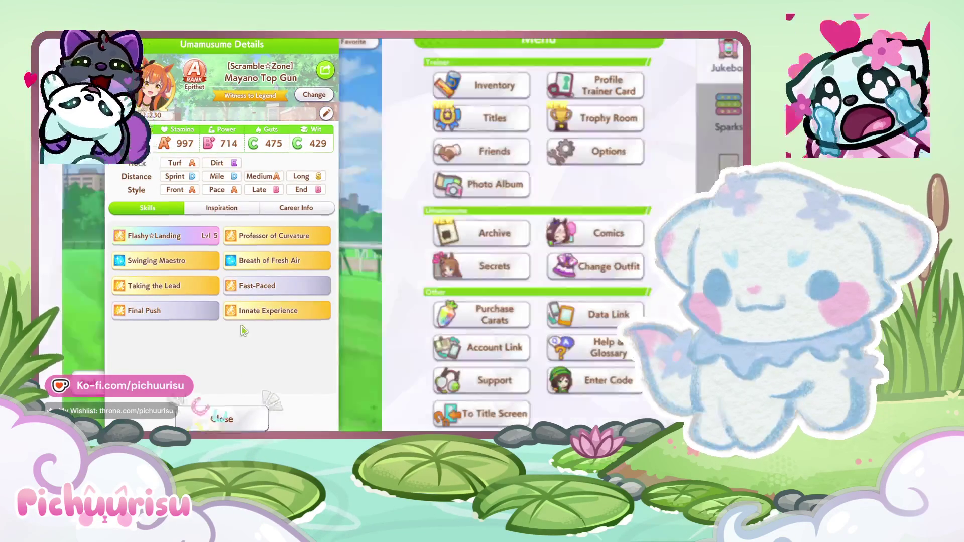
{"action": "left_click", "coordinate": [239, 313]}
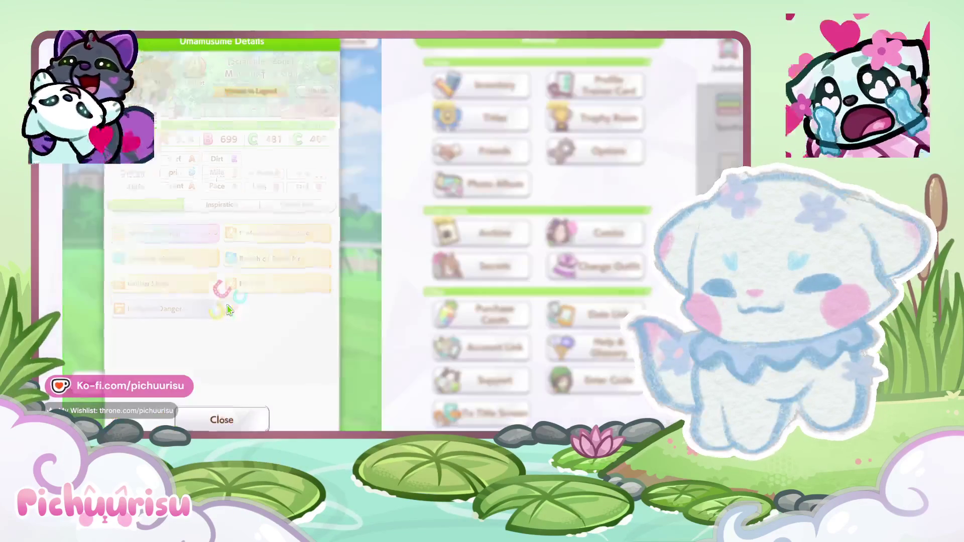
{"action": "left_click", "coordinate": [219, 417]}
{"action": "left_click", "coordinate": [146, 266]}
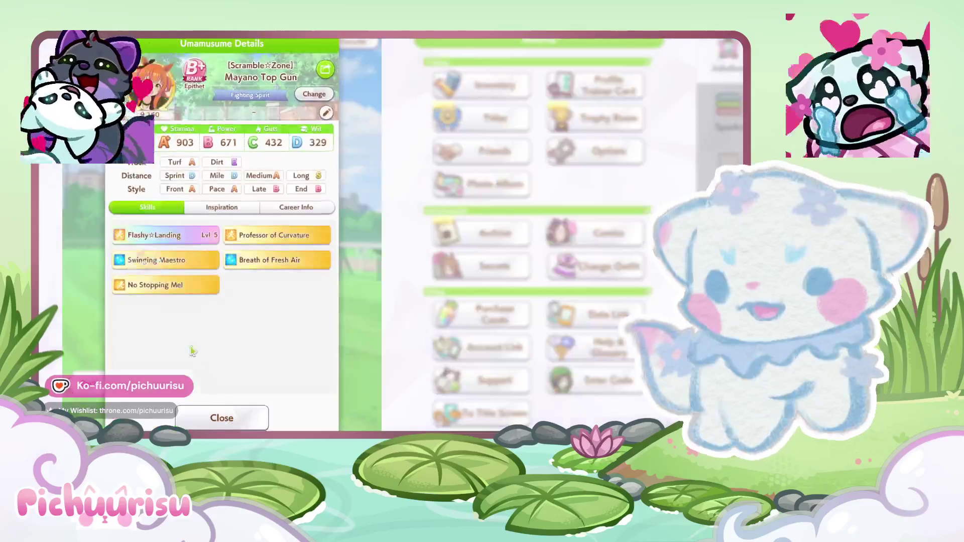
{"action": "left_click", "coordinate": [219, 415]}
{"action": "scroll", "coordinate": [282, 236], "scroll_direction": "down", "scroll_amount": 1}
{"action": "scroll", "coordinate": [281, 235], "scroll_direction": "down", "scroll_amount": 1}
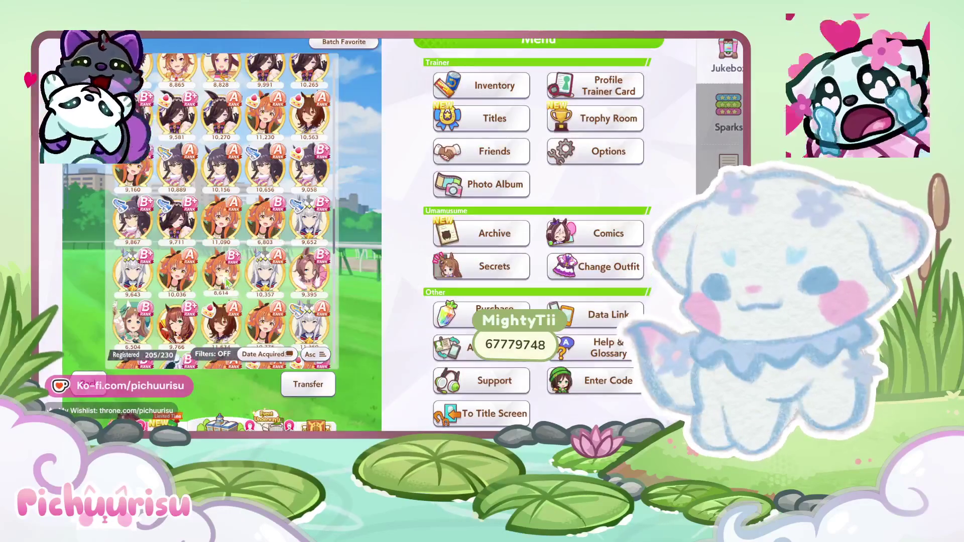
{"action": "left_click", "coordinate": [280, 235]}
{"action": "left_click", "coordinate": [220, 415]}
{"action": "left_click", "coordinate": [168, 290]}
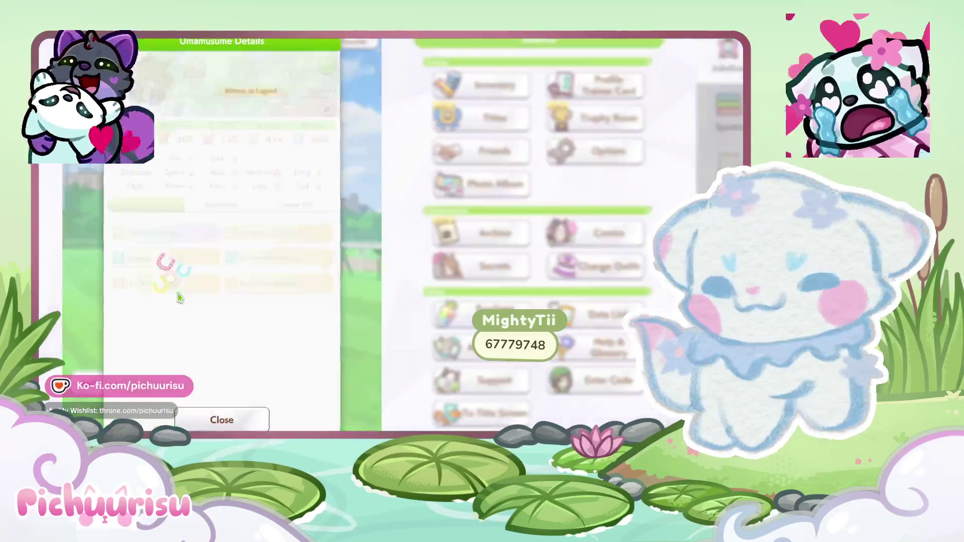
{"action": "left_click", "coordinate": [219, 415]}
Compare the stats and skills of more Mayano Top Gun runners one after another
{"action": "scroll", "coordinate": [271, 274], "scroll_direction": "down", "scroll_amount": 1}
{"action": "left_click", "coordinate": [272, 274]}
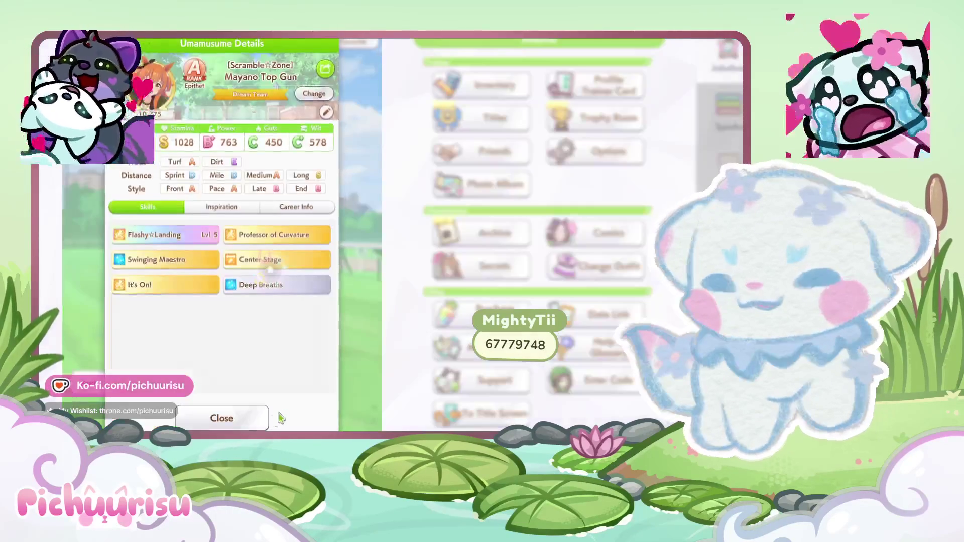
{"action": "left_click", "coordinate": [246, 424]}
{"action": "scroll", "coordinate": [323, 215], "scroll_direction": "down", "scroll_amount": 1}
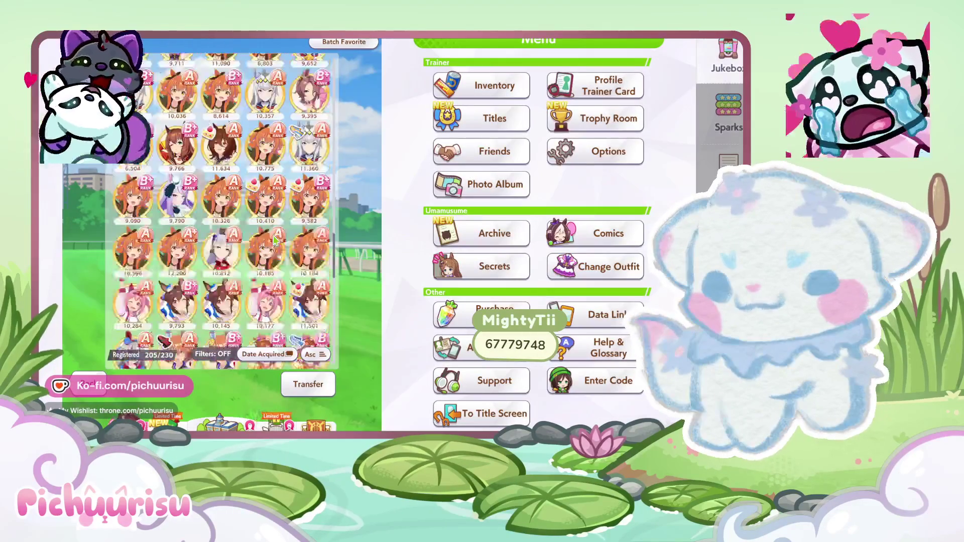
{"action": "left_click", "coordinate": [323, 215]}
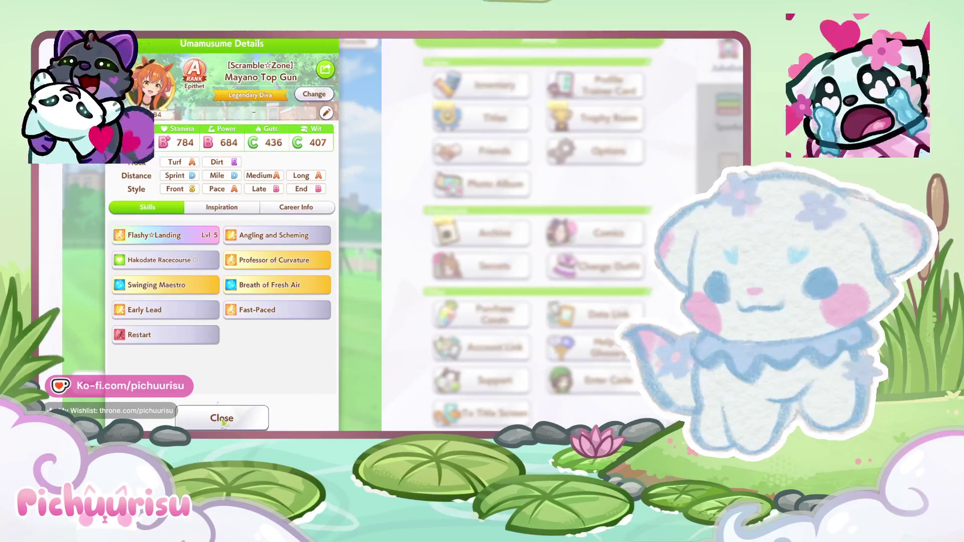
{"action": "left_click", "coordinate": [211, 423]}
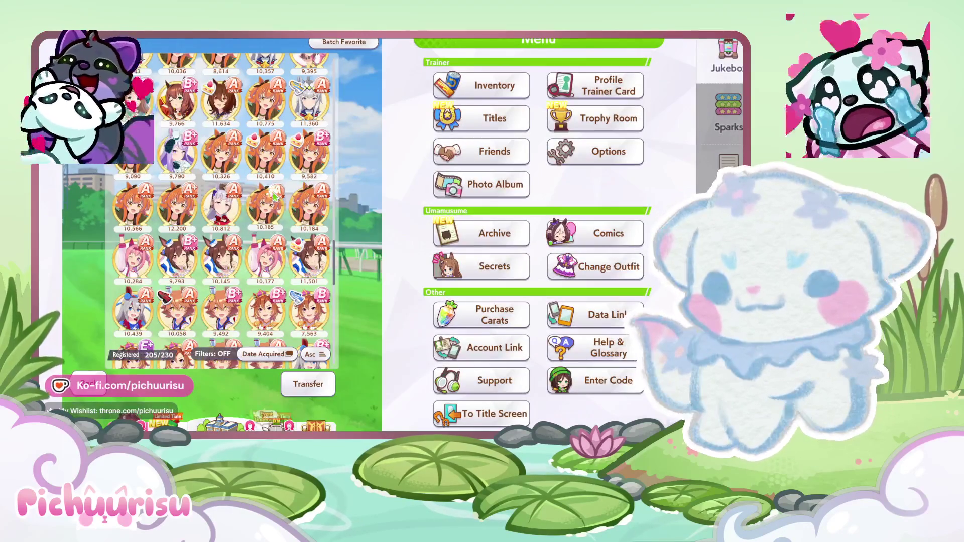
{"action": "left_click", "coordinate": [274, 196]}
{"action": "left_click", "coordinate": [210, 426]}
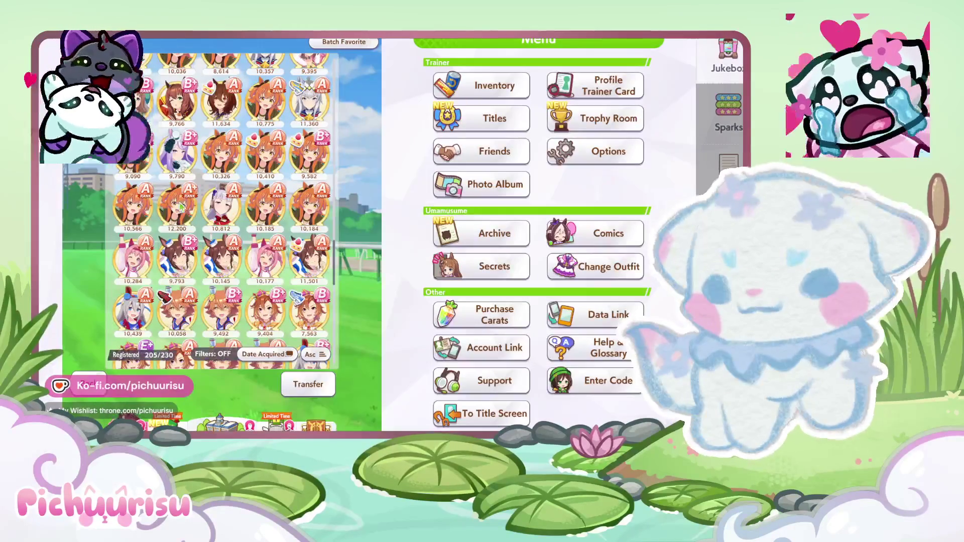
{"action": "left_click", "coordinate": [222, 384]}
{"action": "left_click", "coordinate": [215, 425]}
{"action": "left_click", "coordinate": [281, 257]}
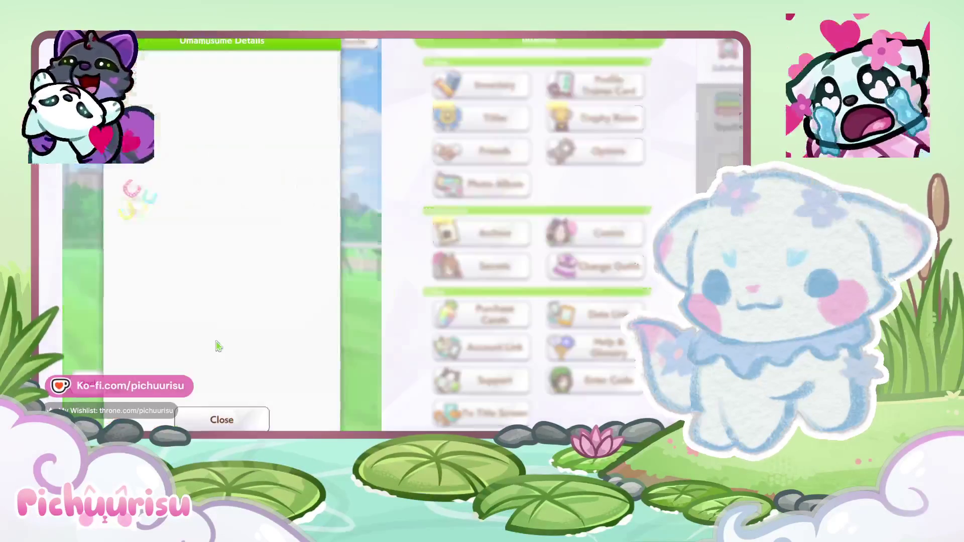
{"action": "left_click", "coordinate": [221, 421]}
Review the skills of the last two Mayano Top Guns, then leave the character list
{"action": "scroll", "coordinate": [281, 257], "scroll_direction": "down", "scroll_amount": 5}
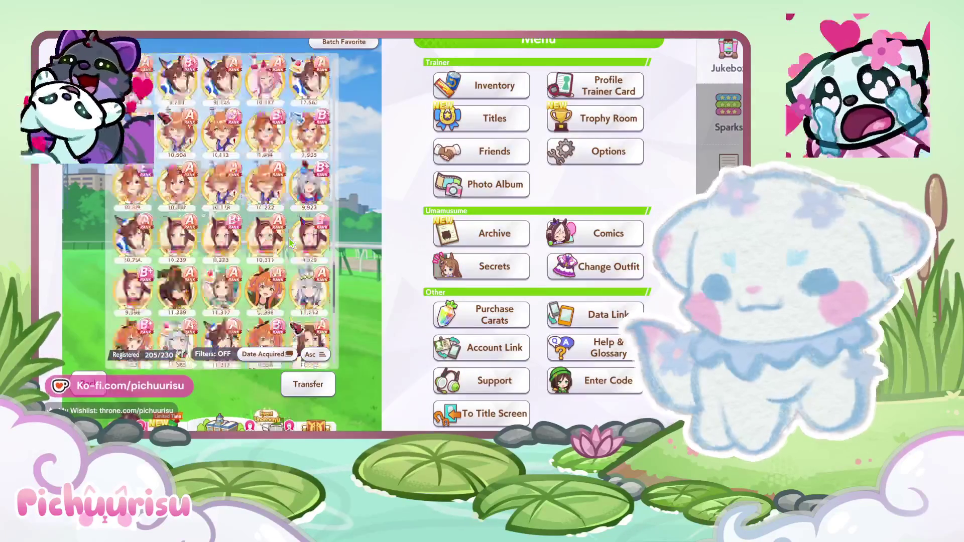
{"action": "left_click", "coordinate": [265, 241]}
{"action": "left_click", "coordinate": [221, 418]}
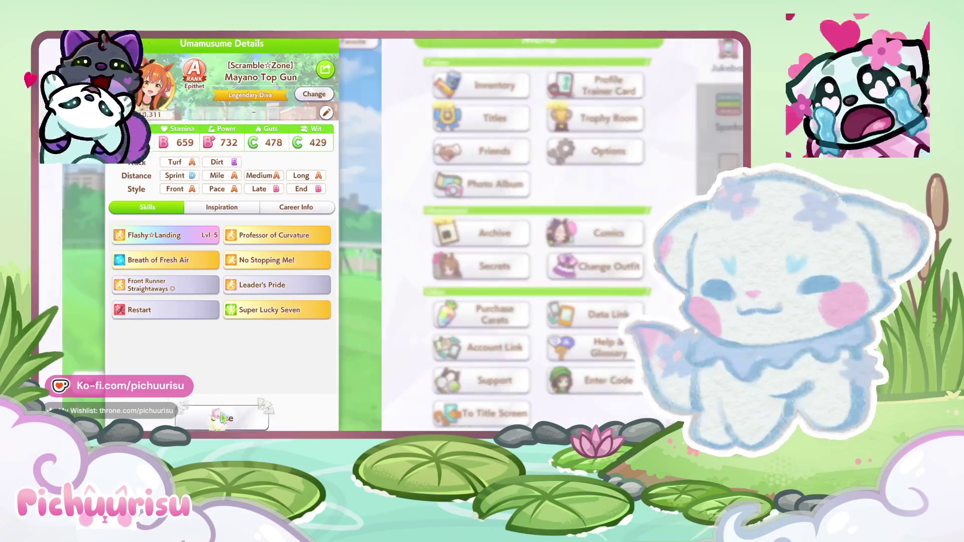
{"action": "left_click", "coordinate": [266, 309]}
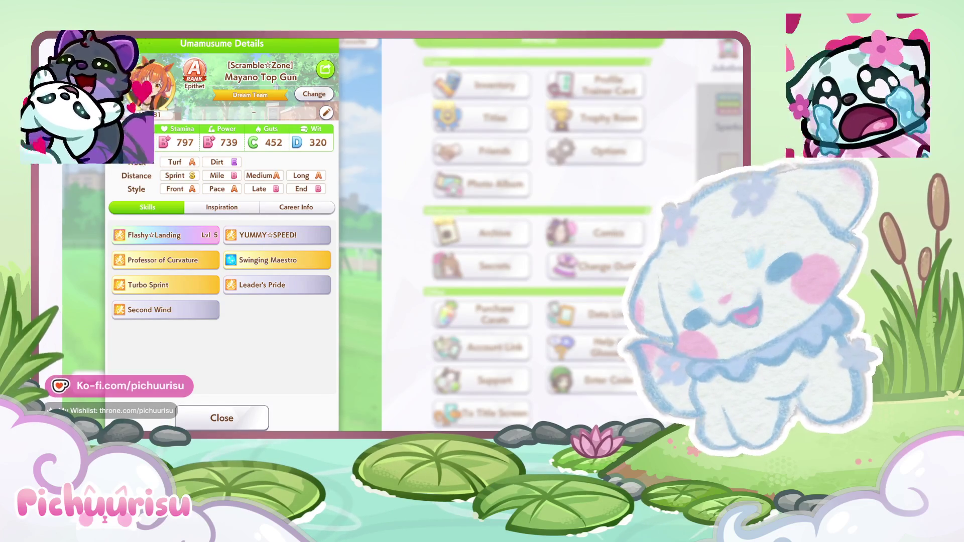
{"action": "left_click", "coordinate": [259, 426]}
{"action": "scroll", "coordinate": [275, 326], "scroll_direction": "down", "scroll_amount": 2}
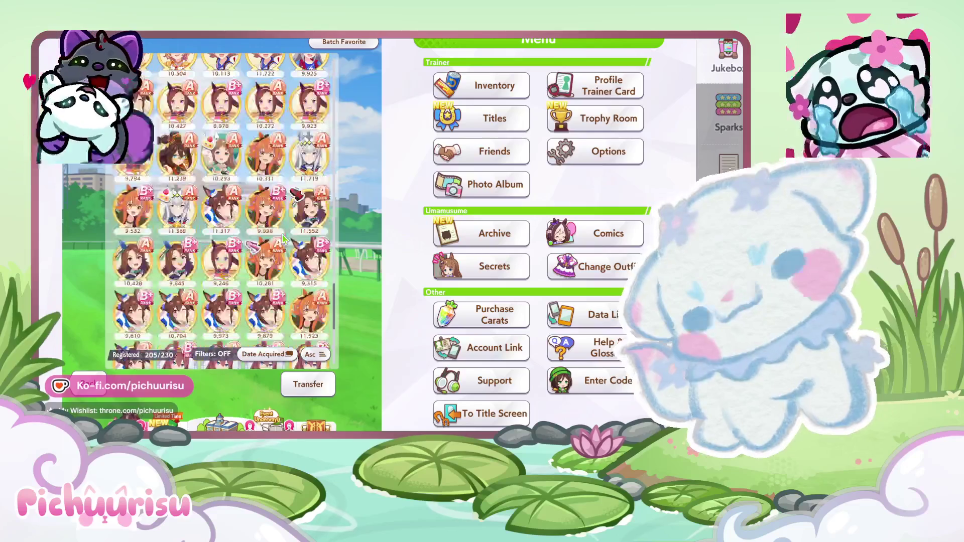
{"action": "scroll", "coordinate": [278, 291], "scroll_direction": "down", "scroll_amount": 2}
{"action": "scroll", "coordinate": [281, 261], "scroll_direction": "down", "scroll_amount": 2}
{"action": "scroll", "coordinate": [285, 239], "scroll_direction": "down", "scroll_amount": 2}
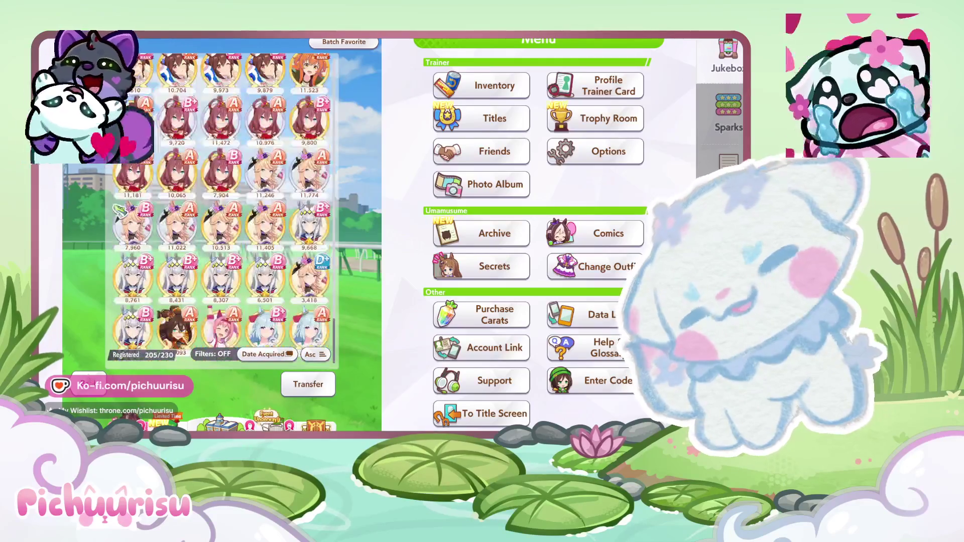
{"action": "key", "text": "Escape"}
{"action": "key", "text": "Escape"}
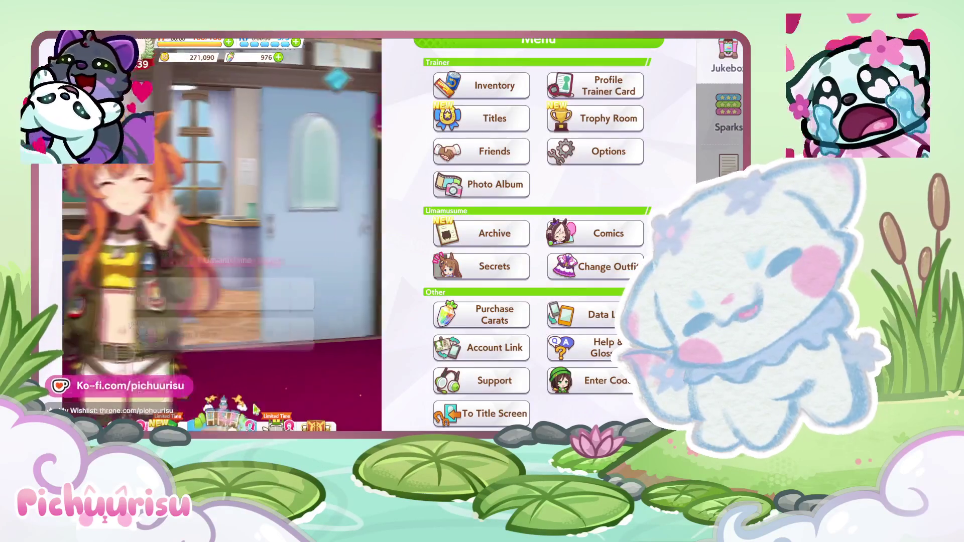
Go to Exhibition room match Join/Spectate, search the shared race ID and open the February Stakes room
{"action": "left_click", "coordinate": [288, 424]}
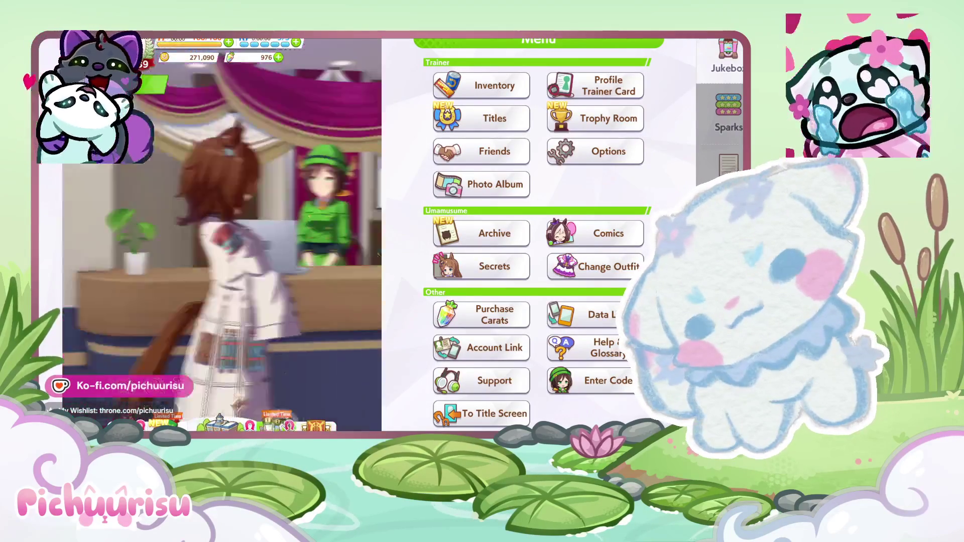
{"action": "left_click", "coordinate": [279, 368]}
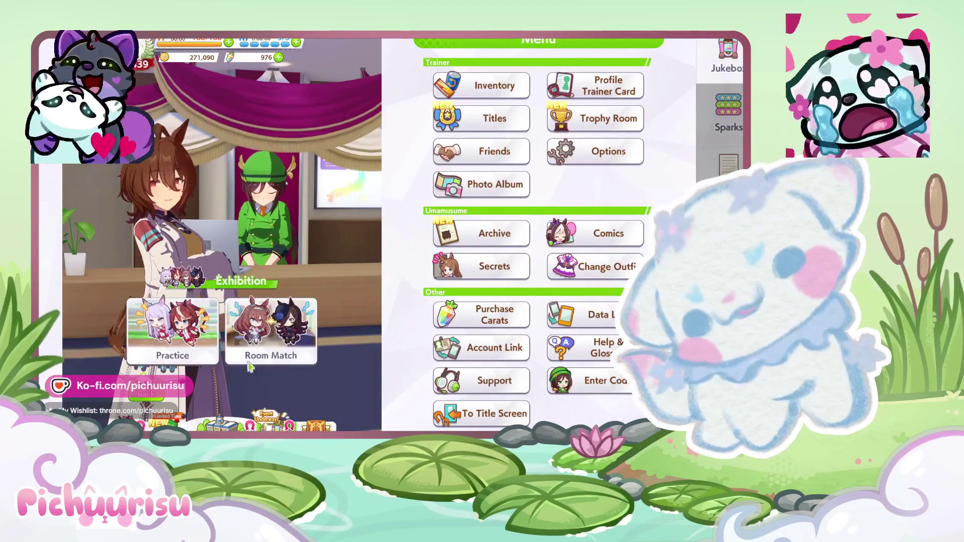
{"action": "left_click", "coordinate": [259, 318]}
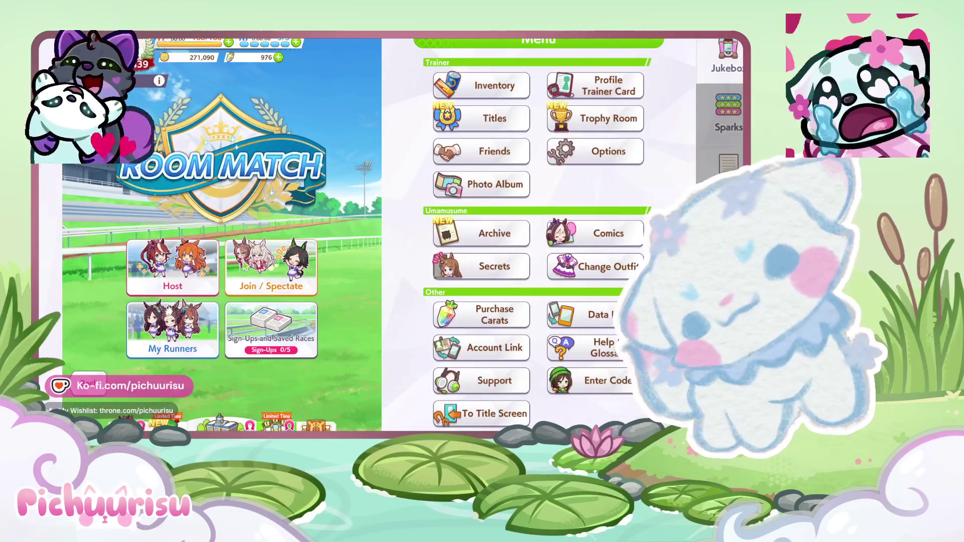
{"action": "left_click", "coordinate": [262, 255]}
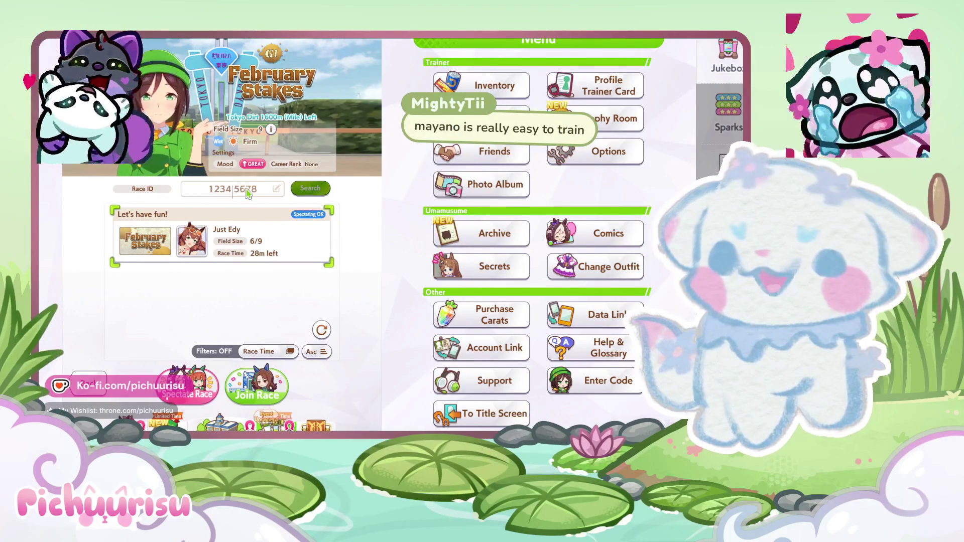
{"action": "type", "text": "67779748"}
{"action": "left_click", "coordinate": [321, 188]}
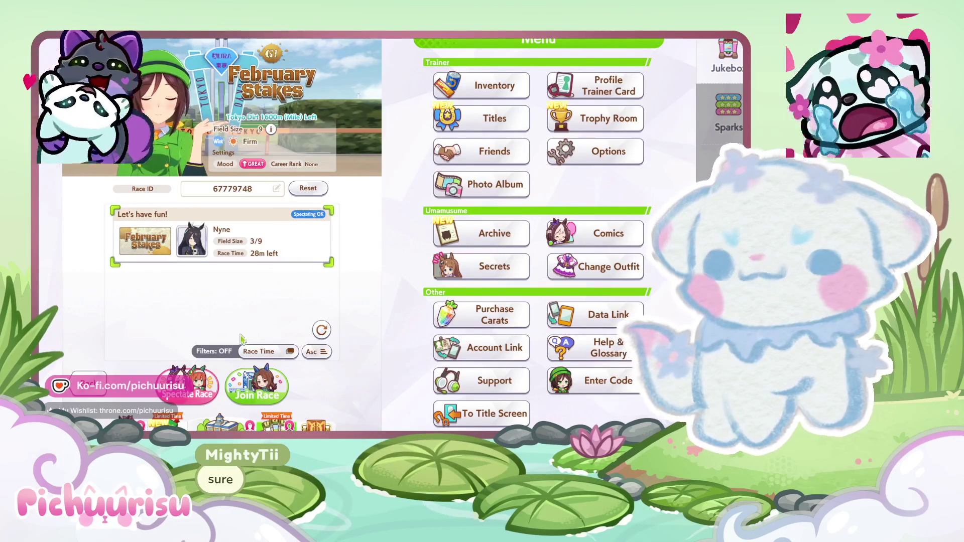
{"action": "left_click", "coordinate": [249, 393]}
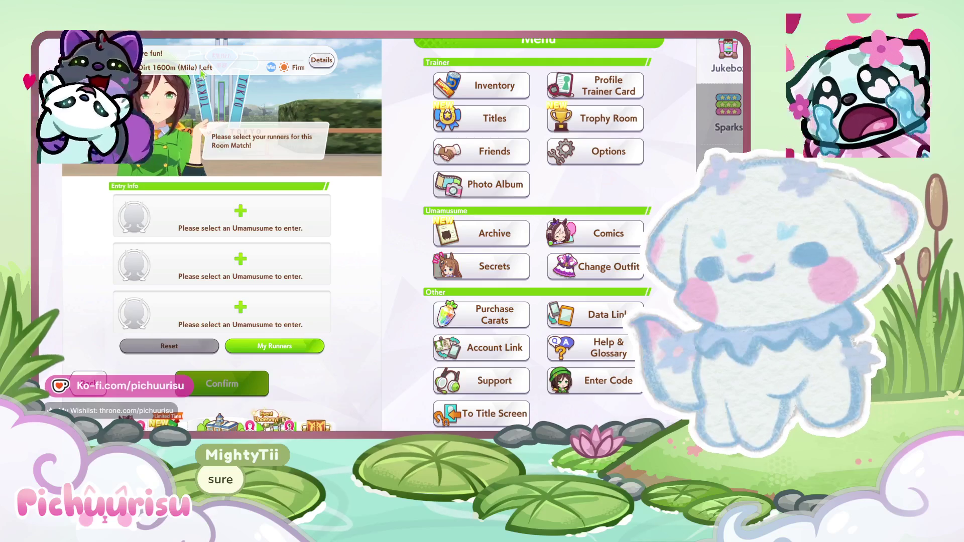
Look over the runner selection and the saved runner teams for the room's entry slots
{"action": "left_click", "coordinate": [144, 215]}
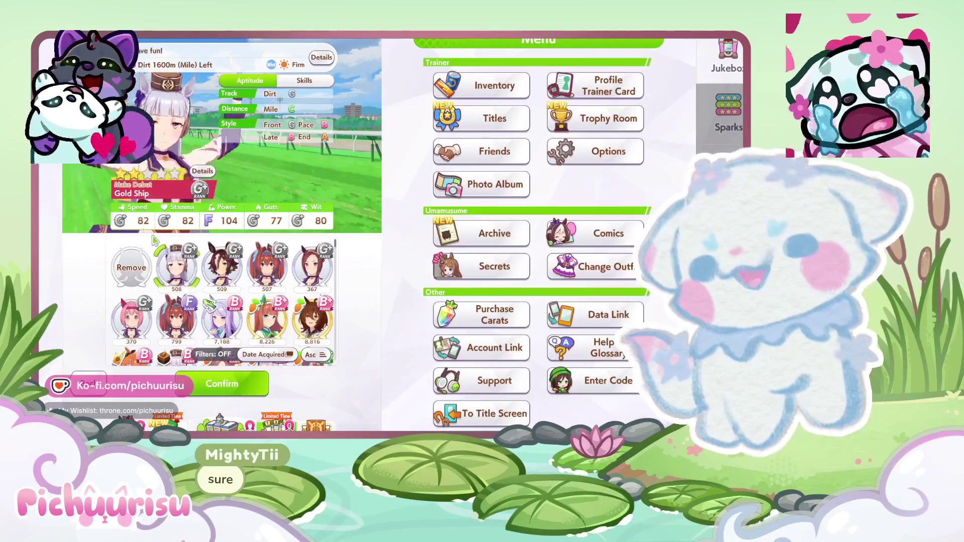
{"action": "left_click", "coordinate": [90, 380]}
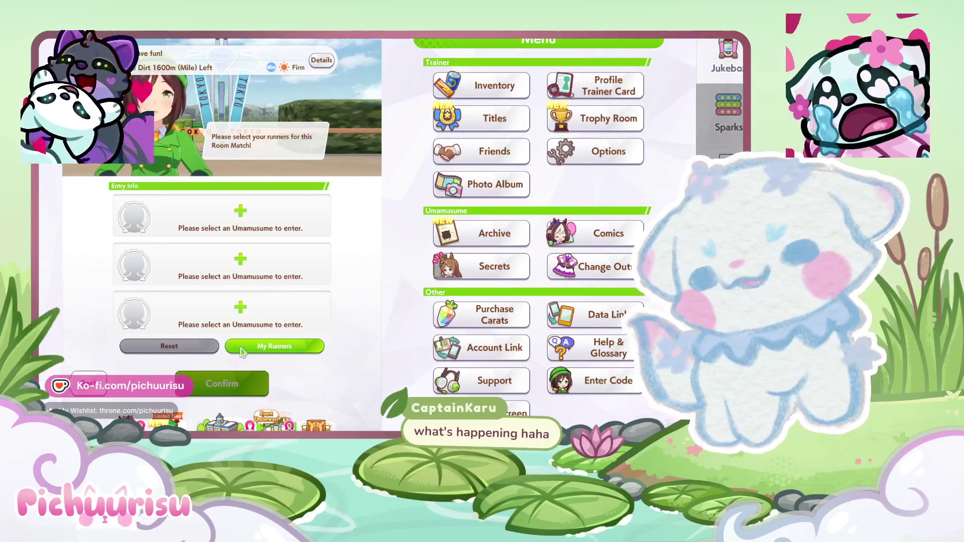
{"action": "left_click", "coordinate": [241, 351]}
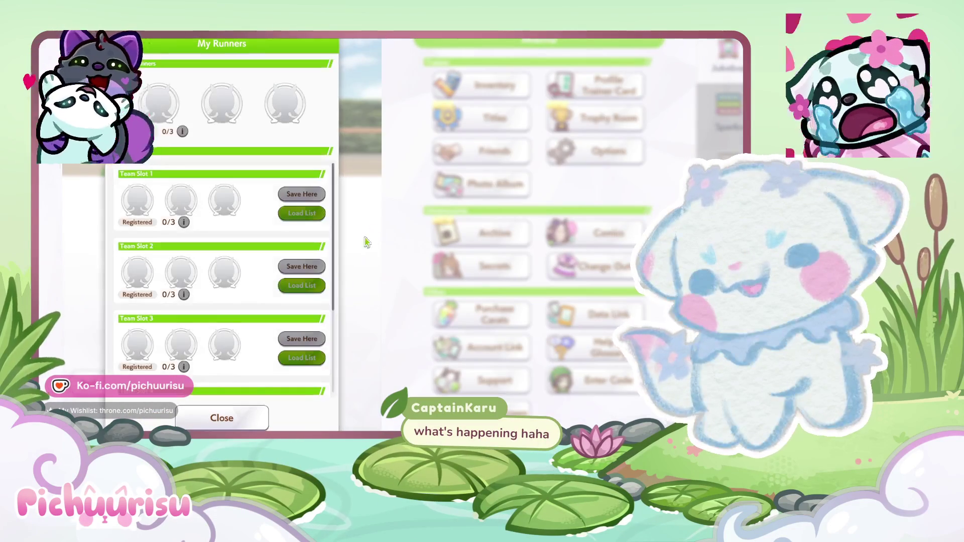
{"action": "left_click", "coordinate": [236, 426]}
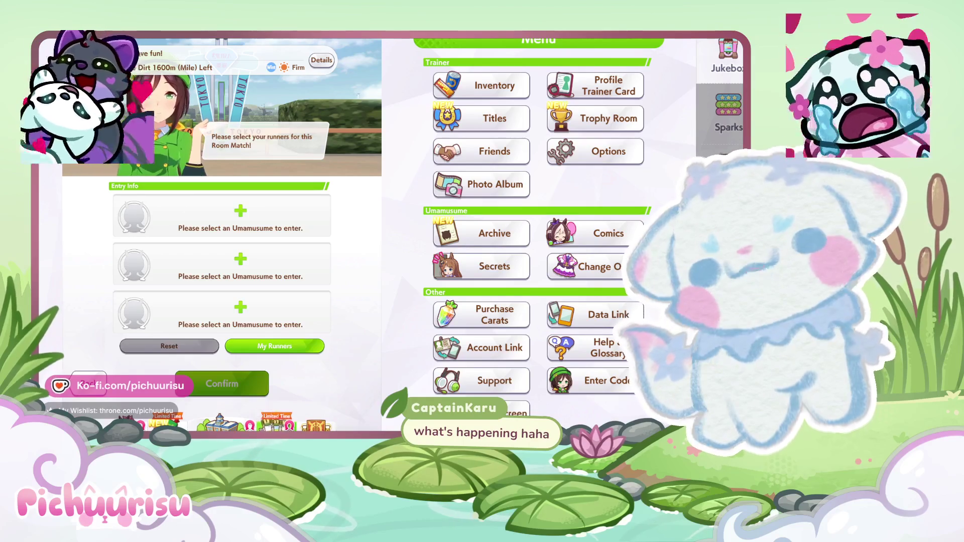
Open the first entry slot's roster and scroll down to the Gold City runners
{"action": "left_click", "coordinate": [218, 213]}
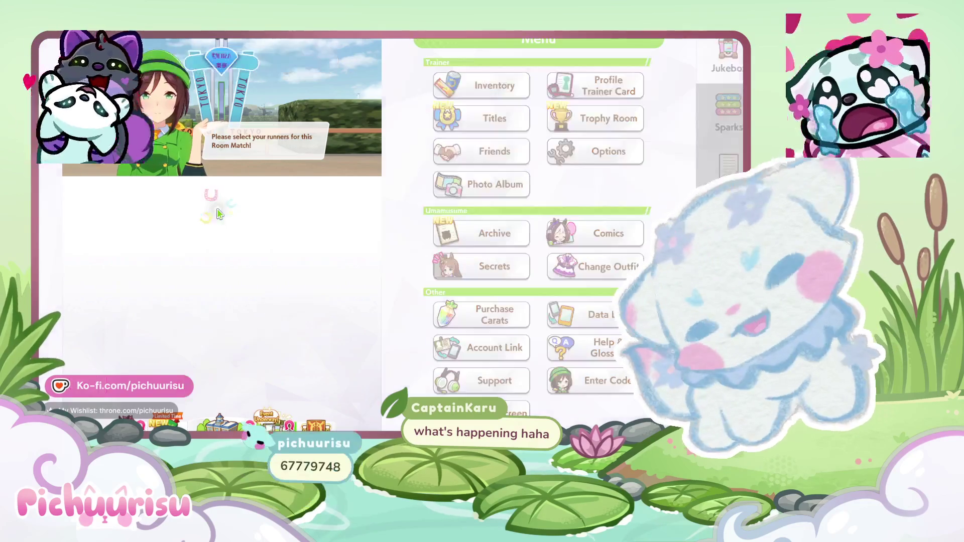
{"action": "scroll", "coordinate": [300, 282], "scroll_direction": "down", "scroll_amount": 3}
{"action": "scroll", "coordinate": [299, 282], "scroll_direction": "down", "scroll_amount": 3}
{"action": "scroll", "coordinate": [300, 282], "scroll_direction": "down", "scroll_amount": 3}
{"action": "scroll", "coordinate": [300, 282], "scroll_direction": "down", "scroll_amount": 3}
{"action": "scroll", "coordinate": [300, 283], "scroll_direction": "down", "scroll_amount": 3}
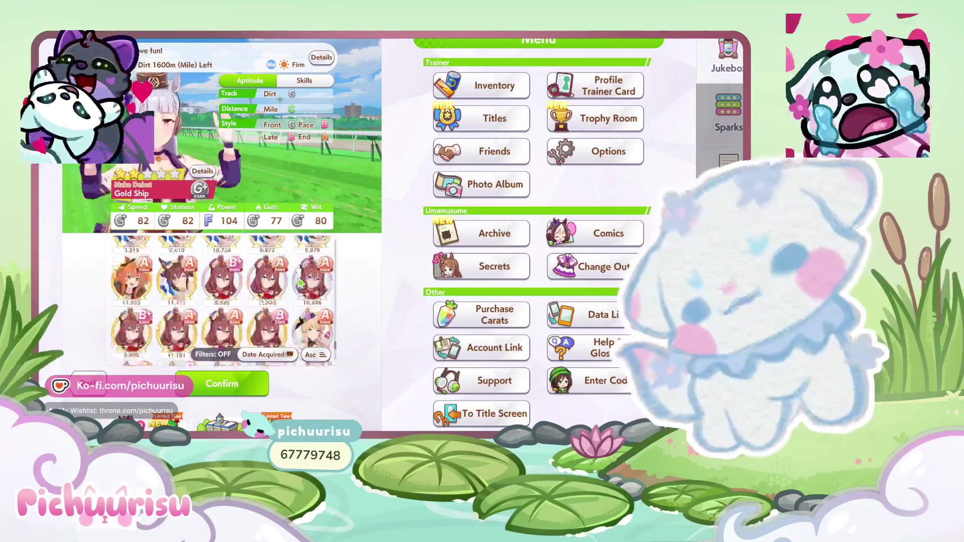
{"action": "scroll", "coordinate": [291, 286], "scroll_direction": "down", "scroll_amount": 3}
{"action": "scroll", "coordinate": [271, 293], "scroll_direction": "down", "scroll_amount": 3}
{"action": "scroll", "coordinate": [253, 302], "scroll_direction": "down", "scroll_amount": 3}
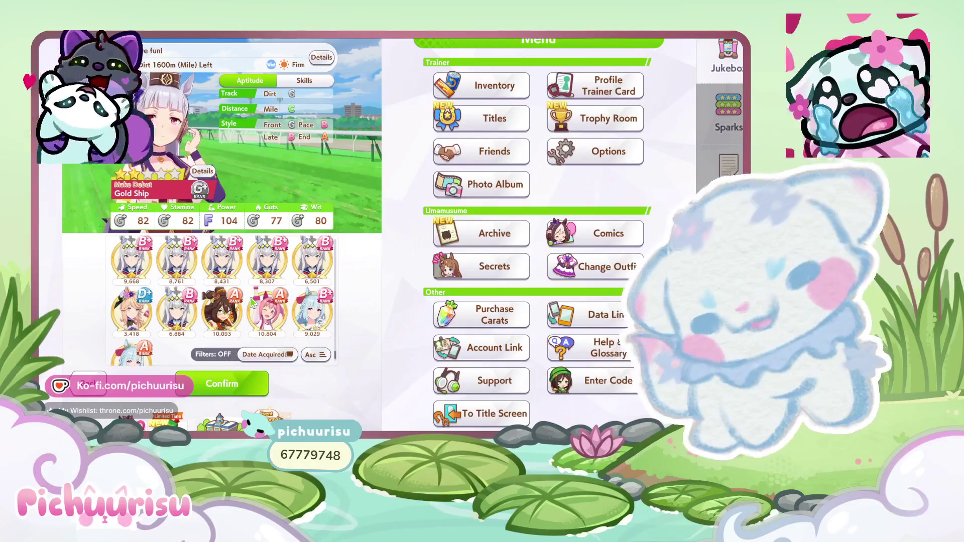
{"action": "scroll", "coordinate": [227, 318], "scroll_direction": "down", "scroll_amount": 3}
{"action": "scroll", "coordinate": [227, 316], "scroll_direction": "down", "scroll_amount": 3}
{"action": "scroll", "coordinate": [228, 314], "scroll_direction": "down", "scroll_amount": 3}
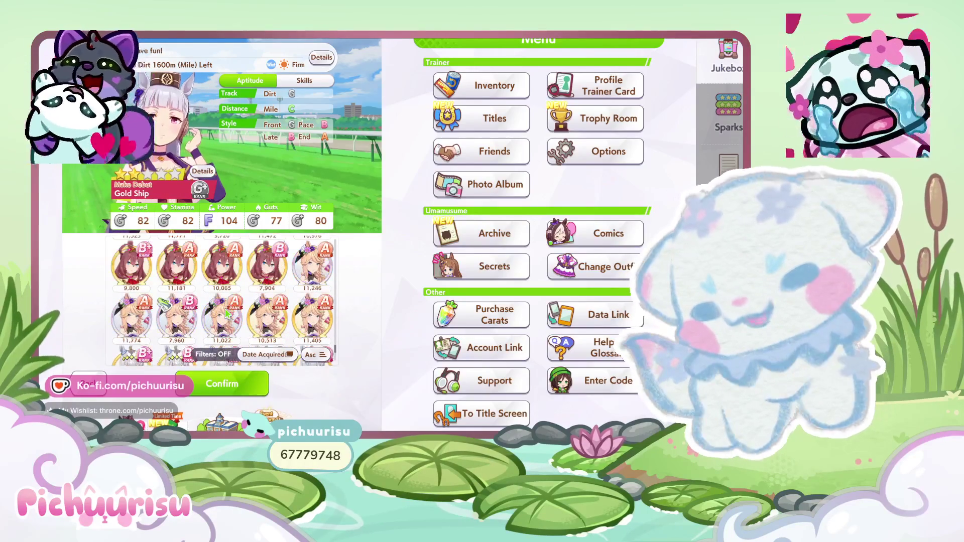
Compare Gold City runners (10,513, 11,405, 11,022) and enter the 11,774 one with Late strategy
{"action": "left_click", "coordinate": [271, 309]}
{"action": "left_click", "coordinate": [227, 313]}
{"action": "left_click", "coordinate": [270, 307]}
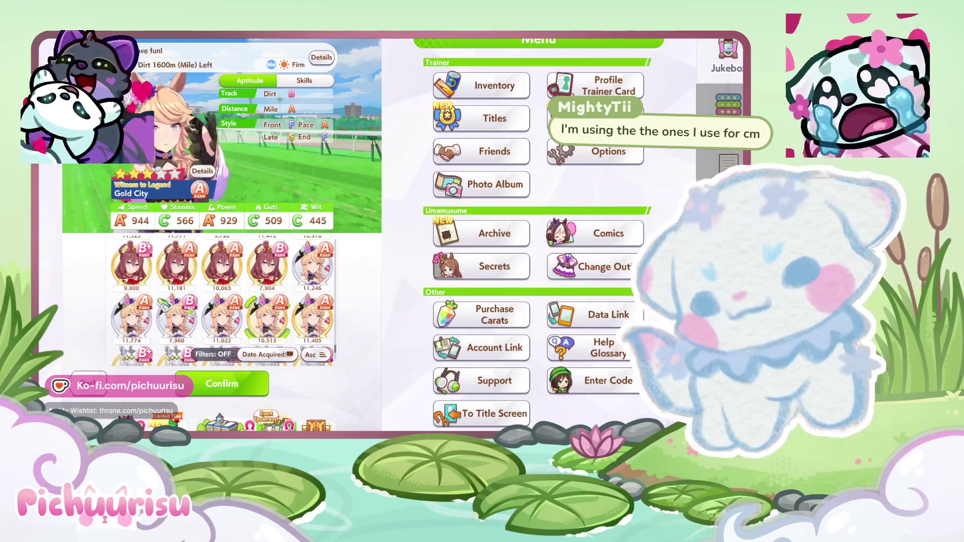
{"action": "scroll", "coordinate": [267, 294], "scroll_direction": "down", "scroll_amount": 1}
{"action": "left_click", "coordinate": [309, 297]}
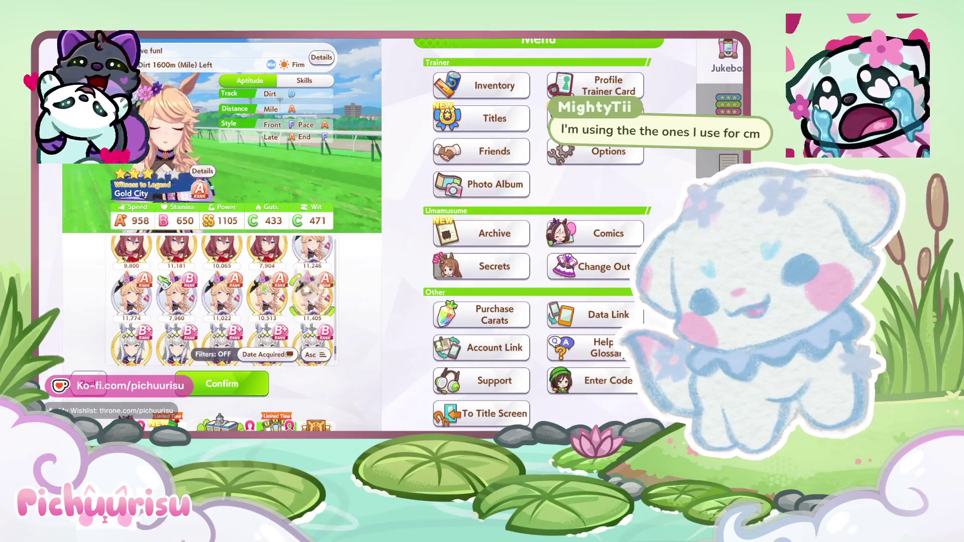
{"action": "left_click", "coordinate": [219, 288]}
{"action": "left_click", "coordinate": [130, 290]}
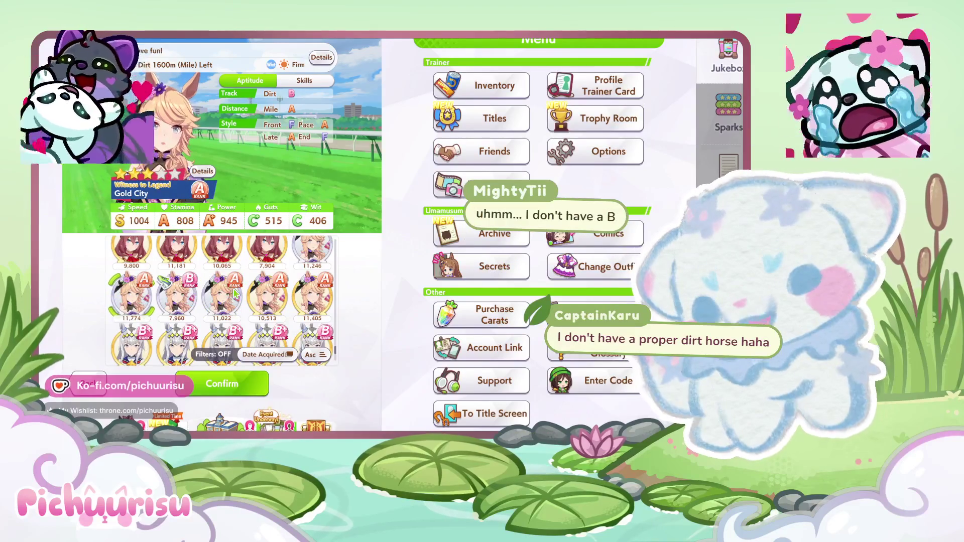
{"action": "left_click", "coordinate": [222, 384]}
{"action": "left_click", "coordinate": [275, 329]}
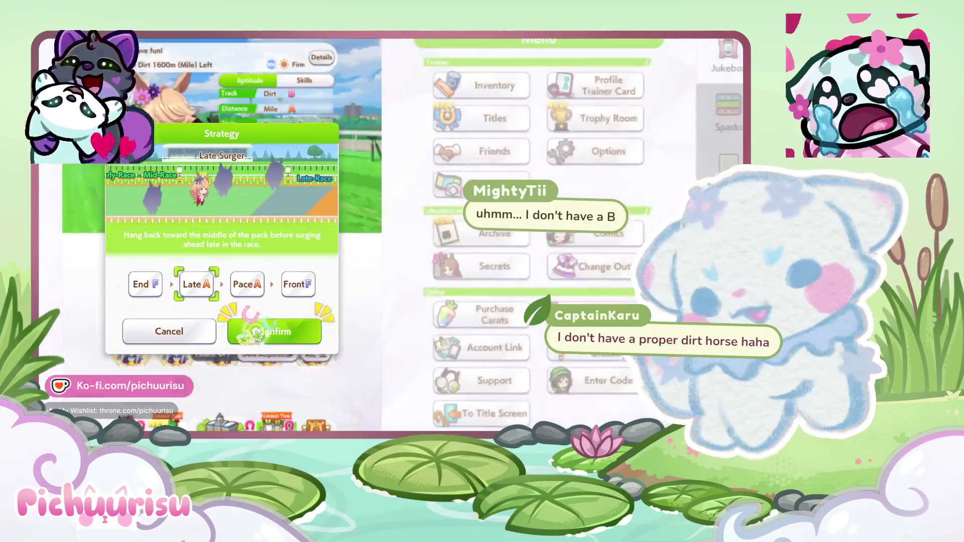
{"action": "left_click", "coordinate": [207, 280]}
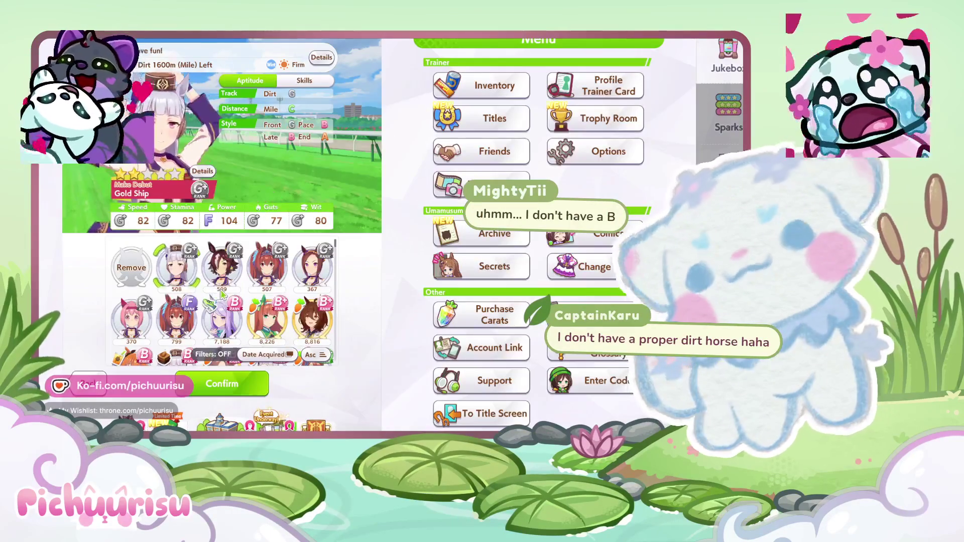
Scroll the roster down and preview the El Condor Pasa rated 10,093
{"action": "scroll", "coordinate": [265, 316], "scroll_direction": "down", "scroll_amount": 3}
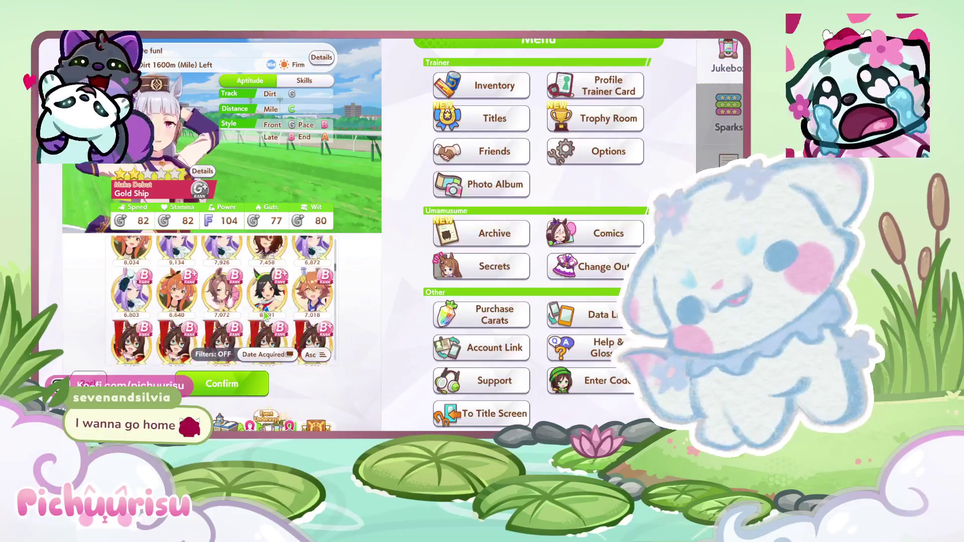
{"action": "scroll", "coordinate": [265, 315], "scroll_direction": "down", "scroll_amount": 2}
{"action": "scroll", "coordinate": [265, 316], "scroll_direction": "down", "scroll_amount": 2}
{"action": "scroll", "coordinate": [265, 315], "scroll_direction": "down", "scroll_amount": 2}
{"action": "scroll", "coordinate": [266, 315], "scroll_direction": "down", "scroll_amount": 2}
{"action": "scroll", "coordinate": [266, 315], "scroll_direction": "down", "scroll_amount": 2}
{"action": "scroll", "coordinate": [267, 316], "scroll_direction": "down", "scroll_amount": 2}
{"action": "scroll", "coordinate": [266, 315], "scroll_direction": "down", "scroll_amount": 2}
{"action": "scroll", "coordinate": [266, 315], "scroll_direction": "down", "scroll_amount": 2}
{"action": "scroll", "coordinate": [266, 316], "scroll_direction": "down", "scroll_amount": 2}
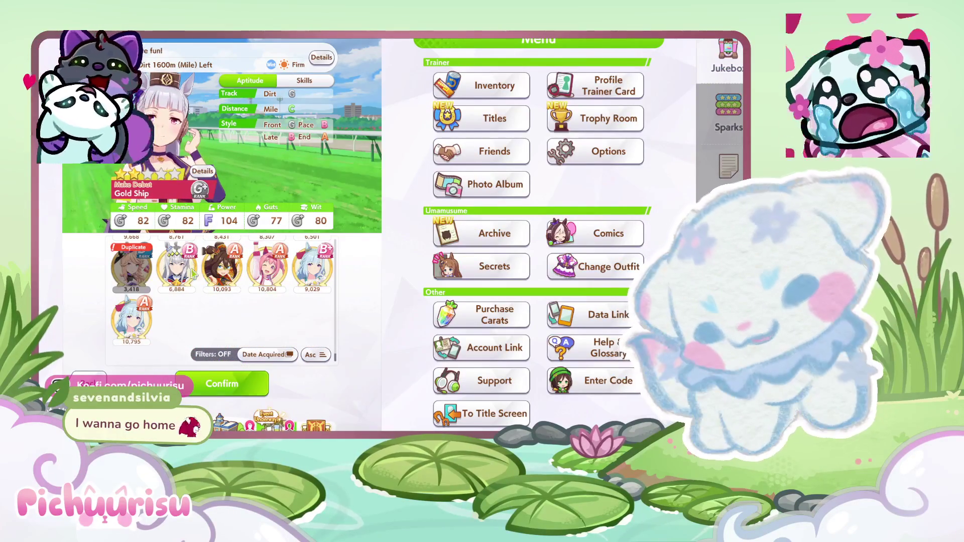
{"action": "left_click", "coordinate": [217, 265]}
Scroll back up and select the All-Rounder El Condor Pasa rated 10,709
{"action": "scroll", "coordinate": [241, 273], "scroll_direction": "up", "scroll_amount": 2}
{"action": "scroll", "coordinate": [256, 279], "scroll_direction": "up", "scroll_amount": 2}
{"action": "scroll", "coordinate": [267, 285], "scroll_direction": "up", "scroll_amount": 2}
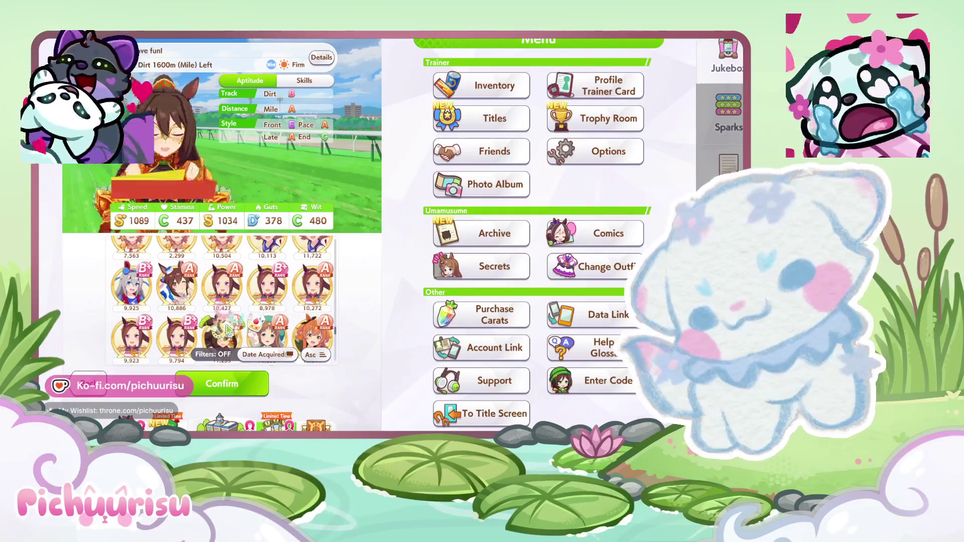
{"action": "scroll", "coordinate": [232, 305], "scroll_direction": "up", "scroll_amount": 2}
{"action": "scroll", "coordinate": [232, 305], "scroll_direction": "up", "scroll_amount": 2}
{"action": "scroll", "coordinate": [232, 304], "scroll_direction": "up", "scroll_amount": 2}
{"action": "scroll", "coordinate": [232, 303], "scroll_direction": "up", "scroll_amount": 2}
{"action": "scroll", "coordinate": [232, 305], "scroll_direction": "up", "scroll_amount": 2}
{"action": "scroll", "coordinate": [232, 305], "scroll_direction": "up", "scroll_amount": 2}
{"action": "scroll", "coordinate": [232, 305], "scroll_direction": "up", "scroll_amount": 2}
{"action": "scroll", "coordinate": [232, 305], "scroll_direction": "up", "scroll_amount": 2}
{"action": "scroll", "coordinate": [232, 305], "scroll_direction": "up", "scroll_amount": 2}
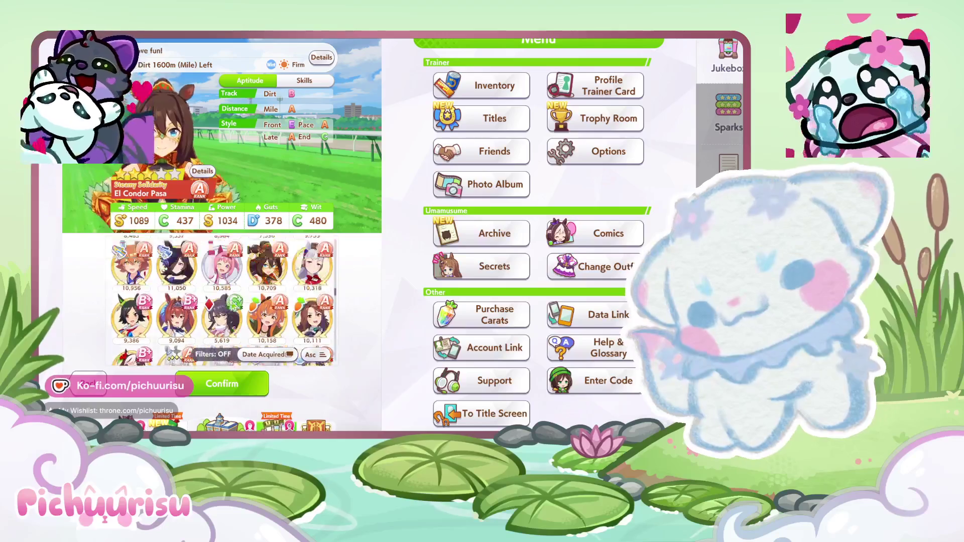
{"action": "scroll", "coordinate": [232, 305], "scroll_direction": "up", "scroll_amount": 2}
{"action": "left_click", "coordinate": [266, 310]}
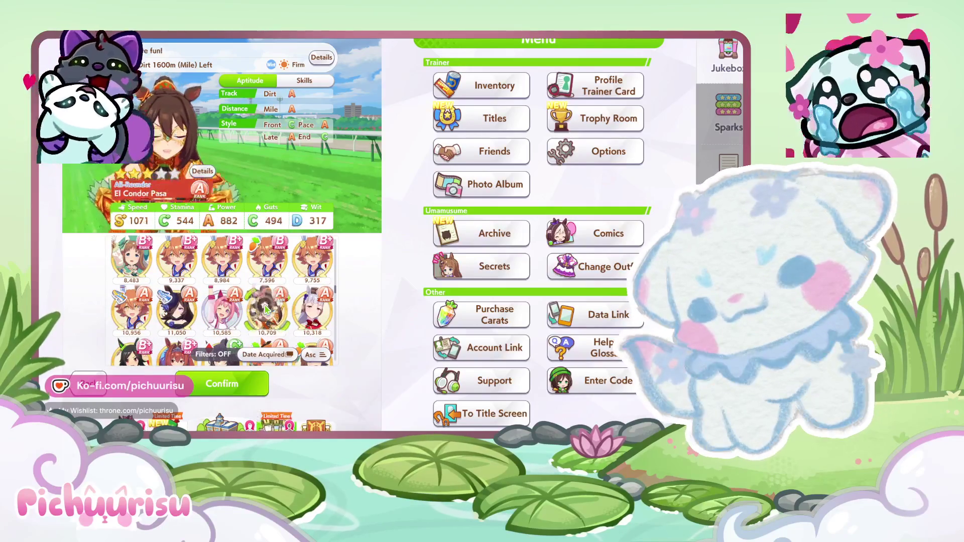
Confirm El Condor Pasa as the runner and keep the Late Surger strategy
{"action": "scroll", "coordinate": [266, 310], "scroll_direction": "up", "scroll_amount": 5}
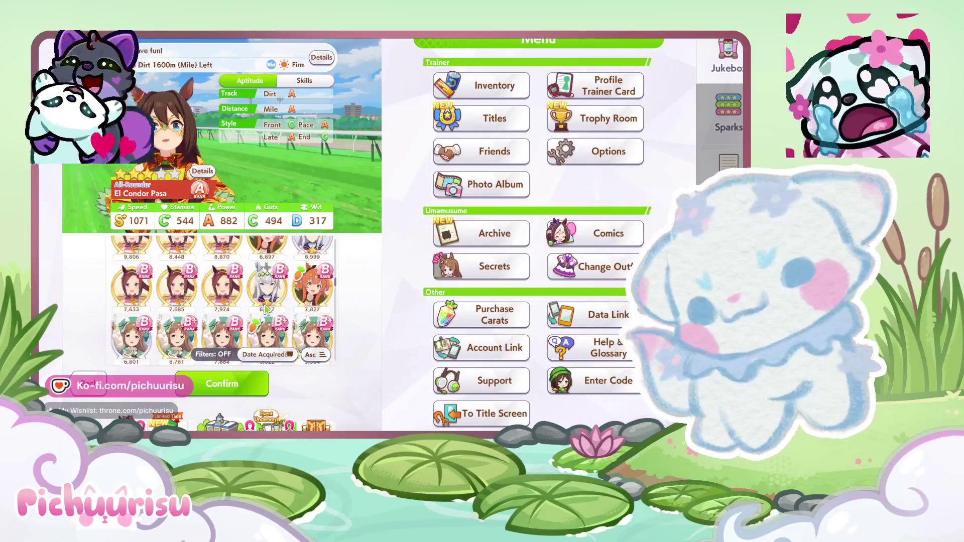
{"action": "scroll", "coordinate": [267, 310], "scroll_direction": "down", "scroll_amount": 5}
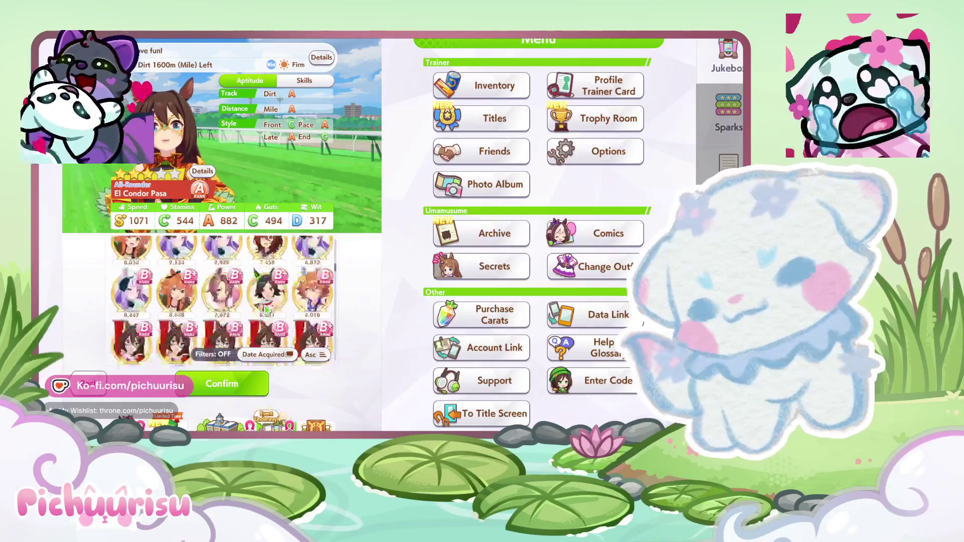
{"action": "scroll", "coordinate": [267, 310], "scroll_direction": "down", "scroll_amount": 5}
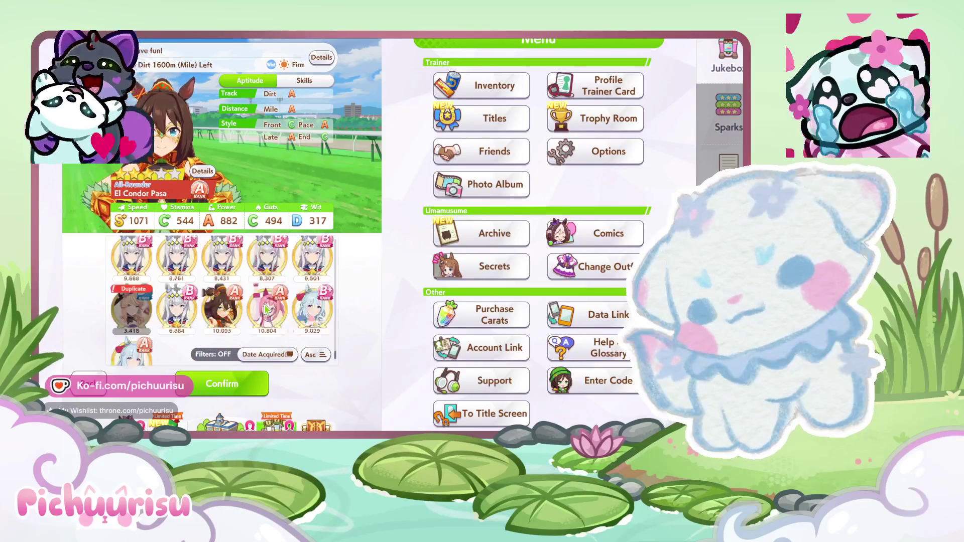
{"action": "left_click", "coordinate": [218, 391]}
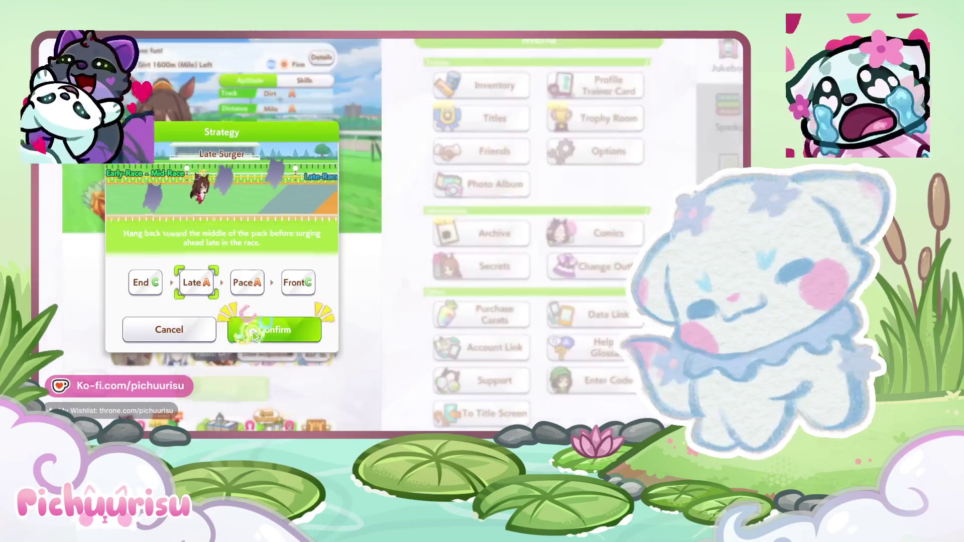
{"action": "left_click", "coordinate": [252, 330]}
Compare the Oguri Cap runners rated 11,589 and 11,719, choosing the 11,719 one
{"action": "scroll", "coordinate": [279, 309], "scroll_direction": "down", "scroll_amount": 3}
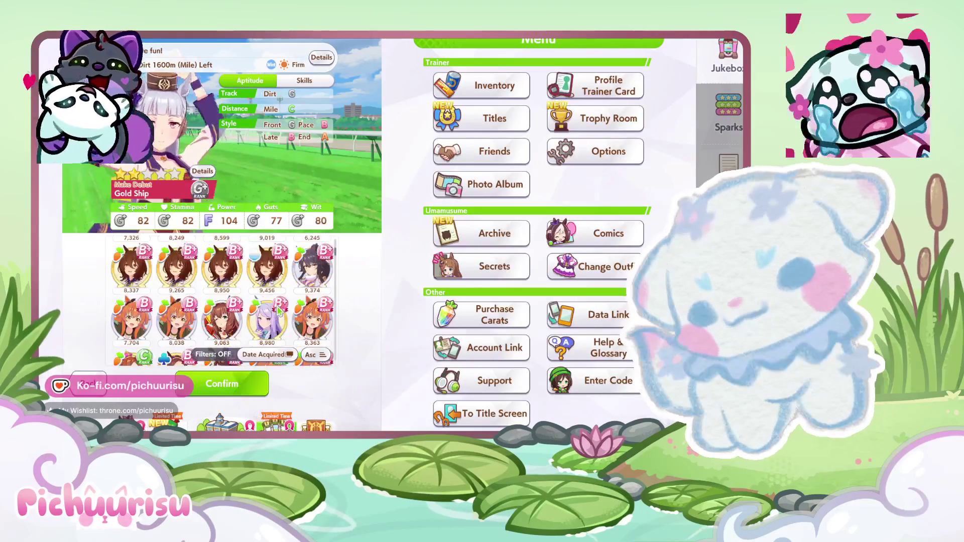
{"action": "scroll", "coordinate": [299, 317], "scroll_direction": "down", "scroll_amount": 5}
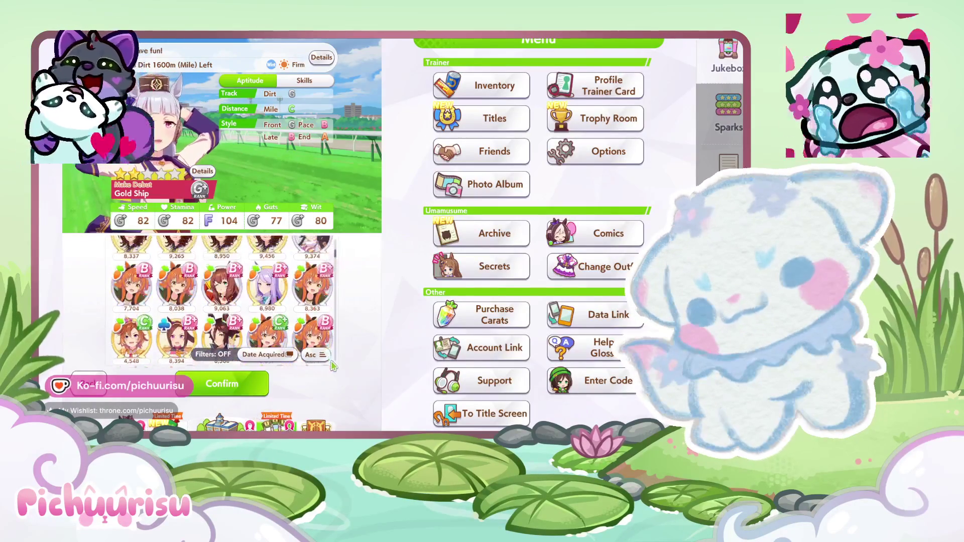
{"action": "scroll", "coordinate": [299, 316], "scroll_direction": "down", "scroll_amount": 5}
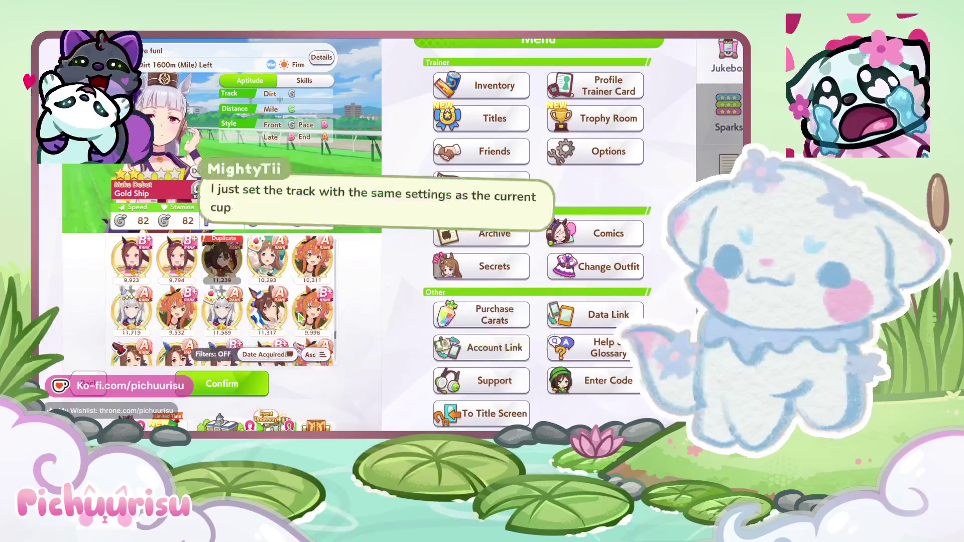
{"action": "scroll", "coordinate": [299, 316], "scroll_direction": "down", "scroll_amount": 3}
{"action": "scroll", "coordinate": [299, 317], "scroll_direction": "up", "scroll_amount": 3}
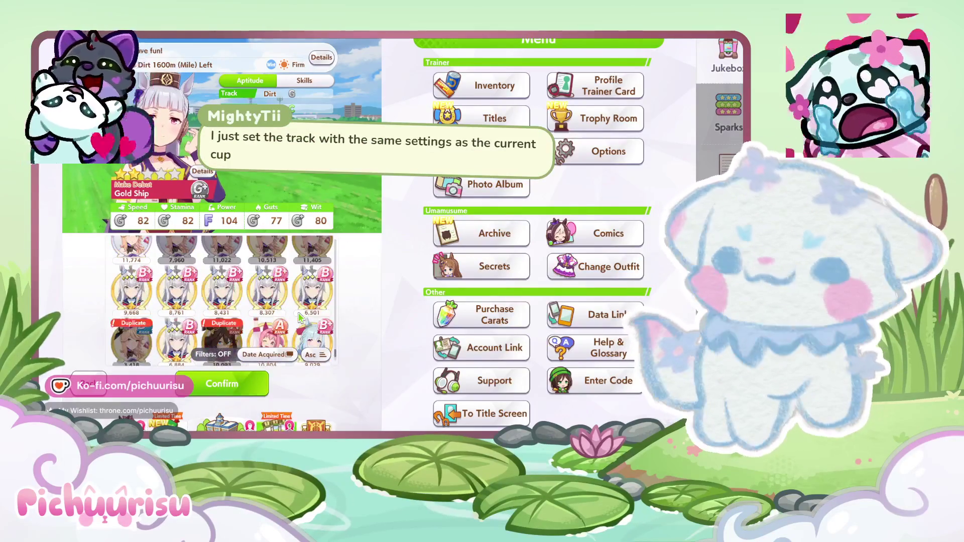
{"action": "scroll", "coordinate": [299, 316], "scroll_direction": "up", "scroll_amount": 2}
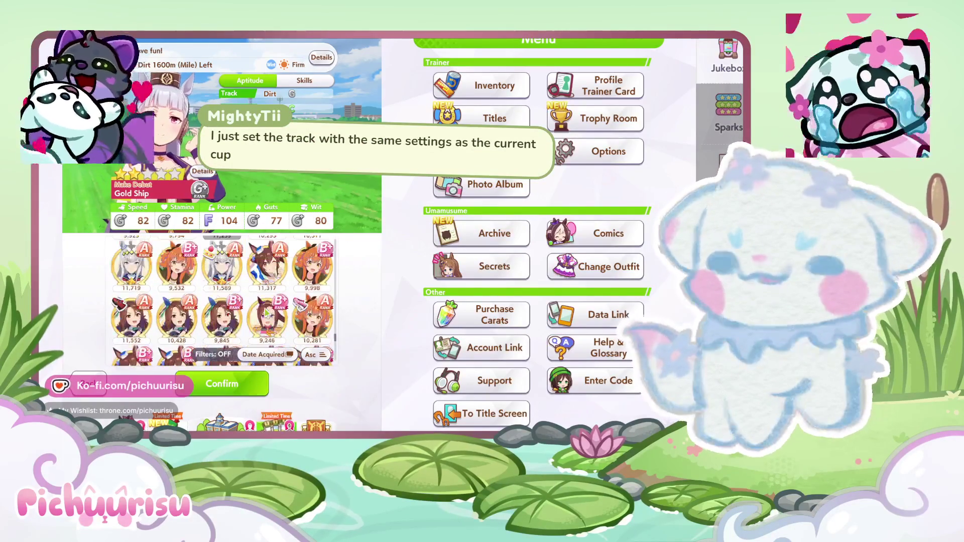
{"action": "left_click", "coordinate": [224, 271]}
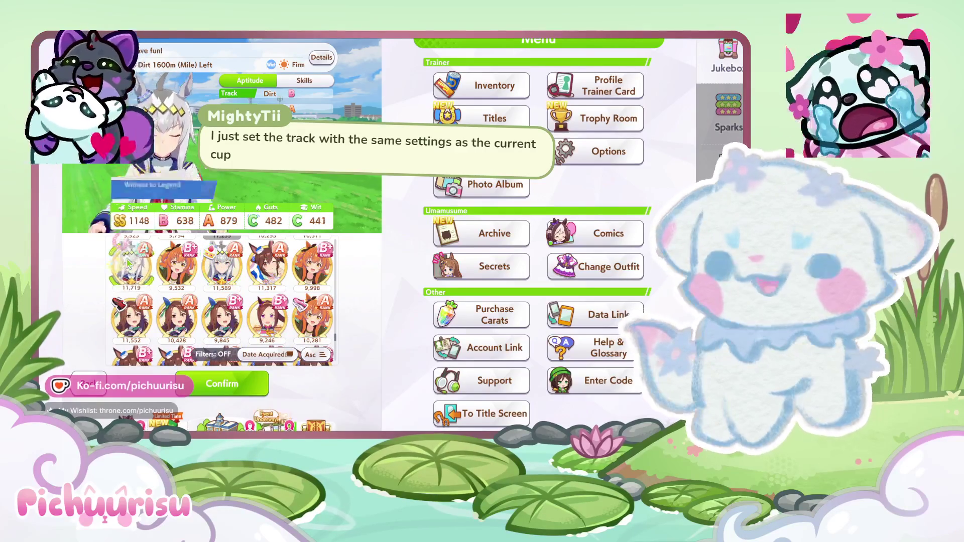
{"action": "left_click", "coordinate": [113, 267]}
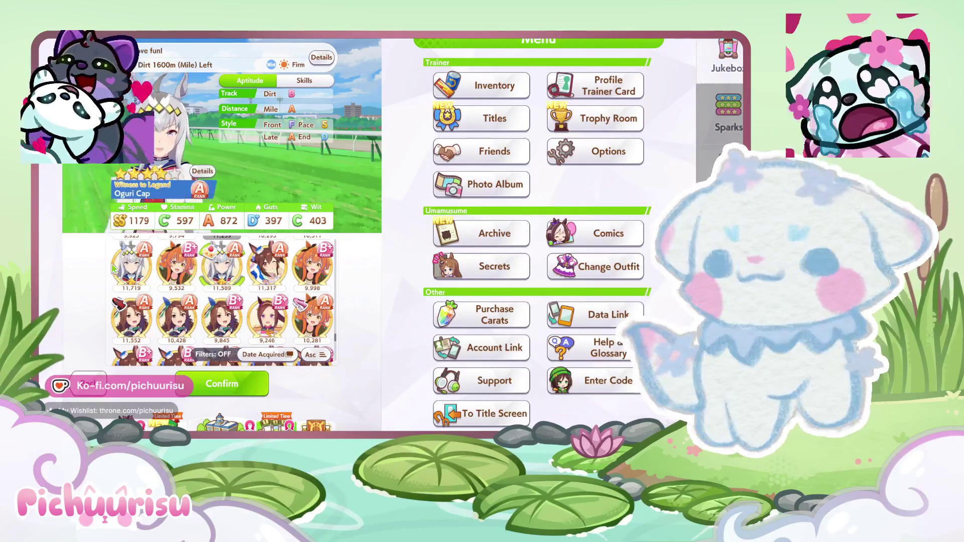
{"action": "left_click", "coordinate": [229, 274]}
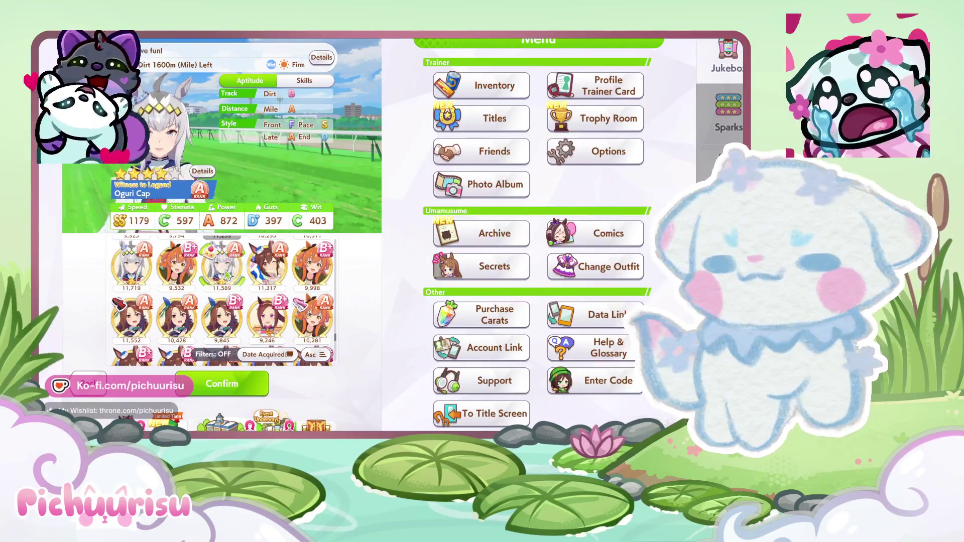
{"action": "left_click", "coordinate": [138, 269]}
Confirm Oguri Cap as the third runner and change her strategy to Pace Chaser
{"action": "scroll", "coordinate": [281, 311], "scroll_direction": "down", "scroll_amount": 10}
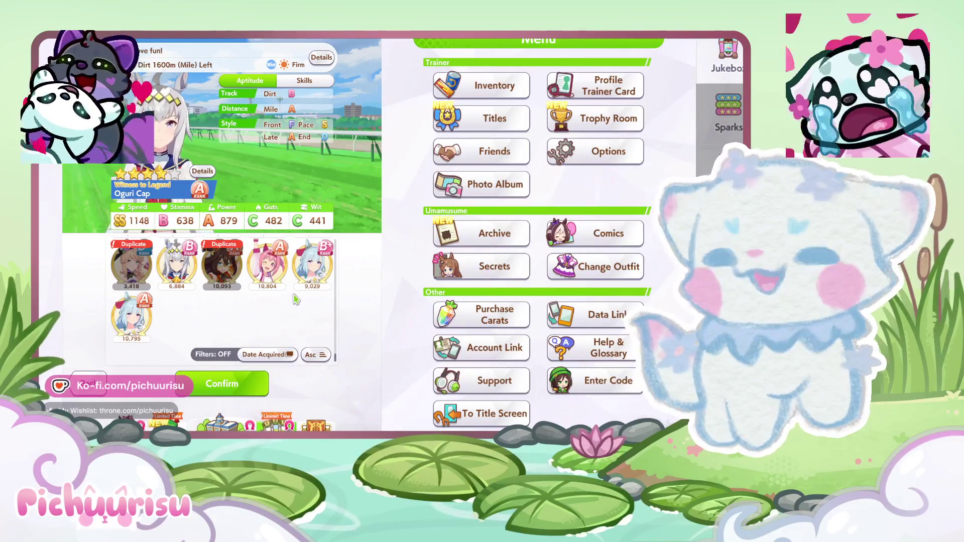
{"action": "left_click", "coordinate": [231, 387]}
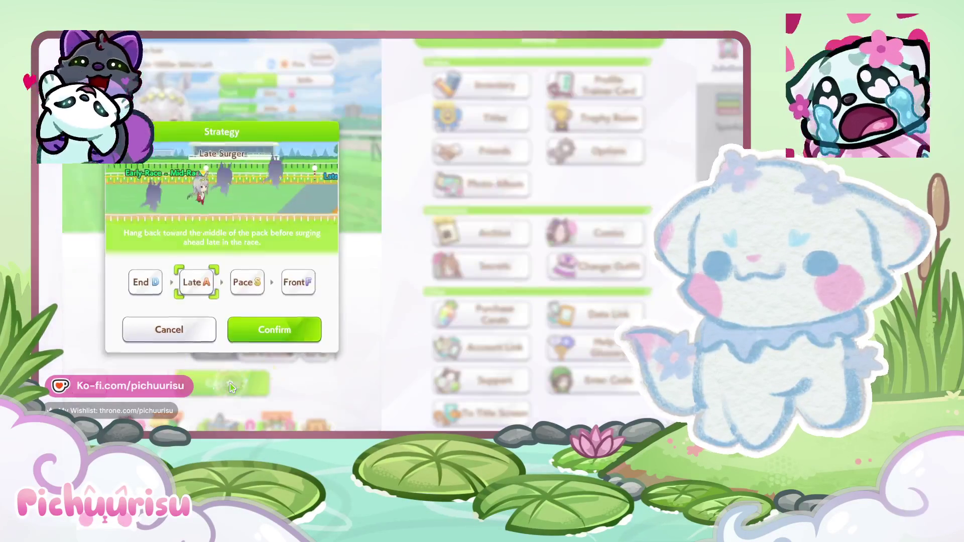
{"action": "left_click", "coordinate": [270, 329]}
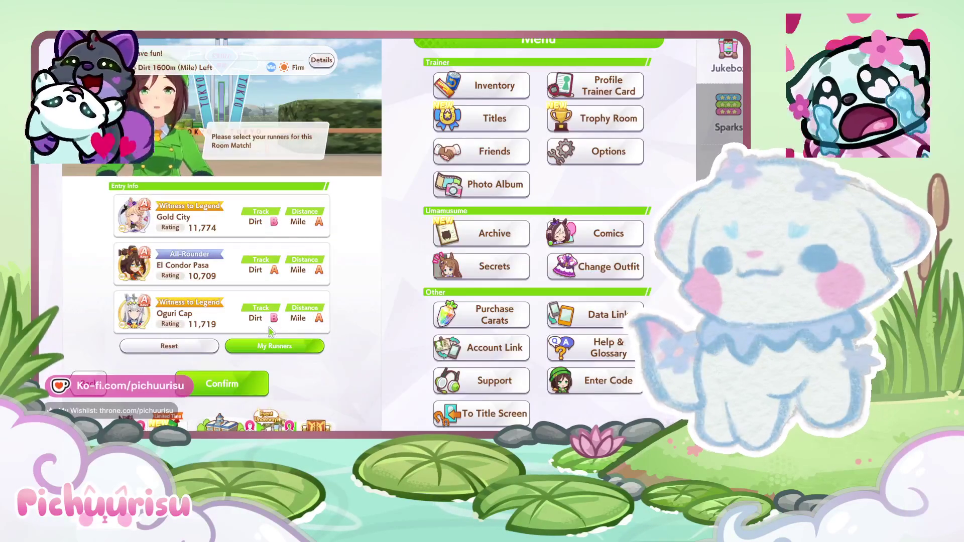
{"action": "left_click", "coordinate": [266, 328]}
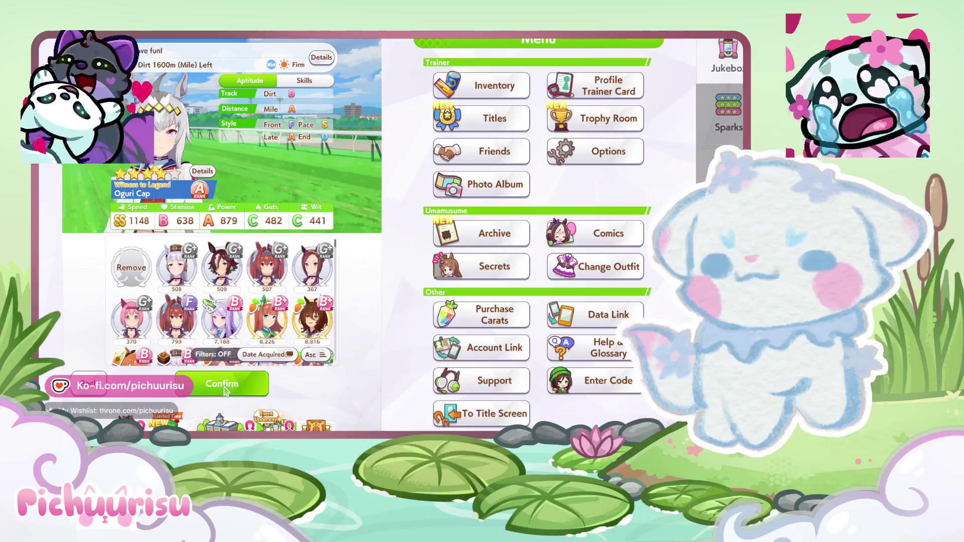
{"action": "left_click", "coordinate": [224, 390]}
{"action": "left_click", "coordinate": [260, 335]}
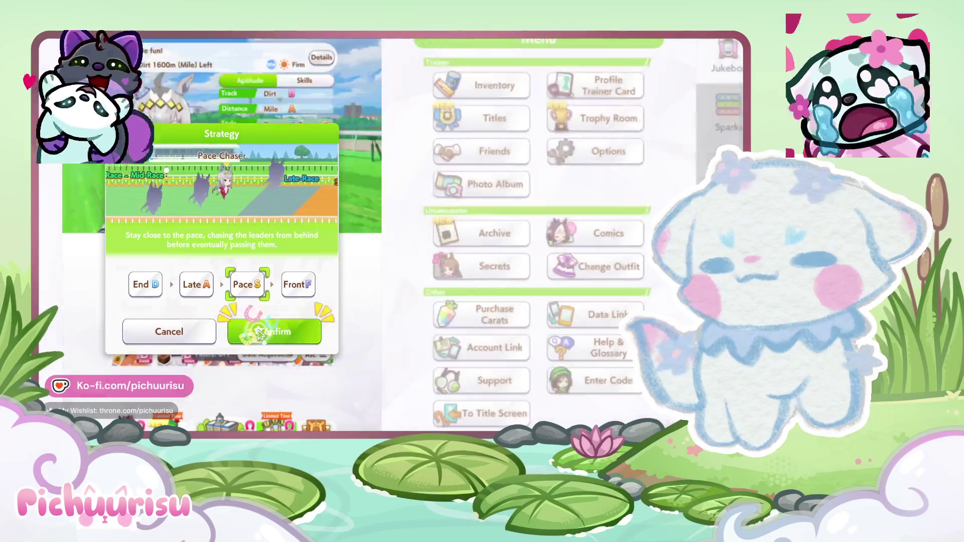
Review Oguri Cap's skills, reconfirm her entry and register all three runners
{"action": "left_click", "coordinate": [253, 322]}
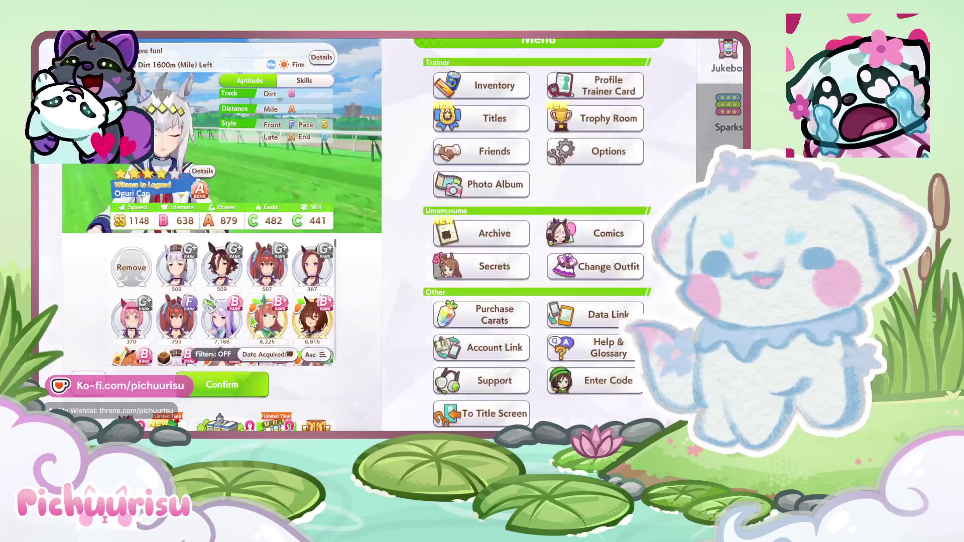
{"action": "left_click", "coordinate": [322, 84]}
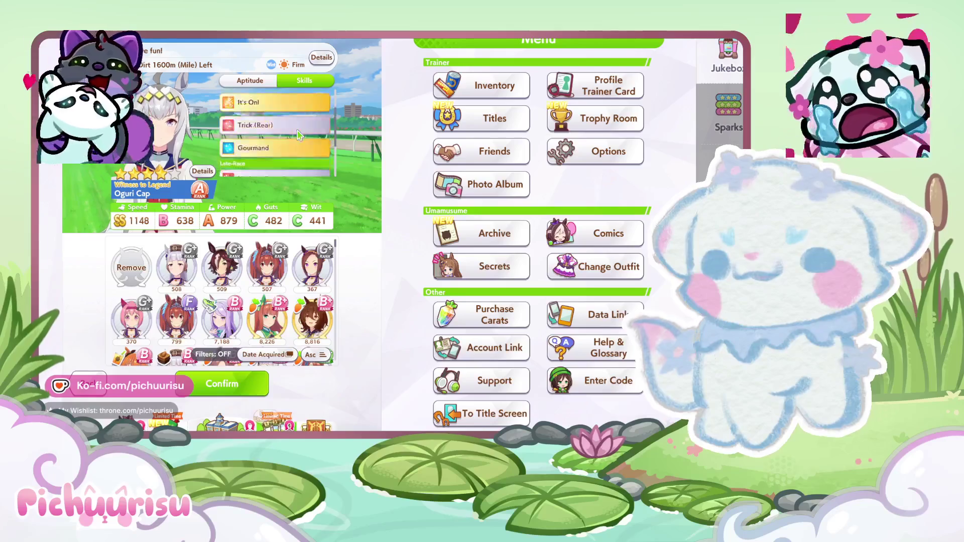
{"action": "left_click", "coordinate": [240, 394]}
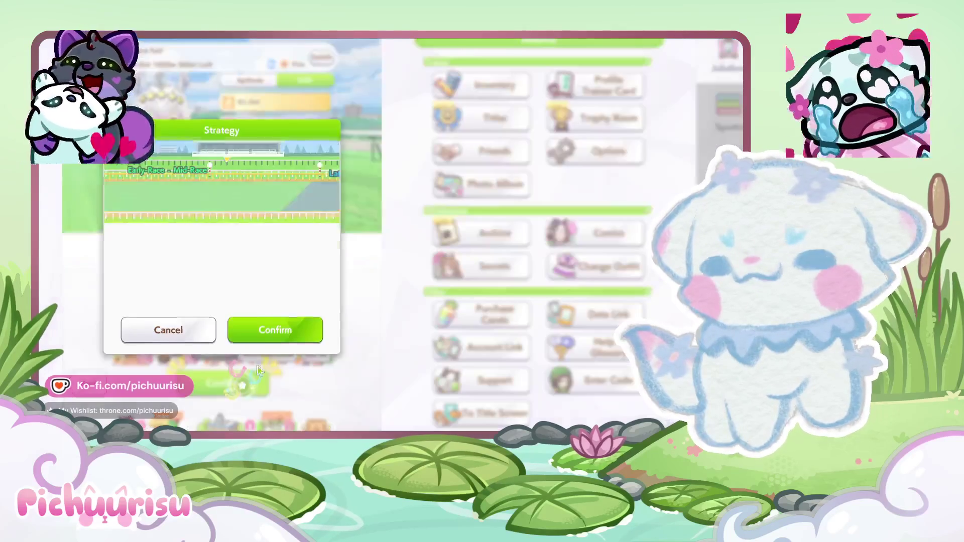
{"action": "left_click", "coordinate": [269, 329]}
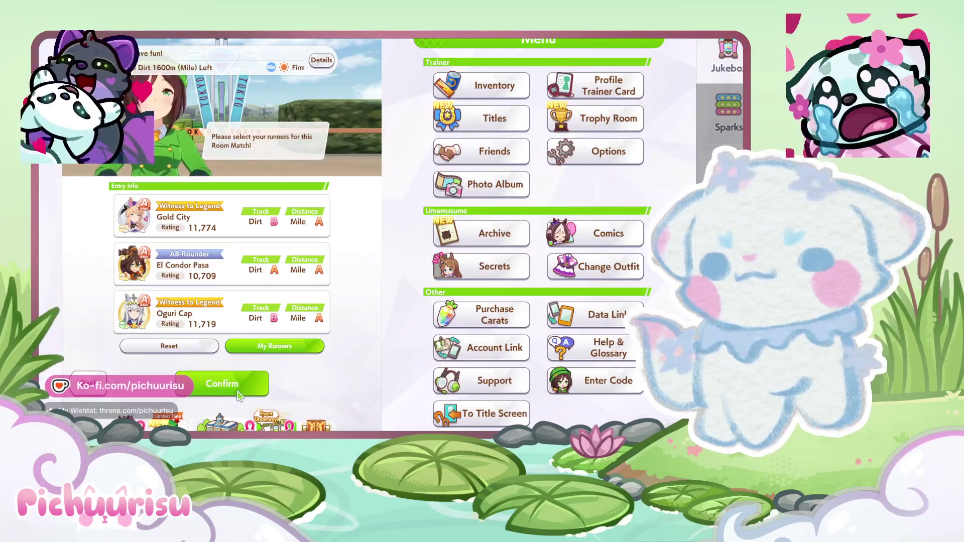
{"action": "left_click", "coordinate": [239, 395]}
{"action": "left_click", "coordinate": [262, 303]}
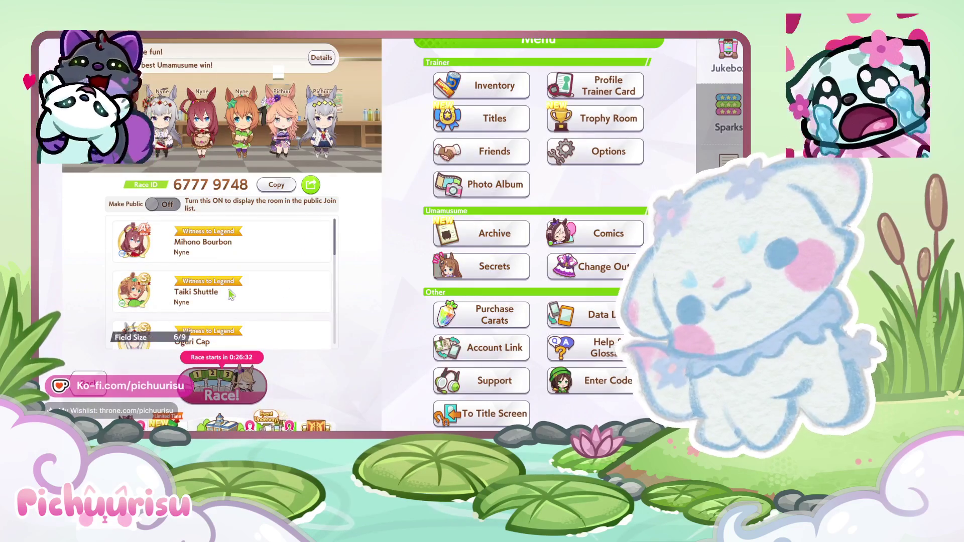
Scroll the February Stakes waiting room list showing six entrants and Race Scheduled slots
{"action": "scroll", "coordinate": [274, 268], "scroll_direction": "down", "scroll_amount": 3}
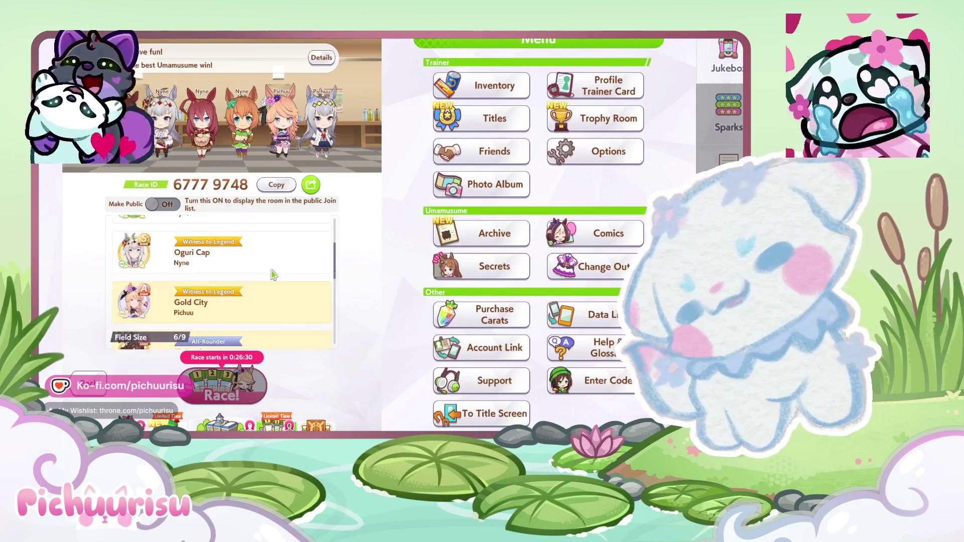
{"action": "scroll", "coordinate": [274, 275], "scroll_direction": "down", "scroll_amount": 3}
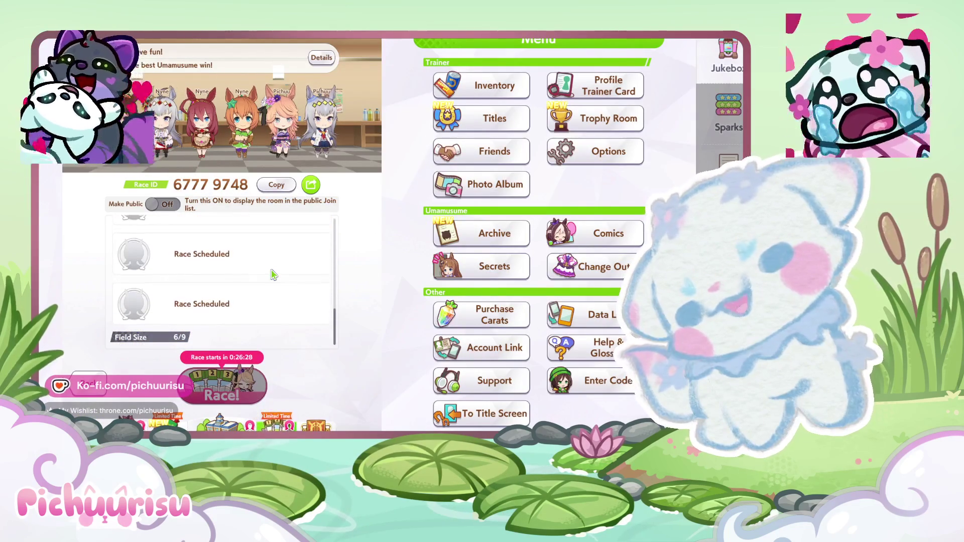
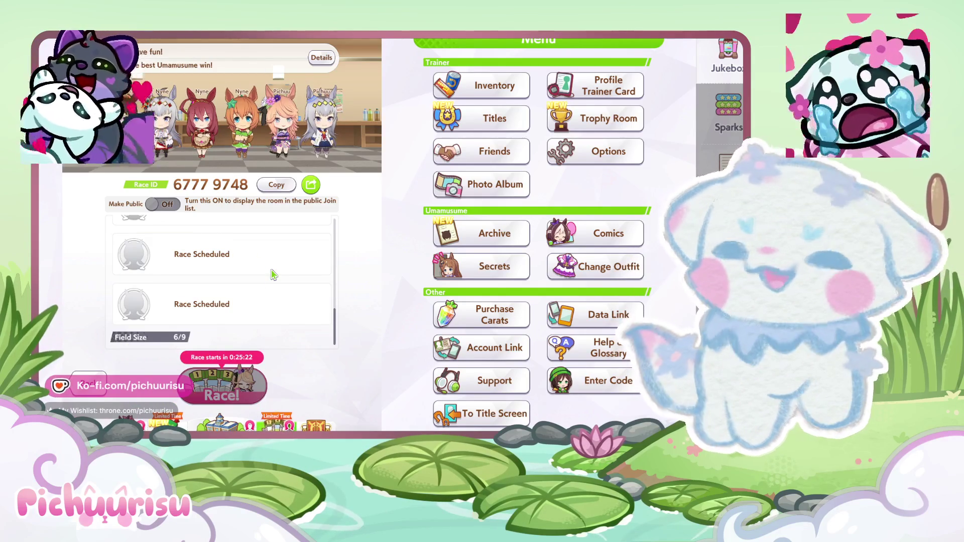
Save Mihono Bourbon as a practice partner and dismiss the confirmation and details panel
{"action": "left_click", "coordinate": [210, 122]}
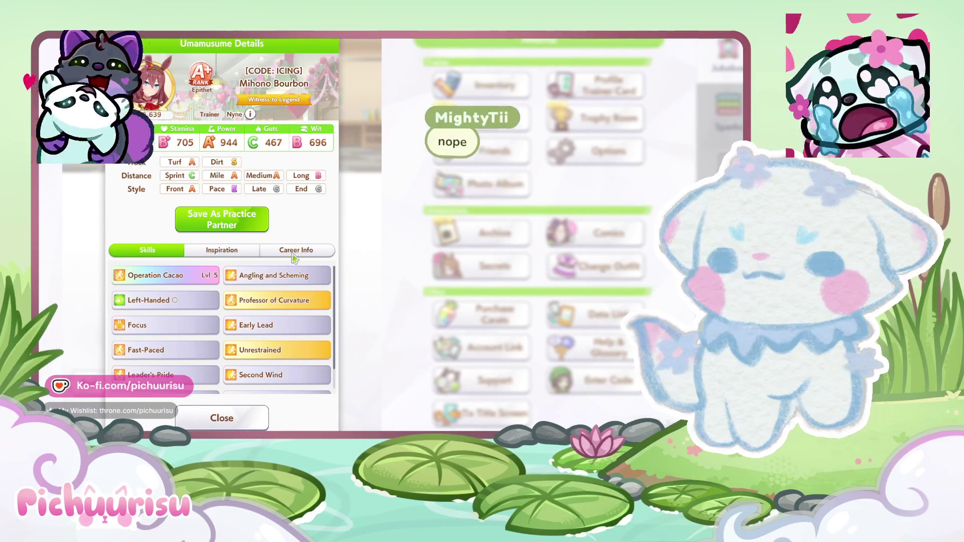
{"action": "left_click", "coordinate": [246, 230]}
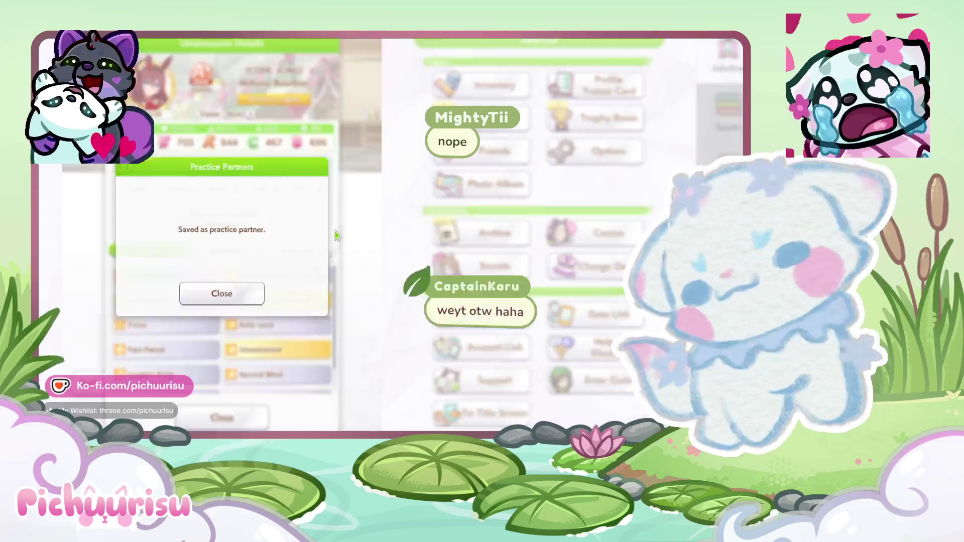
{"action": "left_click", "coordinate": [248, 302]}
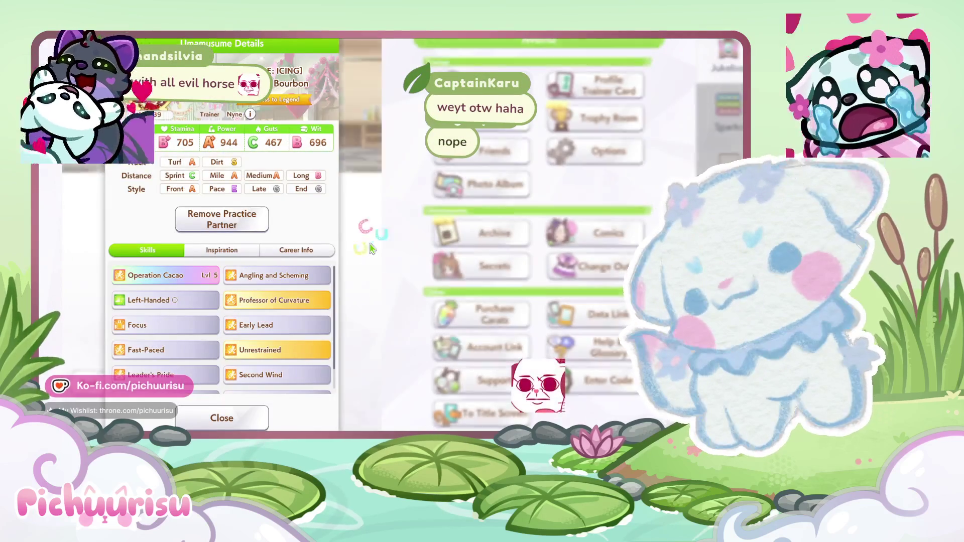
{"action": "key", "text": "Escape"}
Recheck Mihono Bourbon's details, then open Gold City's details from the entry list
{"action": "left_click", "coordinate": [212, 133]}
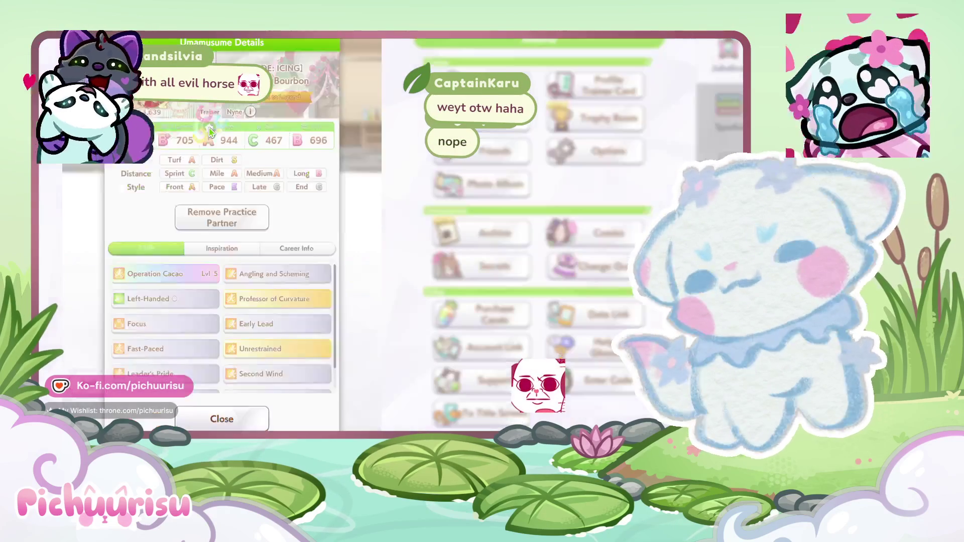
{"action": "key", "text": "Escape"}
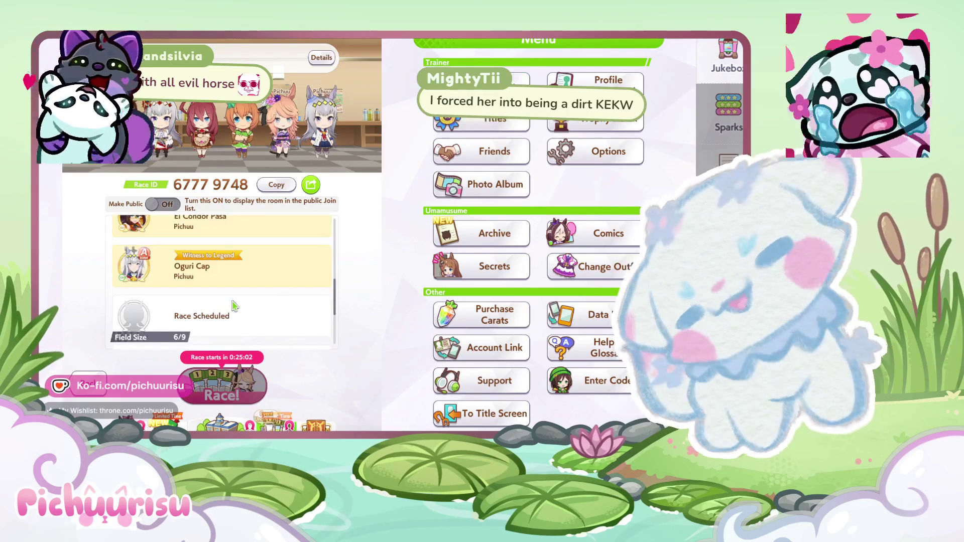
{"action": "scroll", "coordinate": [235, 301], "scroll_direction": "down", "scroll_amount": 5}
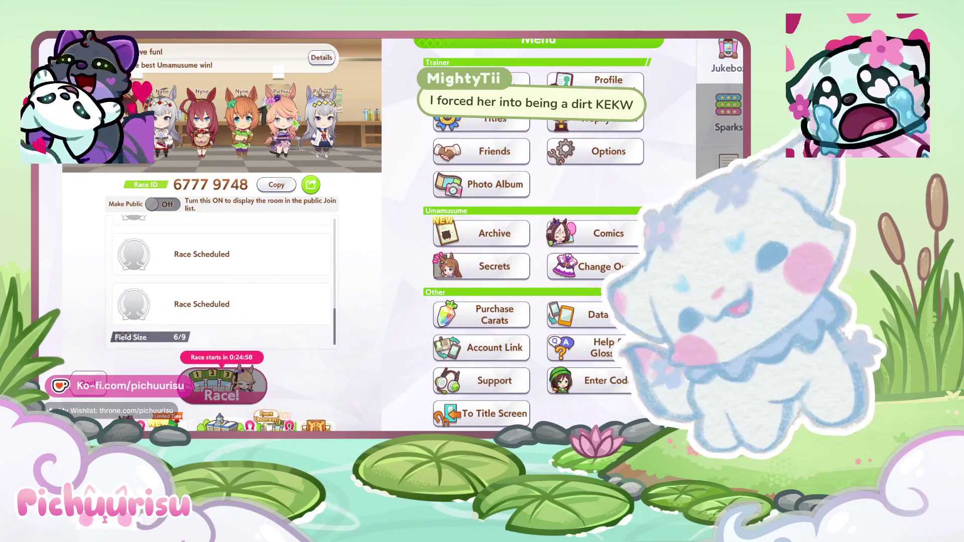
{"action": "left_click", "coordinate": [223, 106]}
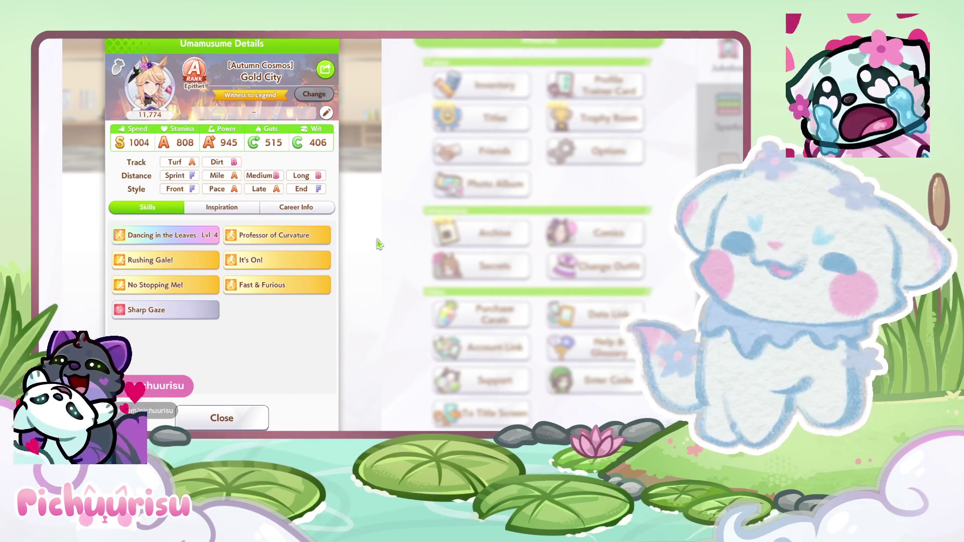
Close Gold City's details and open the other trainer's Oguri Cap stats and skills
{"action": "left_click", "coordinate": [238, 419]}
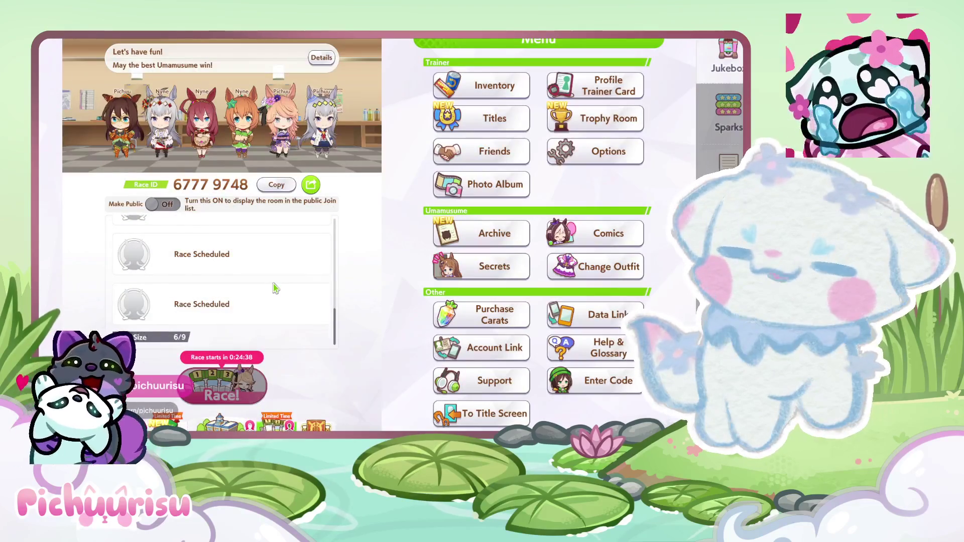
{"action": "scroll", "coordinate": [275, 287], "scroll_direction": "down", "scroll_amount": 1}
{"action": "scroll", "coordinate": [275, 288], "scroll_direction": "up", "scroll_amount": 3}
{"action": "scroll", "coordinate": [275, 288], "scroll_direction": "down", "scroll_amount": 3}
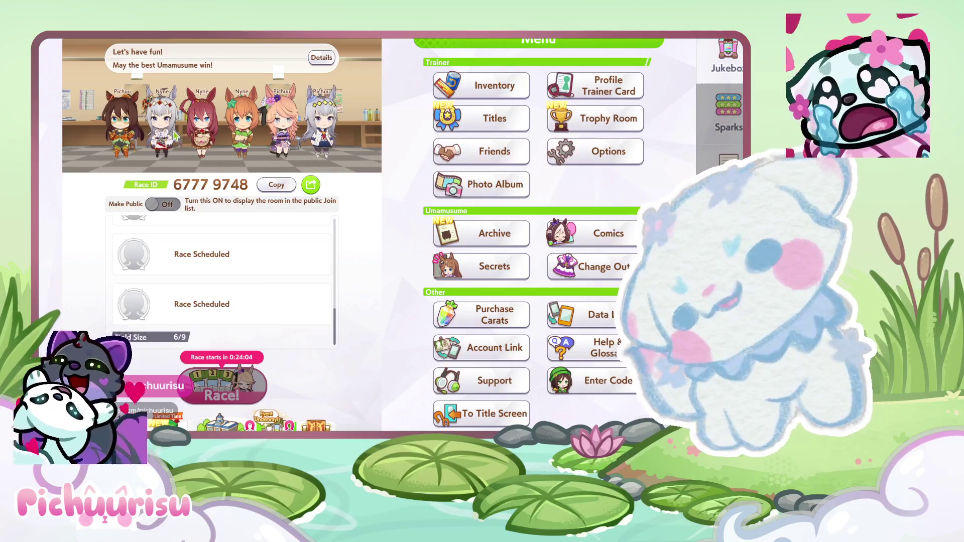
{"action": "left_click", "coordinate": [246, 217]}
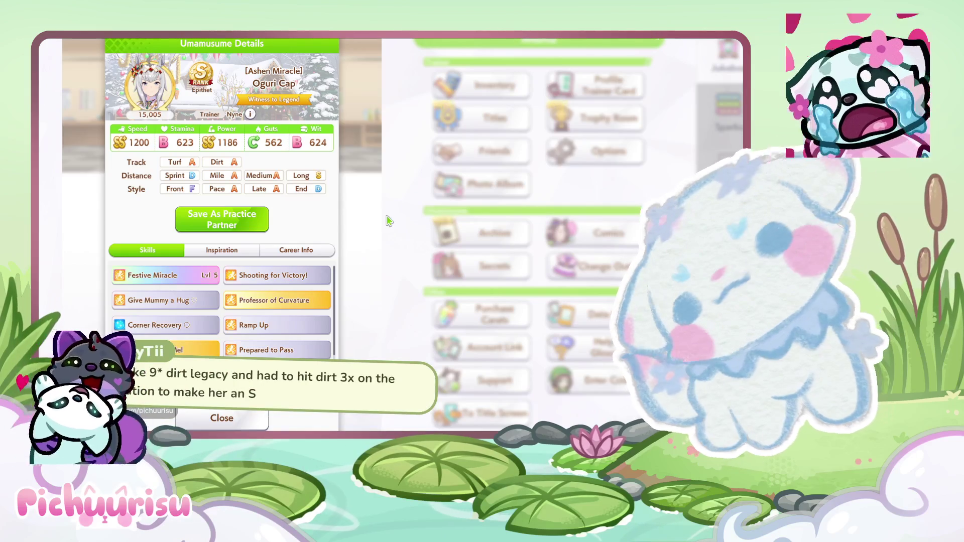
Close Oguri Cap's details and look through the room's entrants
{"action": "left_click", "coordinate": [387, 221]}
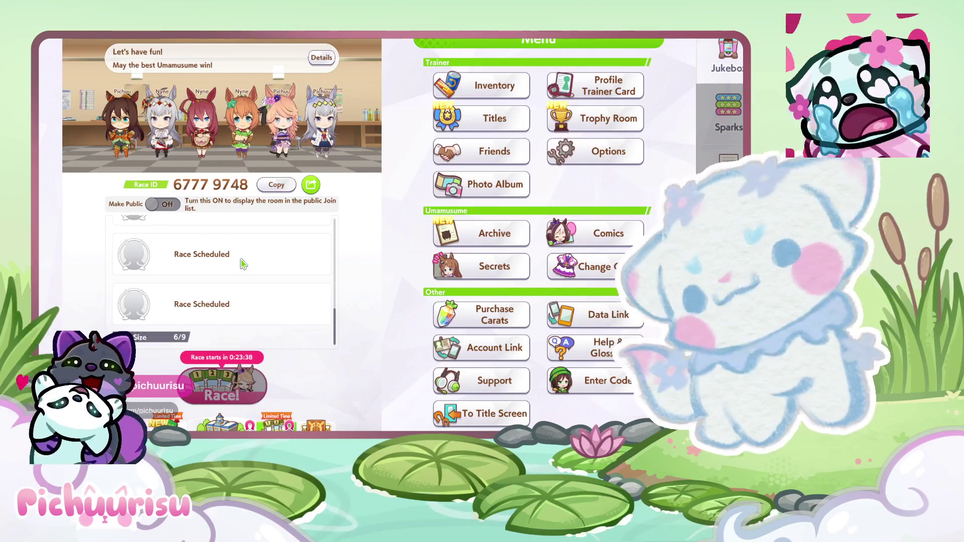
{"action": "scroll", "coordinate": [240, 271], "scroll_direction": "up", "scroll_amount": 5}
{"action": "scroll", "coordinate": [241, 271], "scroll_direction": "down", "scroll_amount": 2}
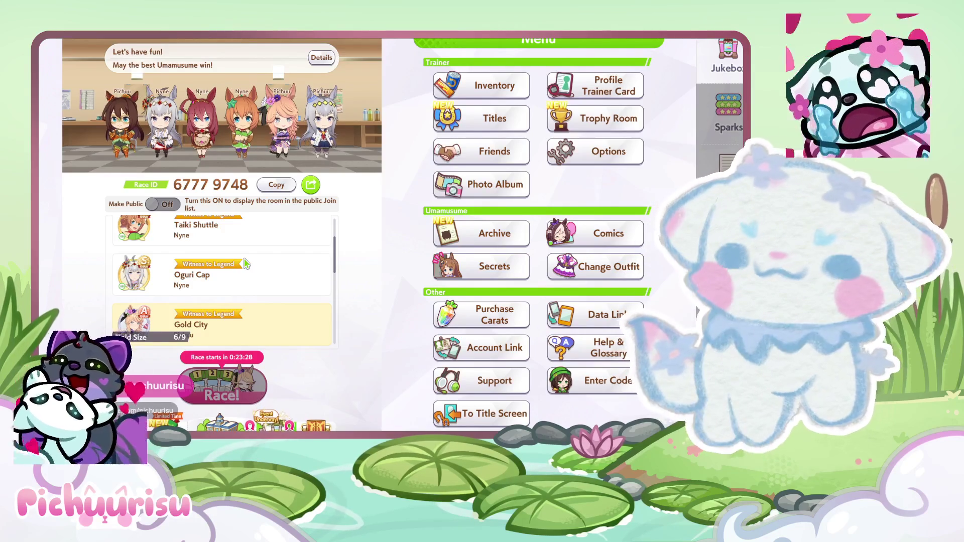
{"action": "scroll", "coordinate": [246, 263], "scroll_direction": "down", "scroll_amount": 5}
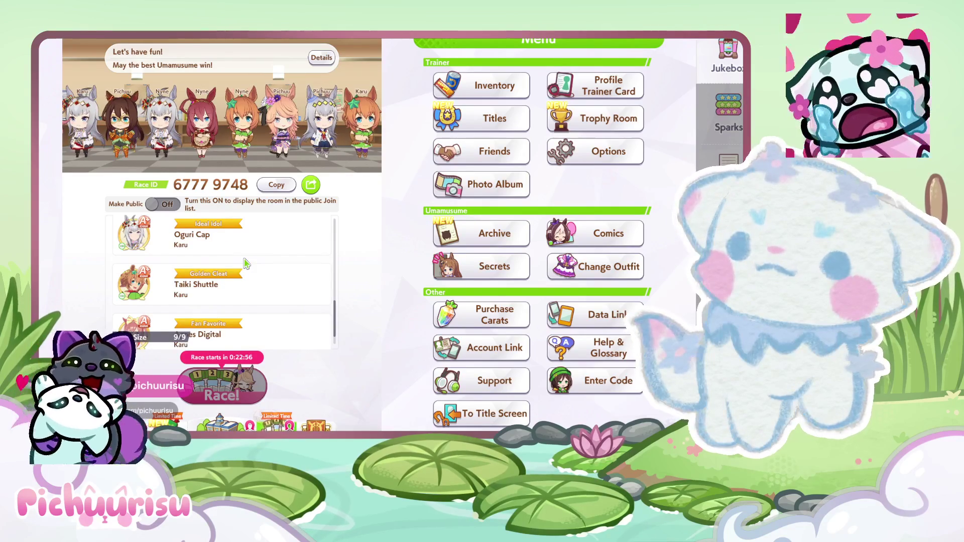
Check Agnes Digital's skills, reading the Superstan skill description, then close her details
{"action": "scroll", "coordinate": [246, 263], "scroll_direction": "up", "scroll_amount": 5}
{"action": "scroll", "coordinate": [246, 263], "scroll_direction": "down", "scroll_amount": 5}
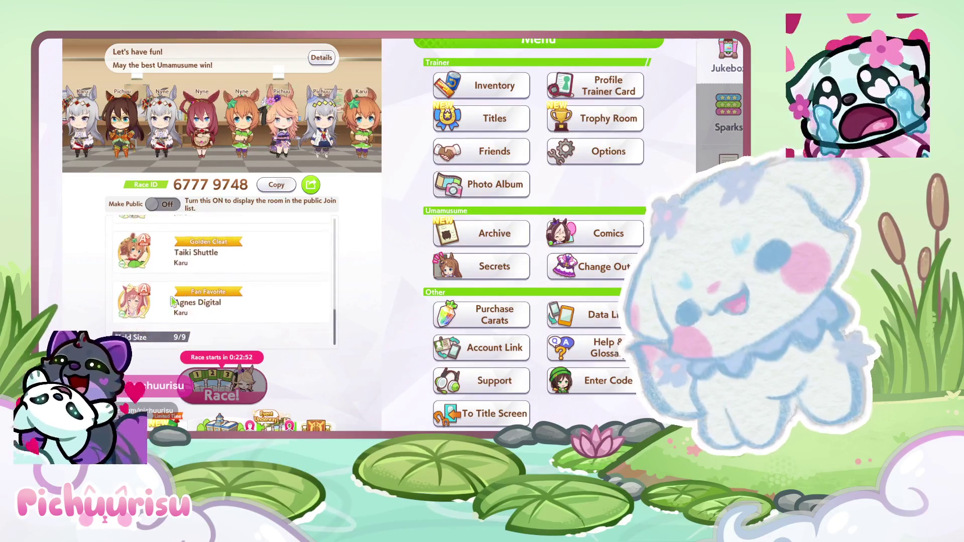
{"action": "left_click", "coordinate": [142, 306]}
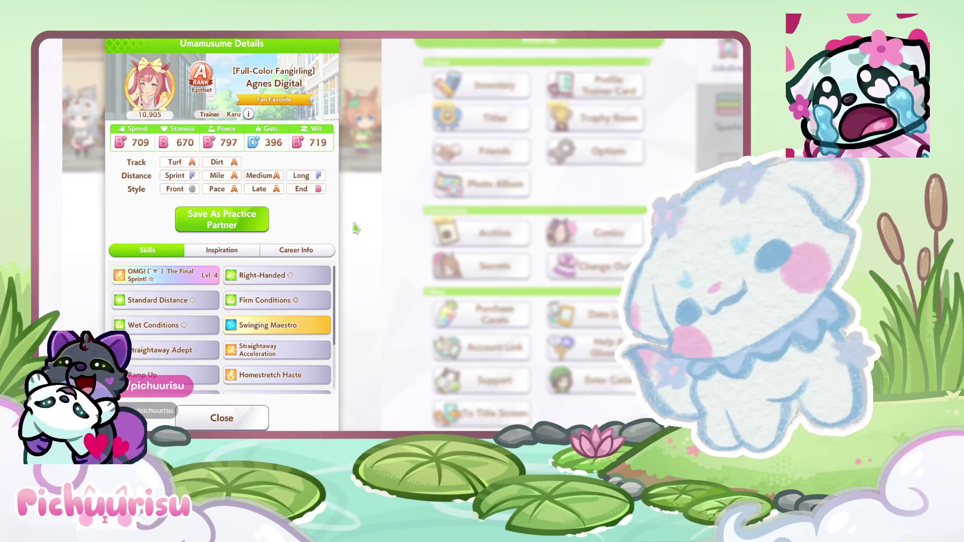
{"action": "scroll", "coordinate": [311, 301], "scroll_direction": "down", "scroll_amount": 1}
{"action": "scroll", "coordinate": [326, 301], "scroll_direction": "down", "scroll_amount": 2}
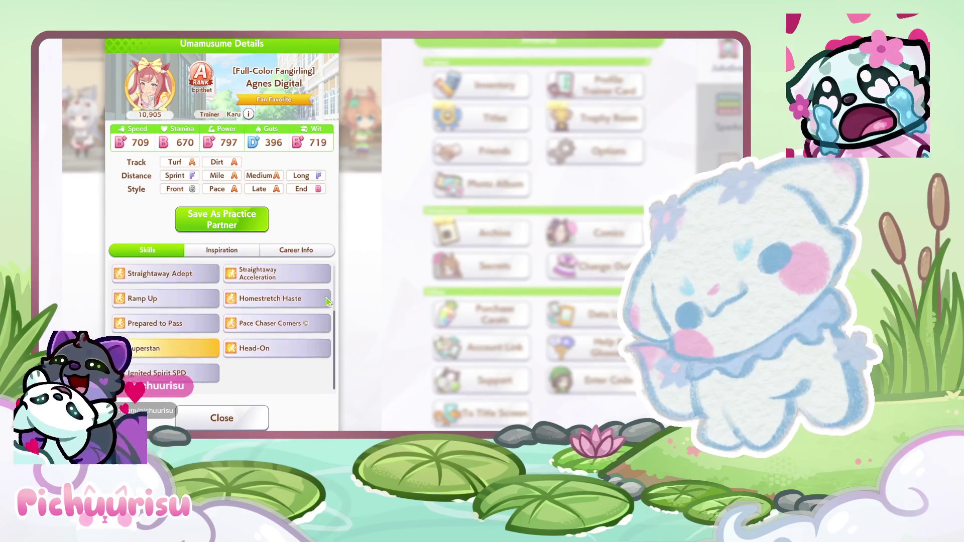
{"action": "left_click", "coordinate": [183, 353]}
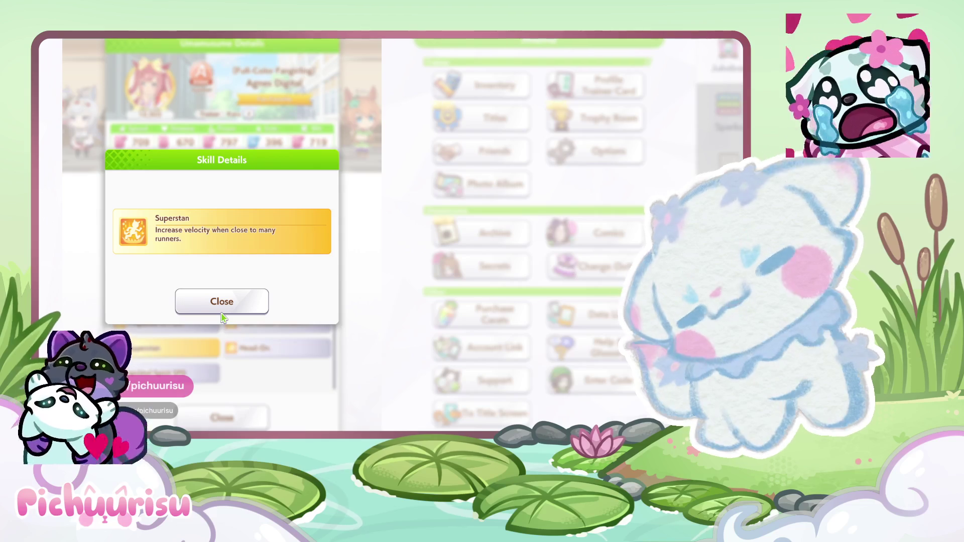
{"action": "left_click", "coordinate": [221, 307]}
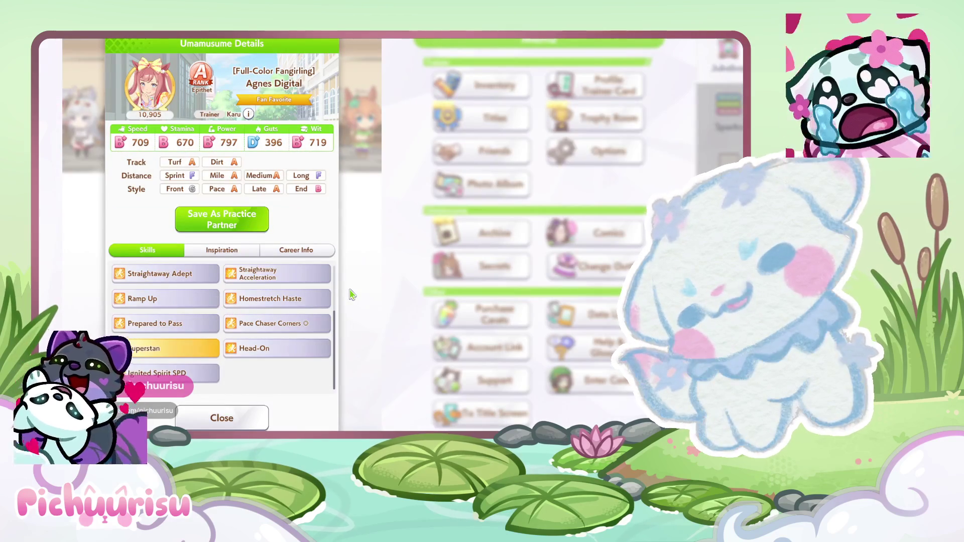
{"action": "left_click", "coordinate": [351, 295]}
Review Taiki Shuttle's details, then start the room race
{"action": "left_click", "coordinate": [273, 272]}
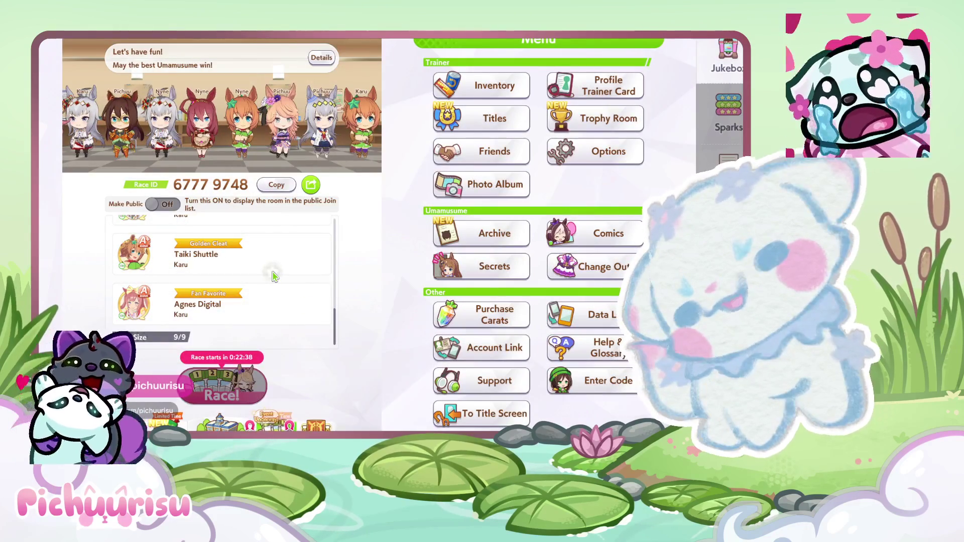
{"action": "left_click", "coordinate": [143, 254]}
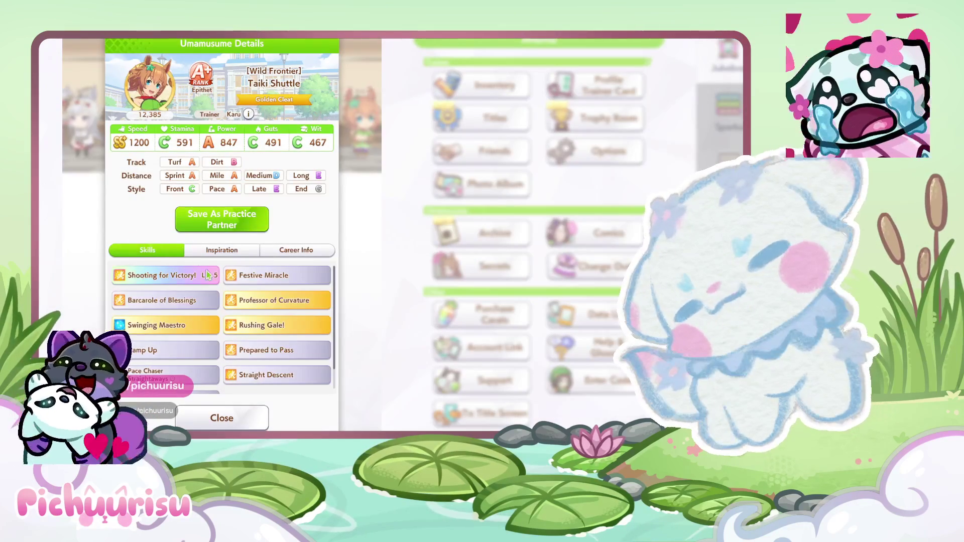
{"action": "scroll", "coordinate": [207, 274], "scroll_direction": "down", "scroll_amount": 2}
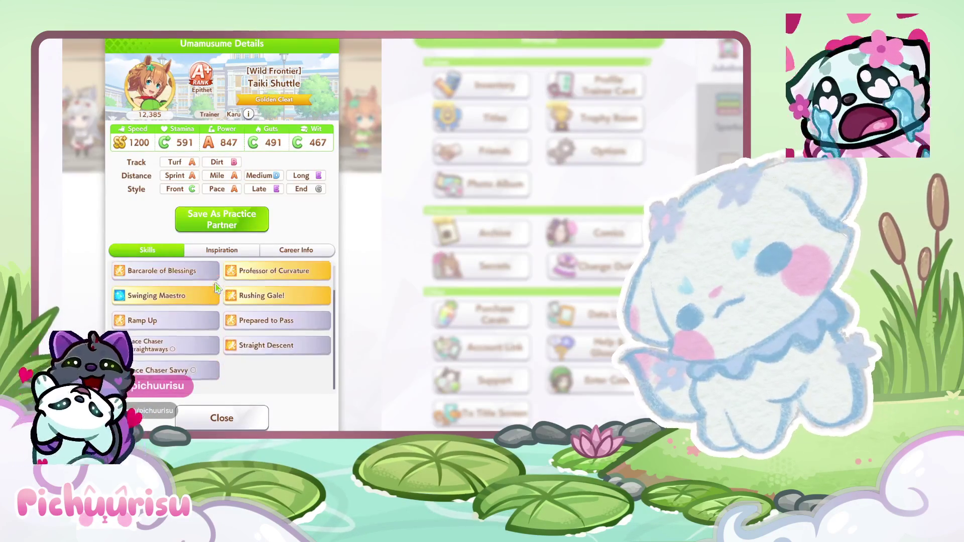
{"action": "left_click", "coordinate": [355, 248]}
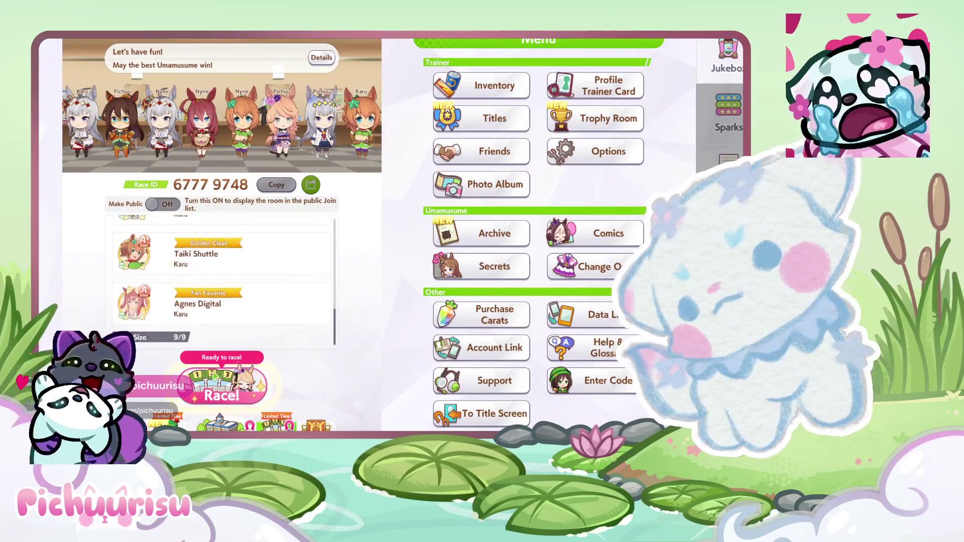
{"action": "left_click", "coordinate": [222, 364]}
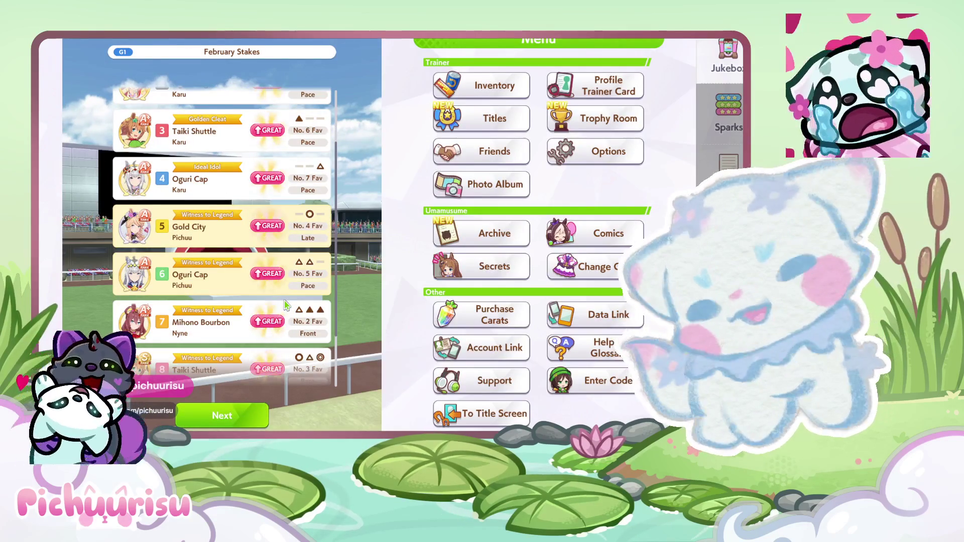
Advance past the February Stakes lineup and Gold City's stats to launch the race
{"action": "left_click", "coordinate": [207, 416]}
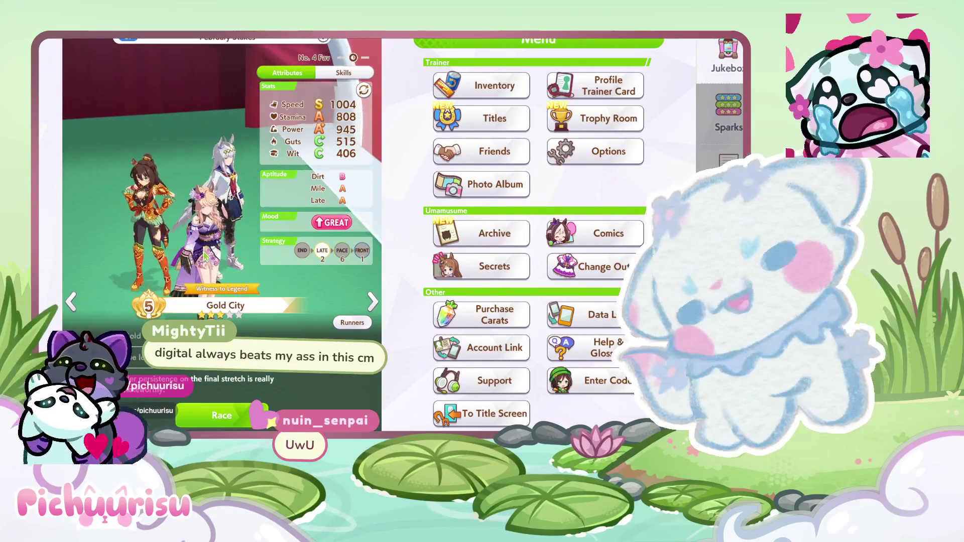
{"action": "left_click", "coordinate": [226, 413]}
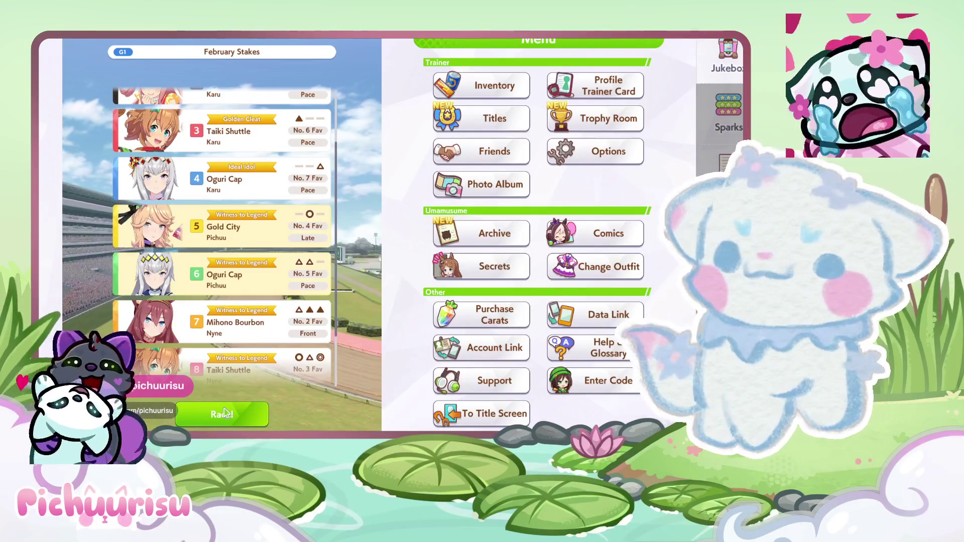
{"action": "left_click", "coordinate": [246, 421]}
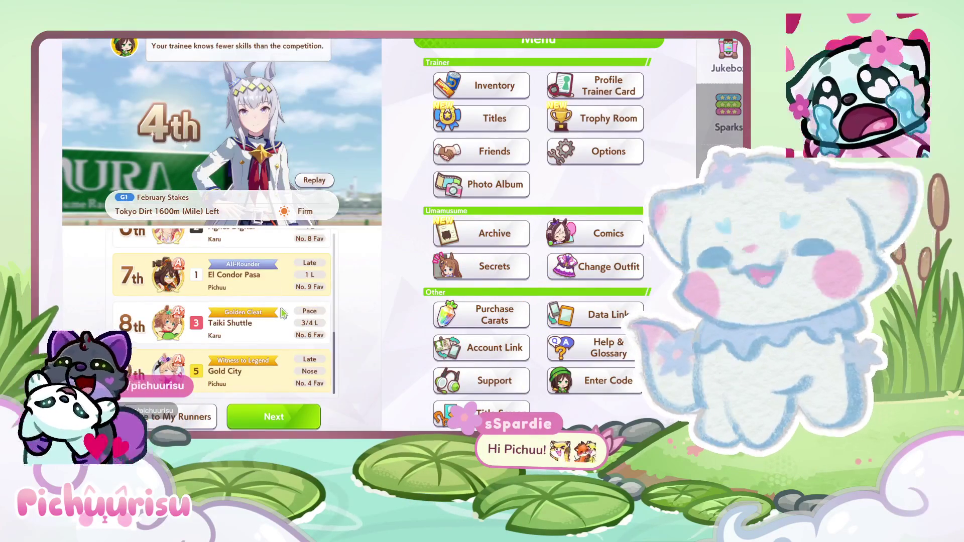
Review the race results, continue past them, and return to the menu without saving
{"action": "scroll", "coordinate": [247, 257], "scroll_direction": "up", "scroll_amount": 3}
{"action": "scroll", "coordinate": [283, 313], "scroll_direction": "down", "scroll_amount": 2}
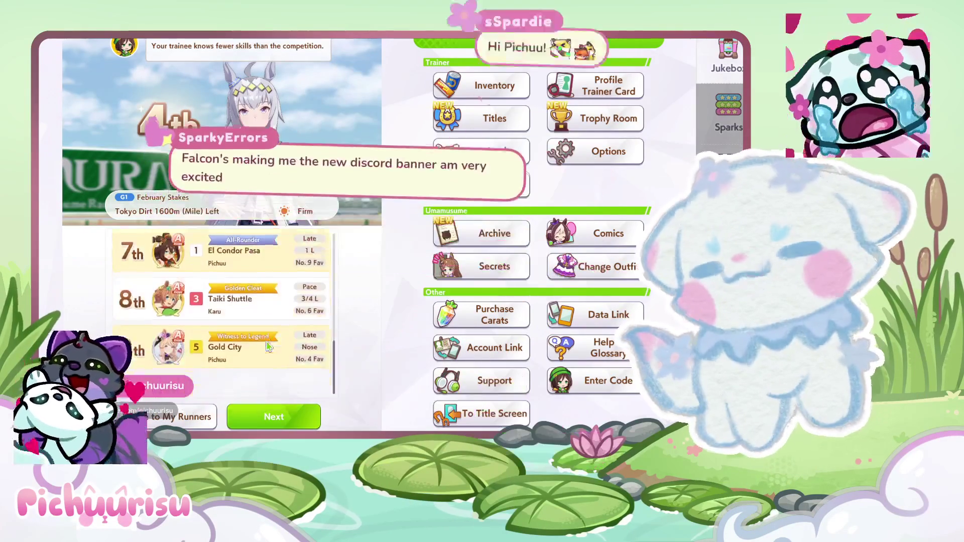
{"action": "scroll", "coordinate": [263, 352], "scroll_direction": "up", "scroll_amount": 1}
{"action": "scroll", "coordinate": [263, 351], "scroll_direction": "up", "scroll_amount": 2}
{"action": "scroll", "coordinate": [263, 352], "scroll_direction": "up", "scroll_amount": 1}
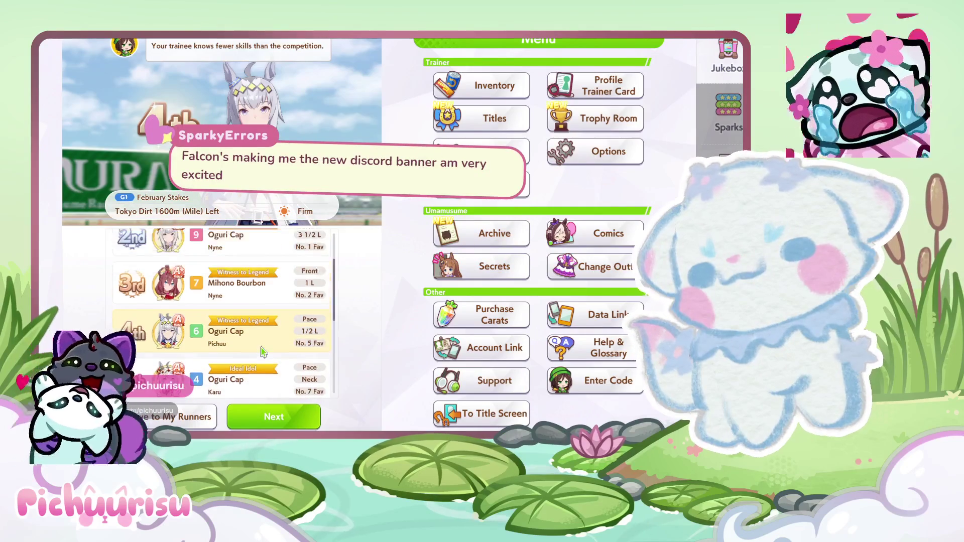
{"action": "scroll", "coordinate": [264, 351], "scroll_direction": "up", "scroll_amount": 2}
{"action": "scroll", "coordinate": [271, 332], "scroll_direction": "down", "scroll_amount": 2}
{"action": "scroll", "coordinate": [272, 332], "scroll_direction": "down", "scroll_amount": 1}
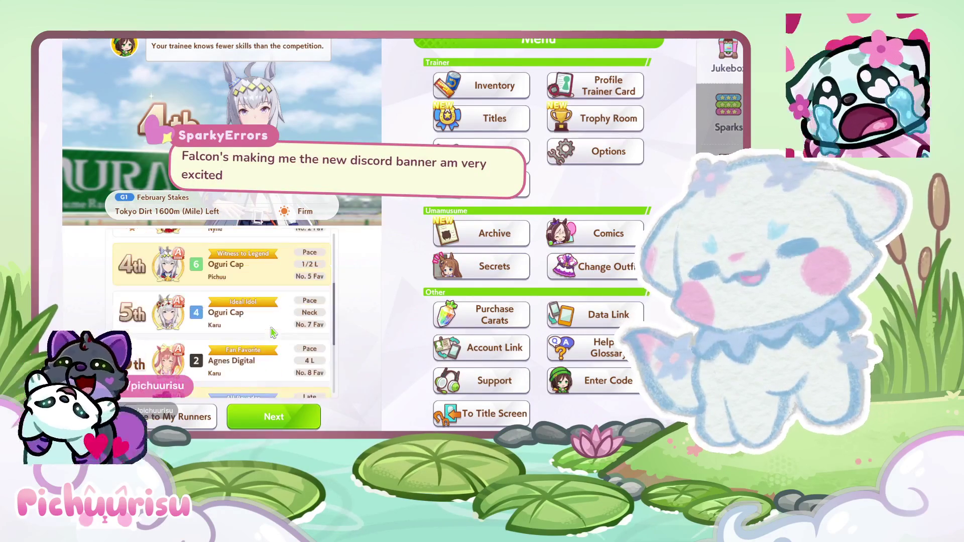
{"action": "left_click", "coordinate": [265, 416]}
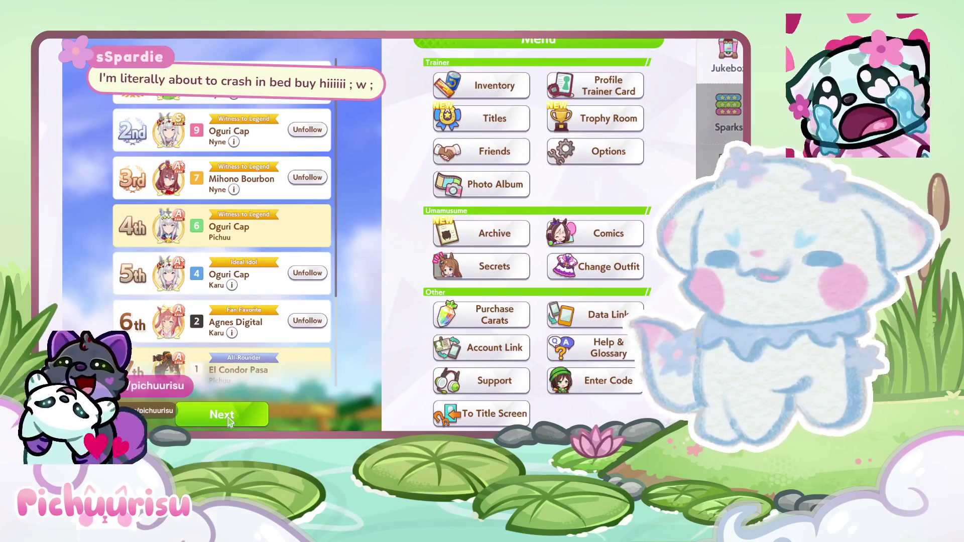
{"action": "left_click", "coordinate": [228, 419]}
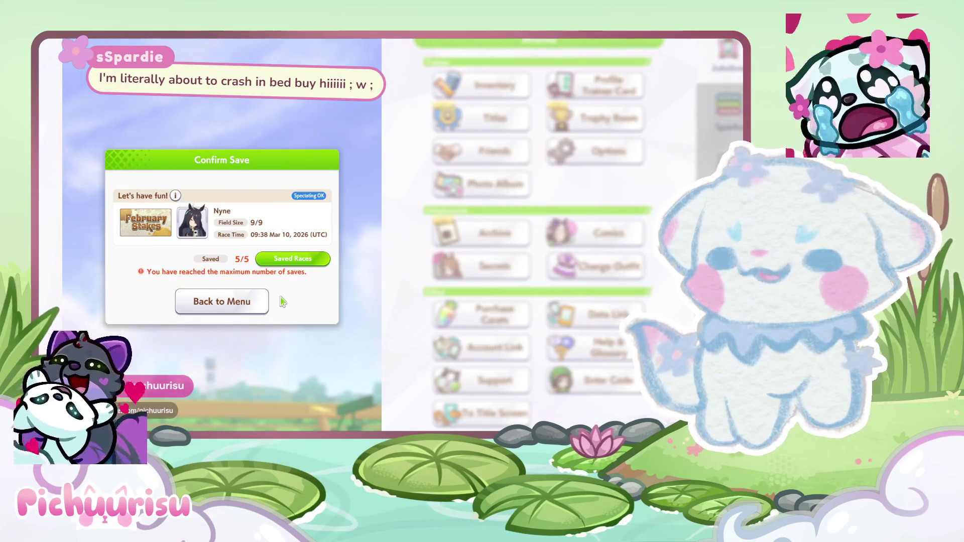
{"action": "left_click", "coordinate": [245, 304]}
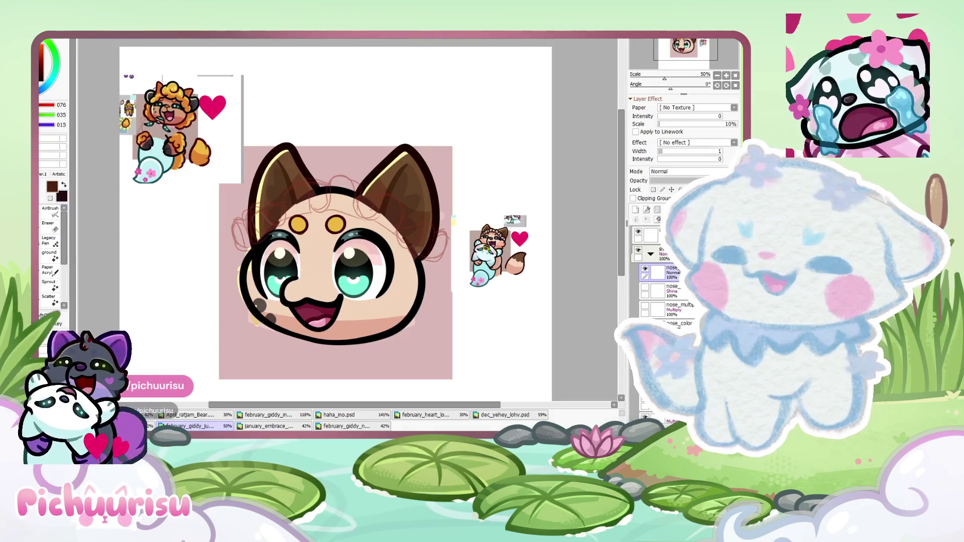
Zoom the canvas in close on the cat face's nose area
{"action": "scroll", "coordinate": [181, 109], "scroll_direction": "up", "scroll_amount": 5}
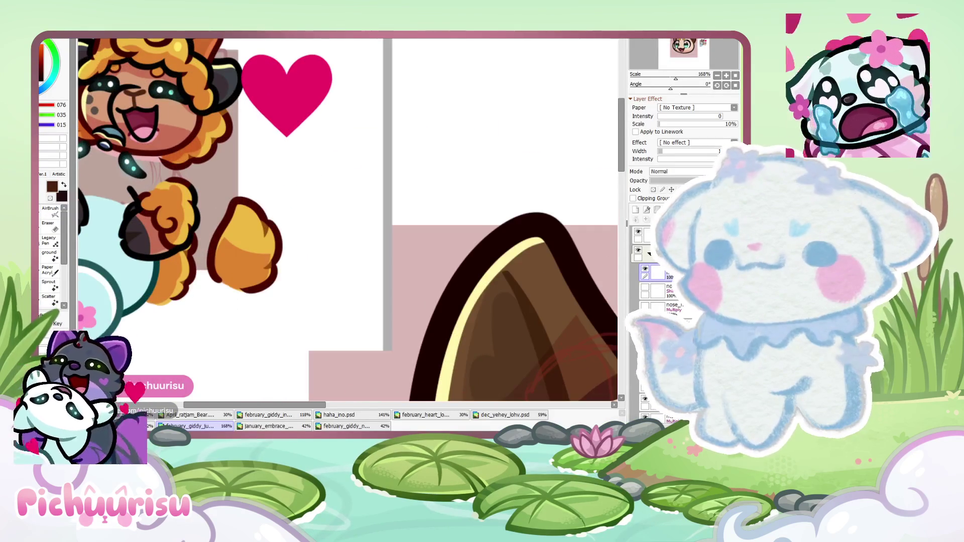
{"action": "scroll", "coordinate": [445, 341], "scroll_direction": "down", "scroll_amount": 5}
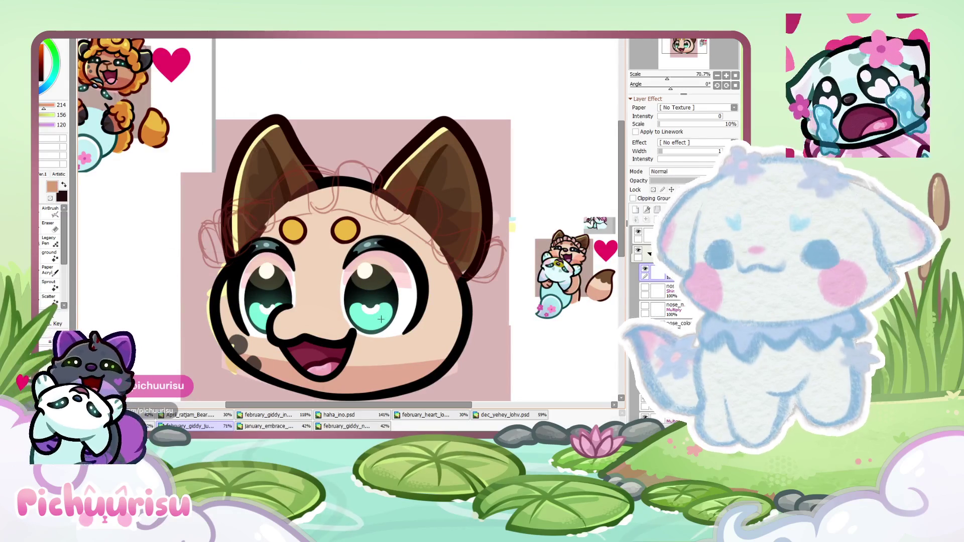
{"action": "scroll", "coordinate": [394, 235], "scroll_direction": "down", "scroll_amount": 2}
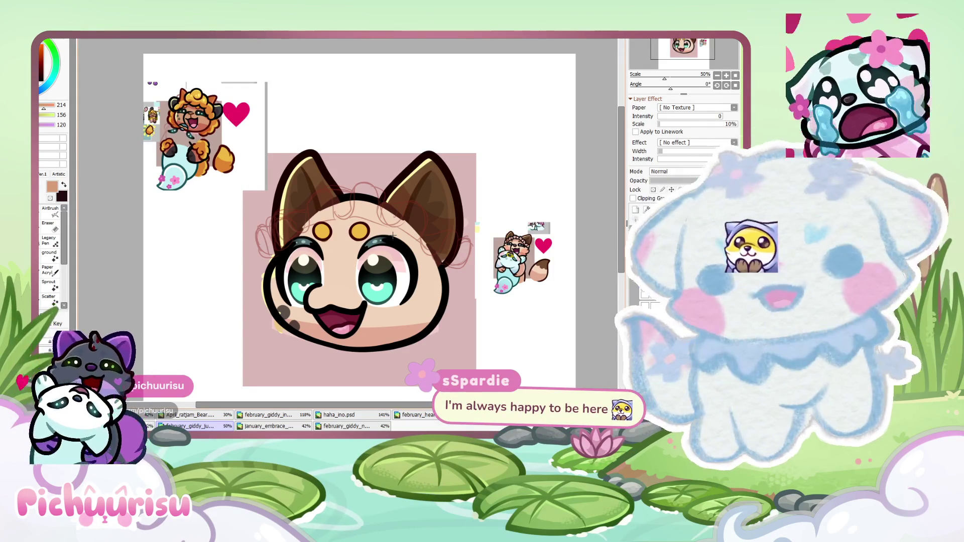
{"action": "scroll", "coordinate": [188, 116], "scroll_direction": "up", "scroll_amount": 10}
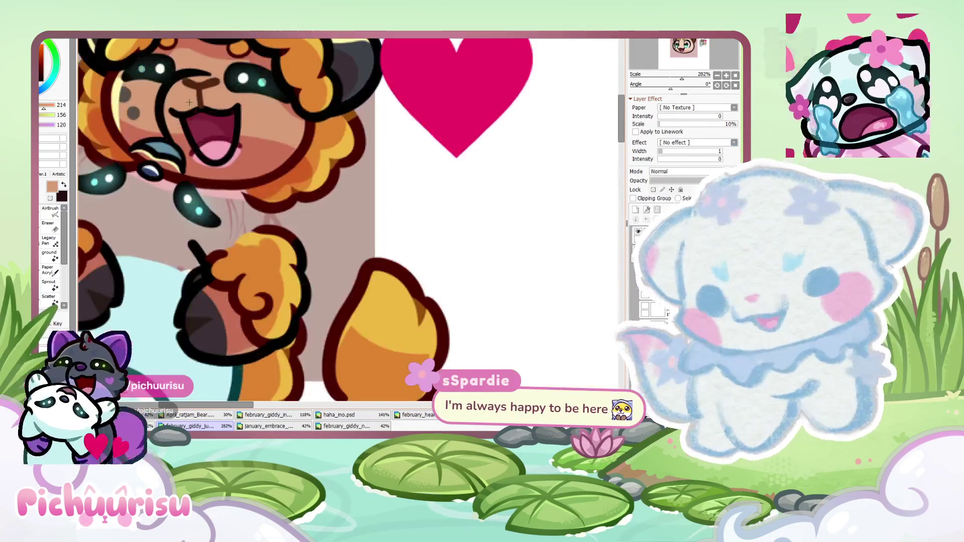
{"action": "scroll", "coordinate": [199, 86], "scroll_direction": "down", "scroll_amount": 8}
{"action": "scroll", "coordinate": [227, 222], "scroll_direction": "up", "scroll_amount": 3}
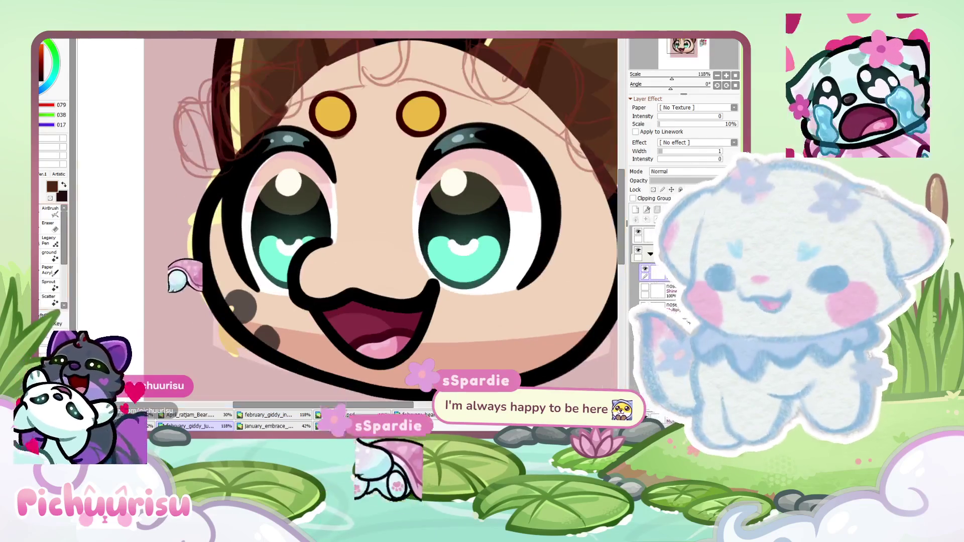
{"action": "scroll", "coordinate": [227, 221], "scroll_direction": "up", "scroll_amount": 3}
{"action": "scroll", "coordinate": [236, 223], "scroll_direction": "up", "scroll_amount": 2}
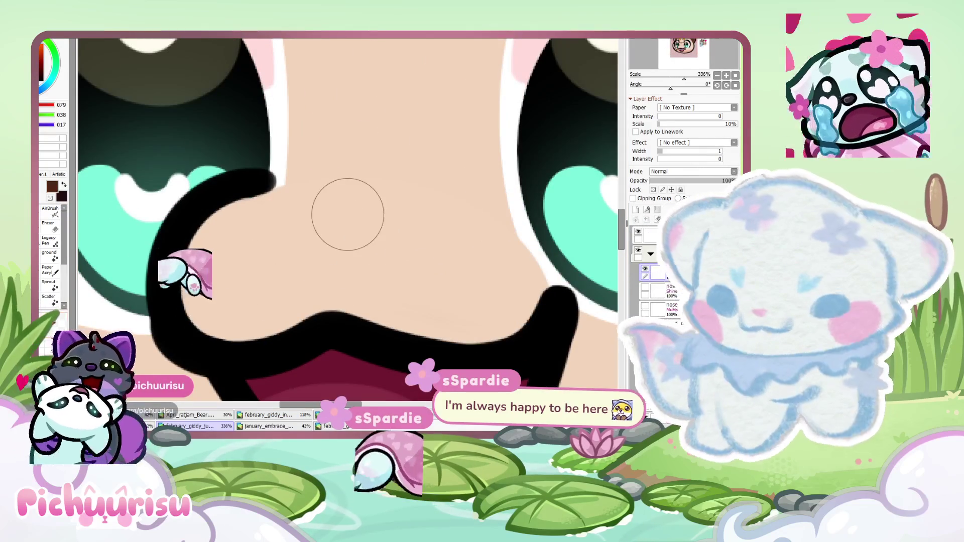
Paint the curved dark brown nose, thicken it, and add a line down to the mouth
{"action": "left_click_drag", "start_coordinate": [248, 205], "coordinate": [423, 216]}
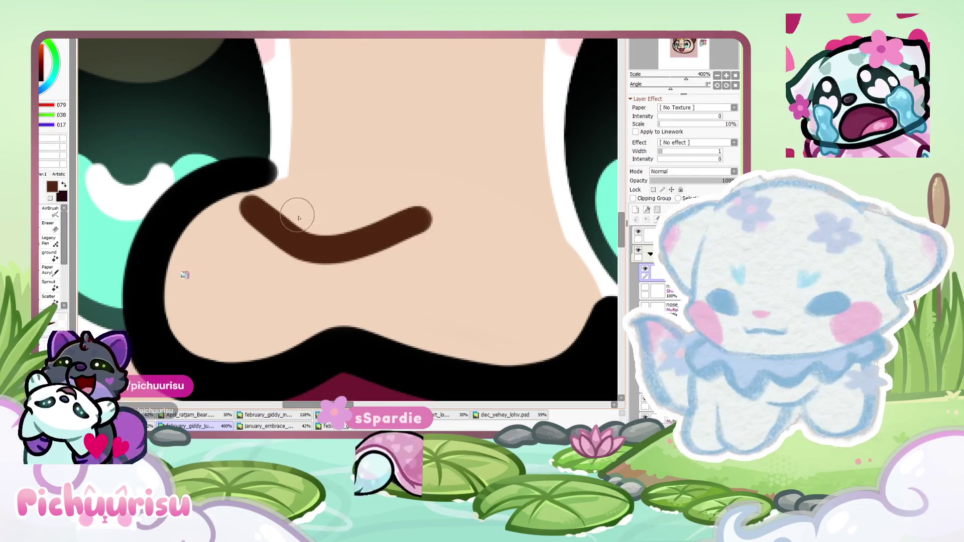
{"action": "left_click_drag", "start_coordinate": [327, 248], "coordinate": [436, 220]}
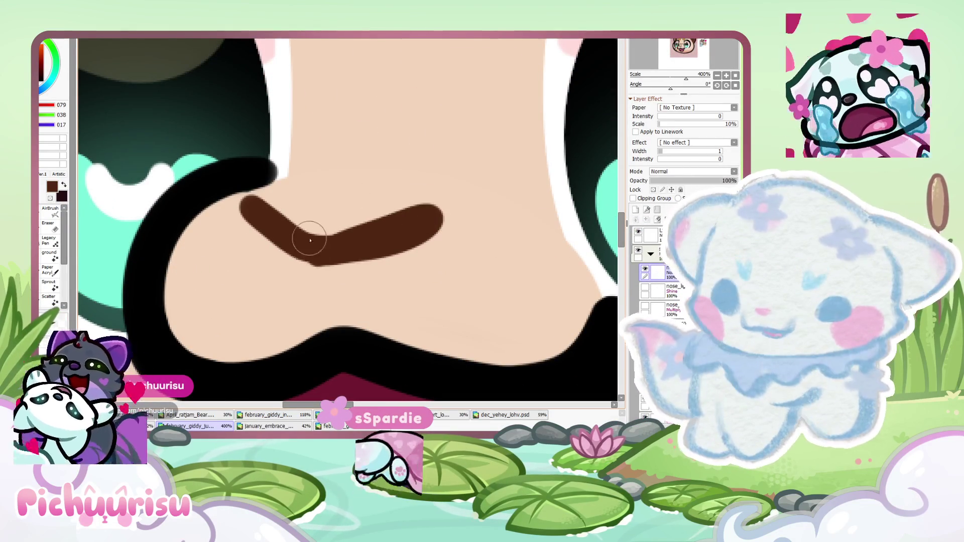
{"action": "mouse_move", "coordinate": [307, 246]}
{"action": "left_mouse_down"}
{"action": "mouse_move", "coordinate": [404, 244]}
{"action": "mouse_move", "coordinate": [341, 258]}
{"action": "left_mouse_up"}
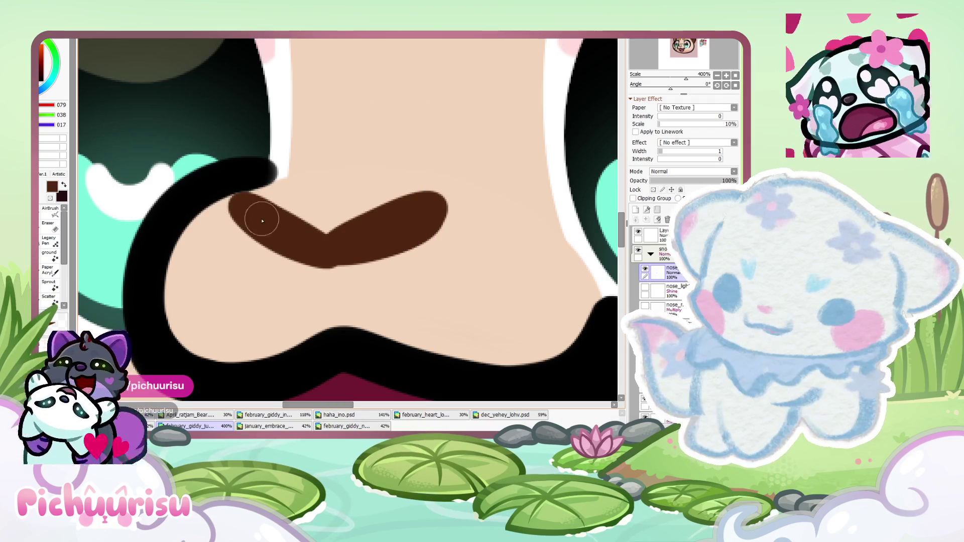
{"action": "left_click_drag", "start_coordinate": [345, 258], "coordinate": [351, 349]}
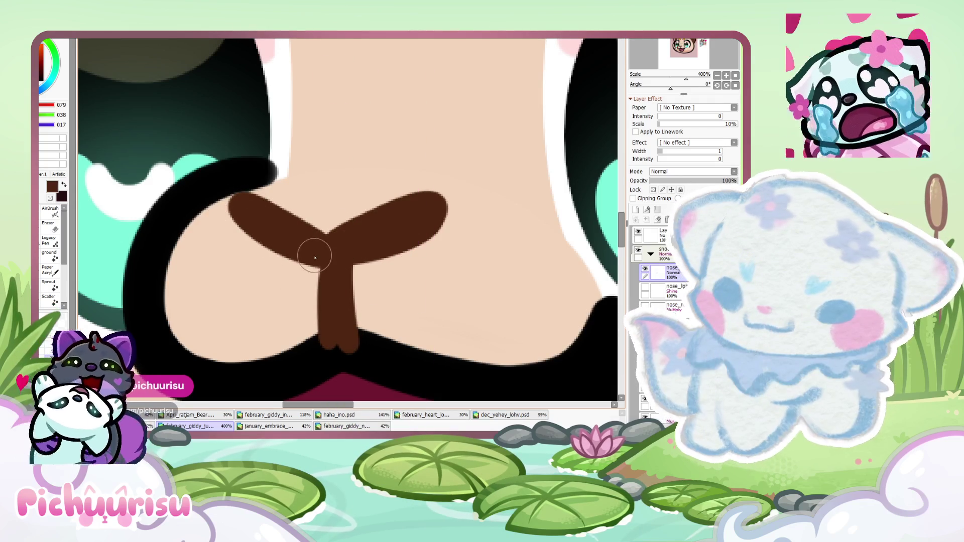
{"action": "scroll", "coordinate": [314, 272], "scroll_direction": "down", "scroll_amount": 3}
{"action": "scroll", "coordinate": [293, 236], "scroll_direction": "up", "scroll_amount": 2}
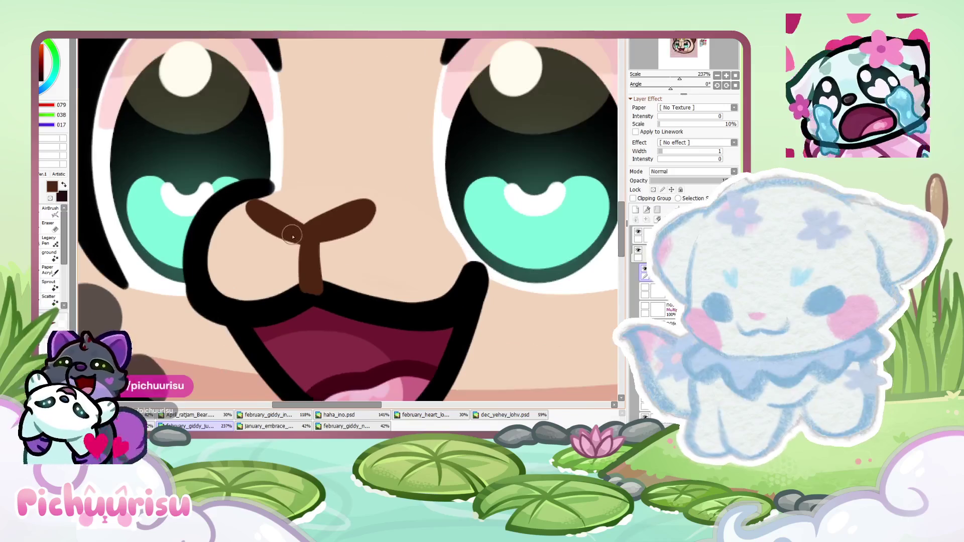
{"action": "scroll", "coordinate": [316, 221], "scroll_direction": "up", "scroll_amount": 2}
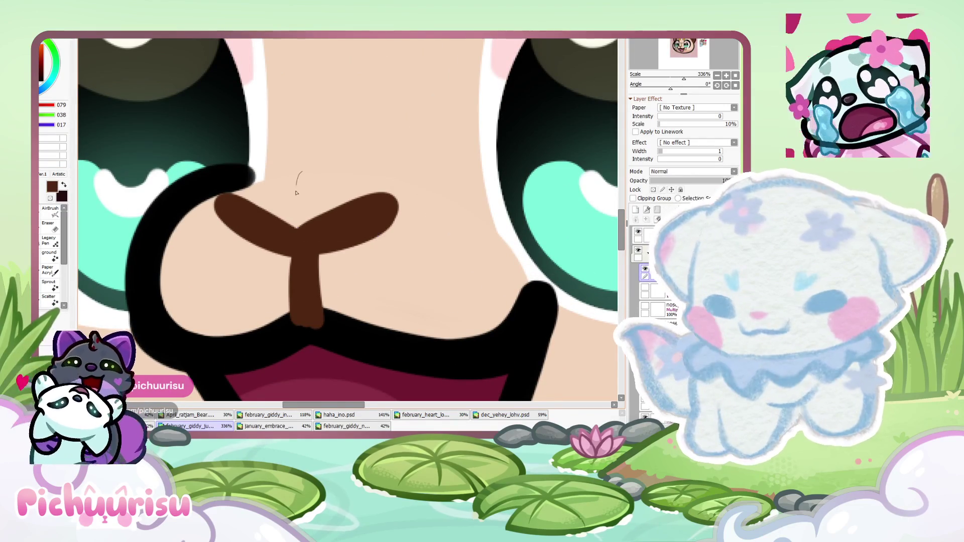
Lasso the nose's right lobe and skew its edges with free transform
{"action": "left_click_drag", "start_coordinate": [301, 242], "coordinate": [301, 173]}
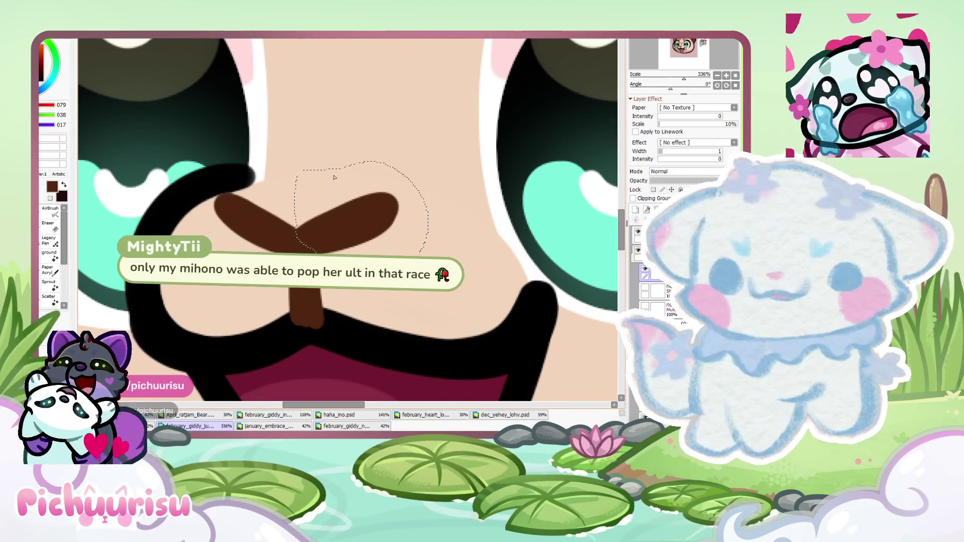
{"action": "scroll", "coordinate": [225, 193], "scroll_direction": "up", "scroll_amount": 1}
{"action": "key", "text": "ctrl+t"}
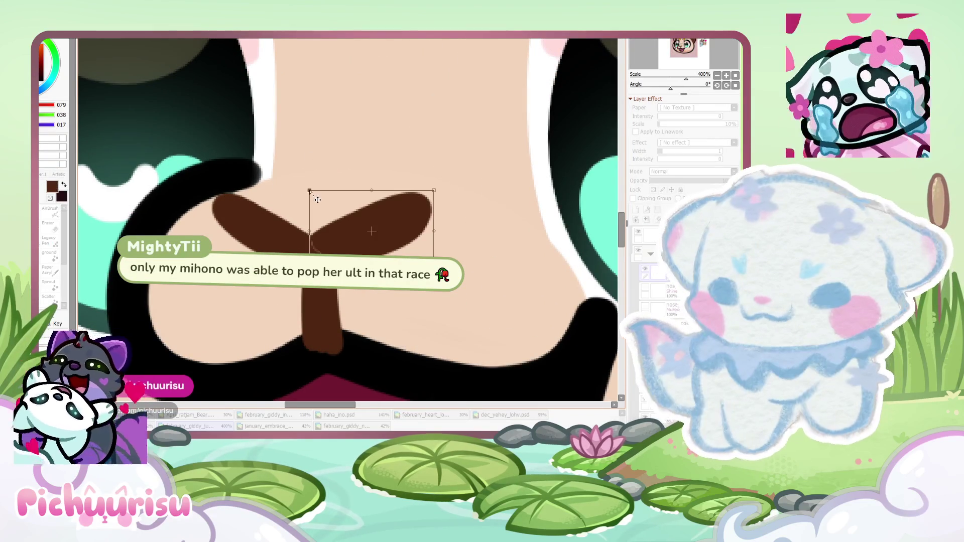
{"action": "left_click_drag", "start_coordinate": [314, 191], "coordinate": [325, 186]}
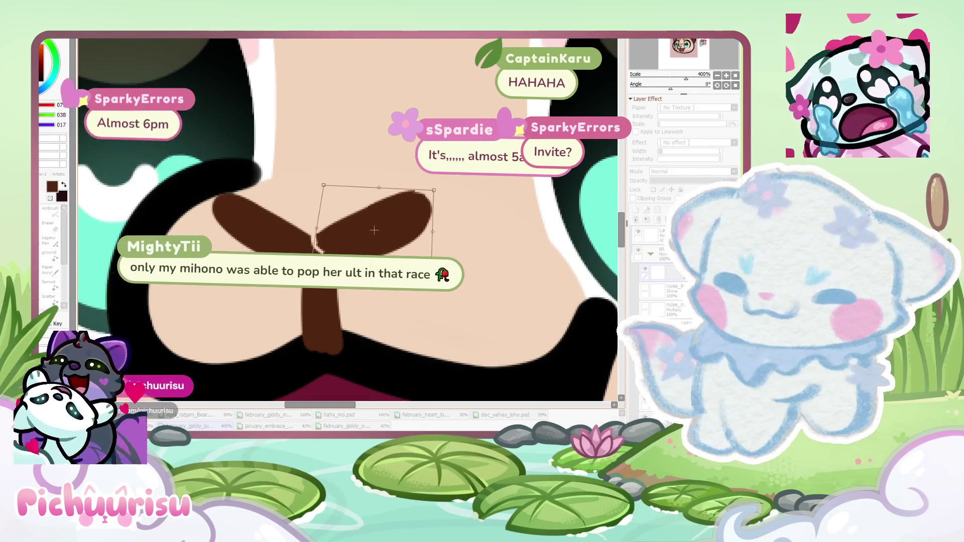
{"action": "left_click_drag", "start_coordinate": [433, 274], "coordinate": [433, 276]}
{"action": "key", "text": "Return"}
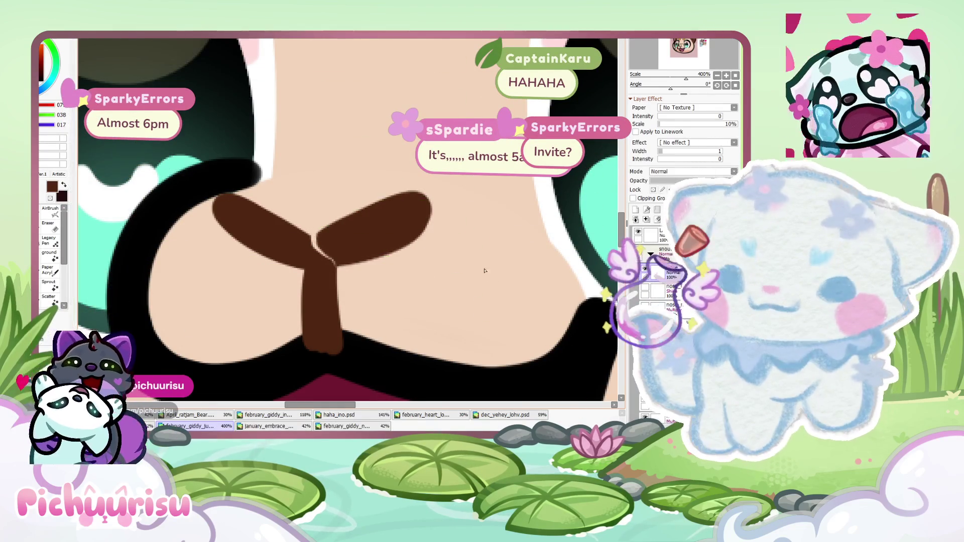
Brush brown over the nose junction gap and smooth the lobes' edges and tips
{"action": "scroll", "coordinate": [426, 216], "scroll_direction": "up", "scroll_amount": 1}
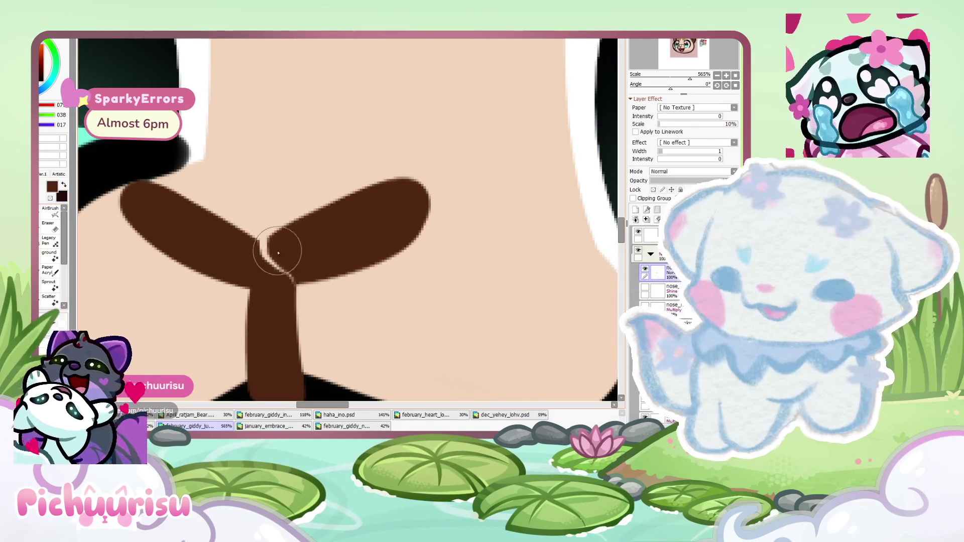
{"action": "scroll", "coordinate": [278, 253], "scroll_direction": "up", "scroll_amount": 1}
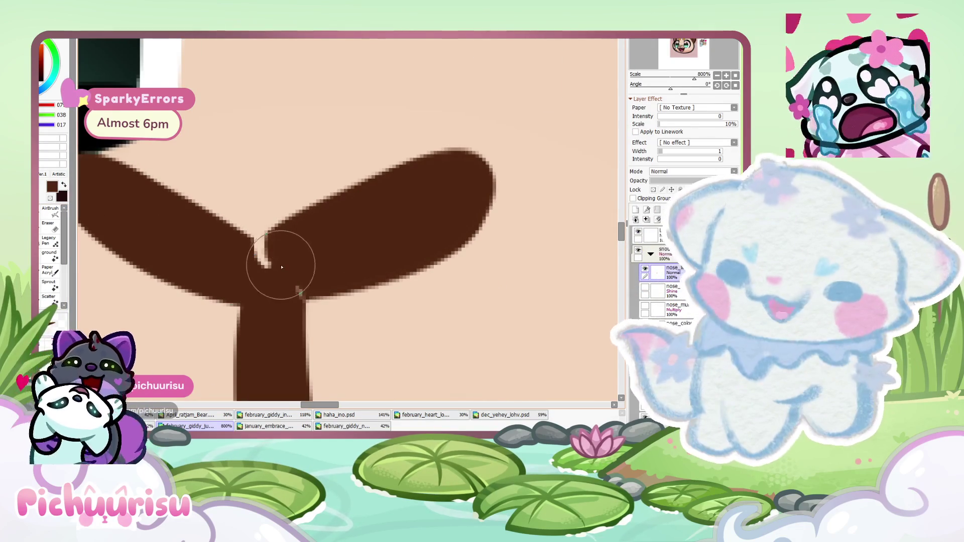
{"action": "left_click_drag", "start_coordinate": [282, 267], "coordinate": [275, 254]}
{"action": "scroll", "coordinate": [278, 254], "scroll_direction": "up", "scroll_amount": 1}
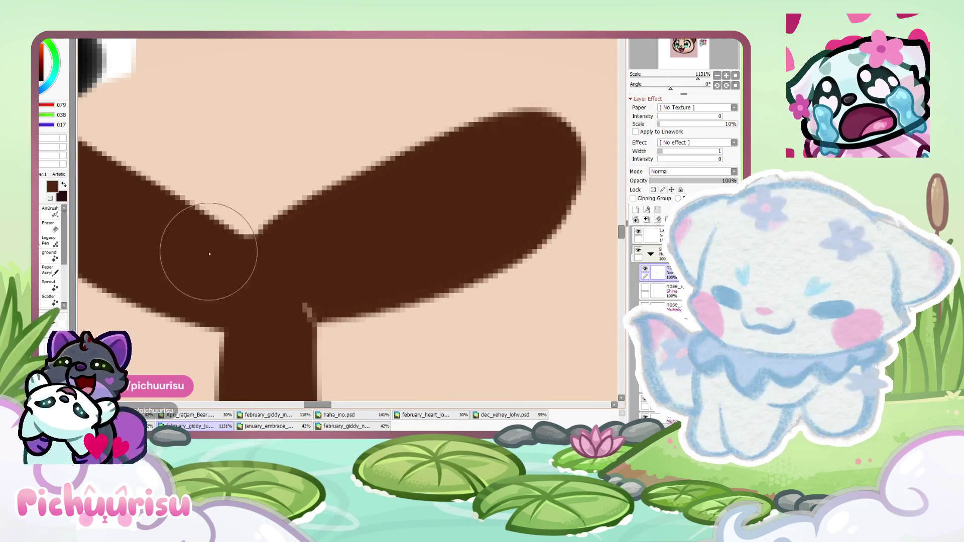
{"action": "scroll", "coordinate": [280, 215], "scroll_direction": "down", "scroll_amount": 5}
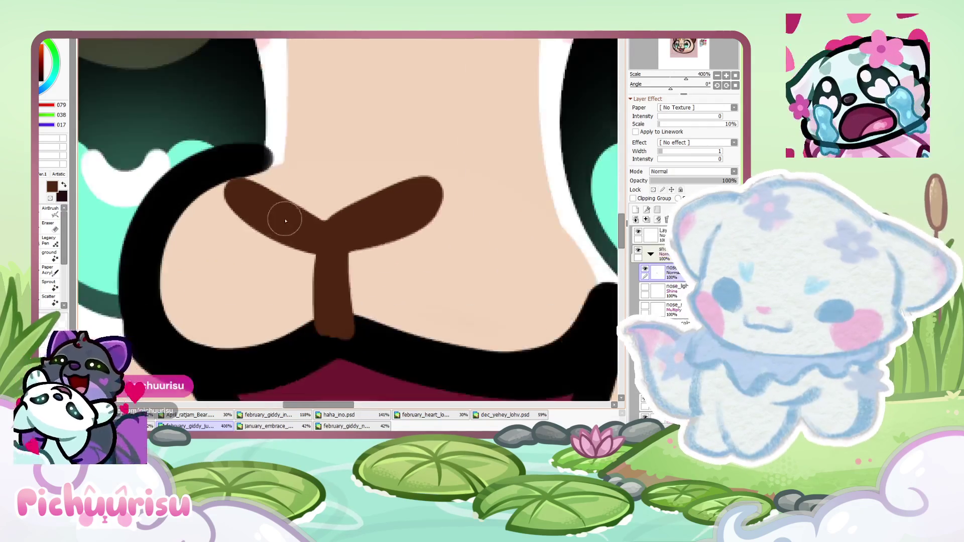
{"action": "scroll", "coordinate": [234, 190], "scroll_direction": "up", "scroll_amount": 3}
{"action": "left_click_drag", "start_coordinate": [235, 190], "coordinate": [344, 215]}
{"action": "scroll", "coordinate": [284, 202], "scroll_direction": "down", "scroll_amount": 3}
{"action": "scroll", "coordinate": [284, 202], "scroll_direction": "up", "scroll_amount": 3}
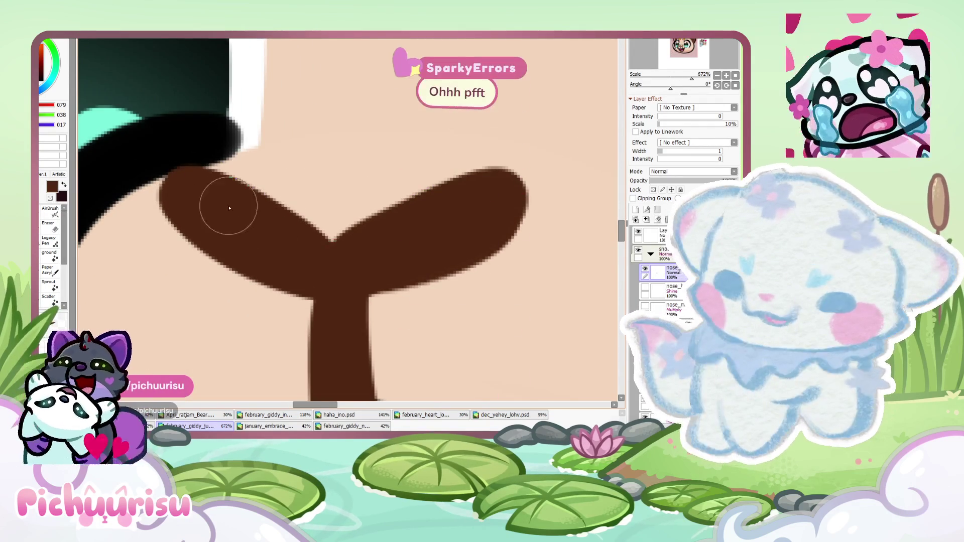
{"action": "left_click_drag", "start_coordinate": [371, 247], "coordinate": [375, 275]}
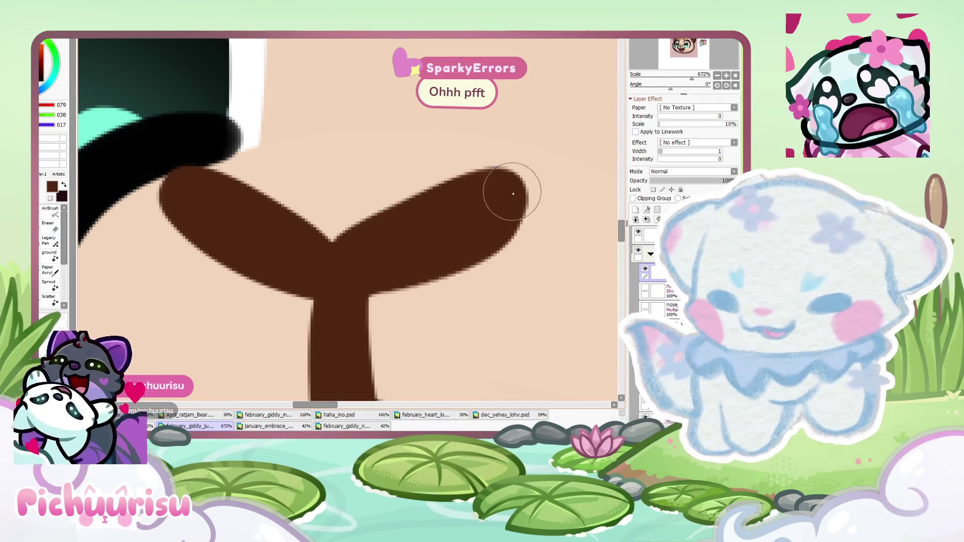
{"action": "scroll", "coordinate": [463, 244], "scroll_direction": "down", "scroll_amount": 5}
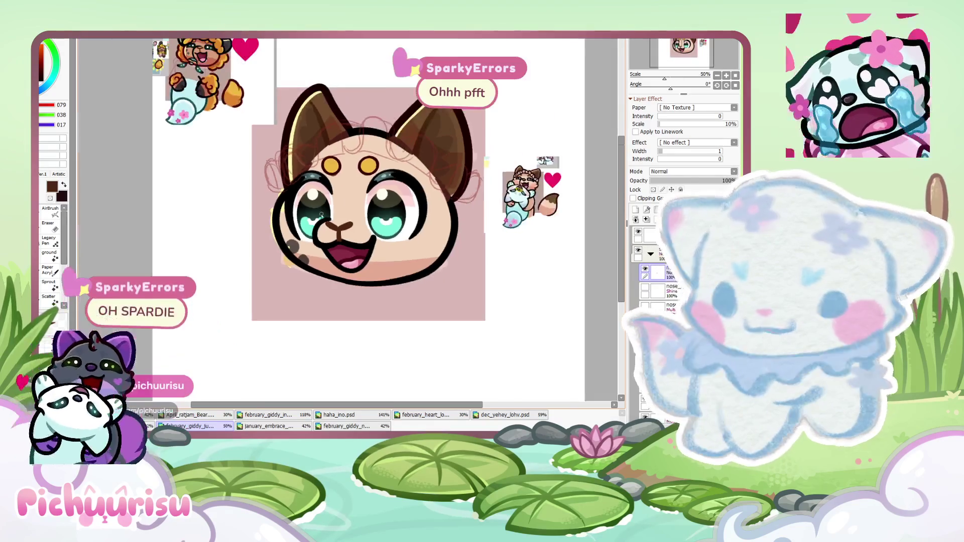
Sample the tan skin colour from the lion reference
{"action": "scroll", "coordinate": [328, 228], "scroll_direction": "up", "scroll_amount": 3}
{"action": "scroll", "coordinate": [334, 226], "scroll_direction": "up", "scroll_amount": 3}
{"action": "scroll", "coordinate": [301, 223], "scroll_direction": "down", "scroll_amount": 3}
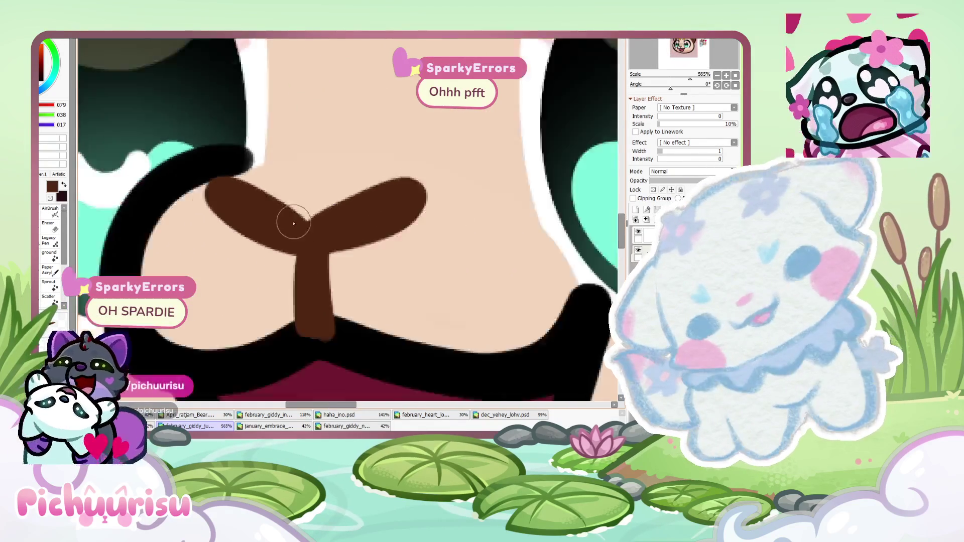
{"action": "scroll", "coordinate": [377, 207], "scroll_direction": "down", "scroll_amount": 3}
{"action": "scroll", "coordinate": [470, 205], "scroll_direction": "down", "scroll_amount": 3}
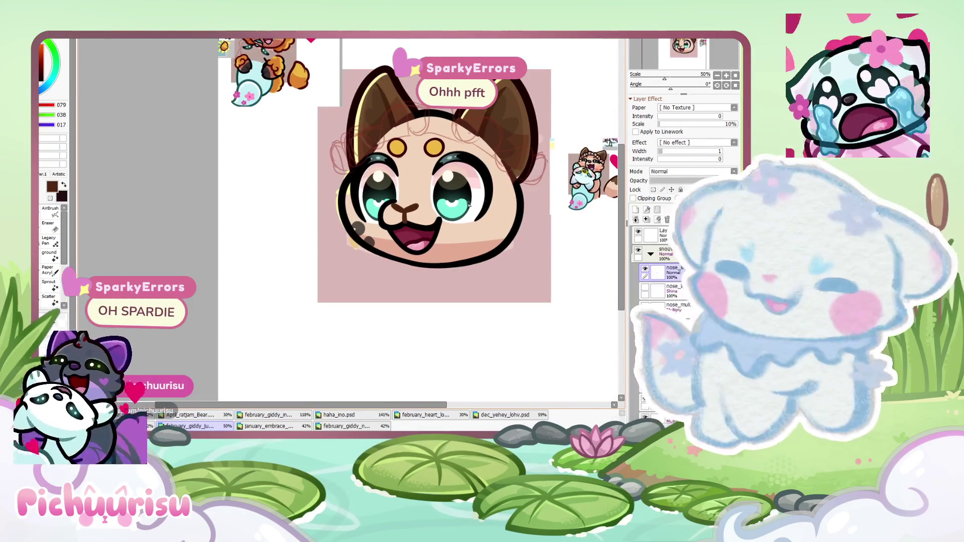
{"action": "scroll", "coordinate": [355, 229], "scroll_direction": "up", "scroll_amount": 3}
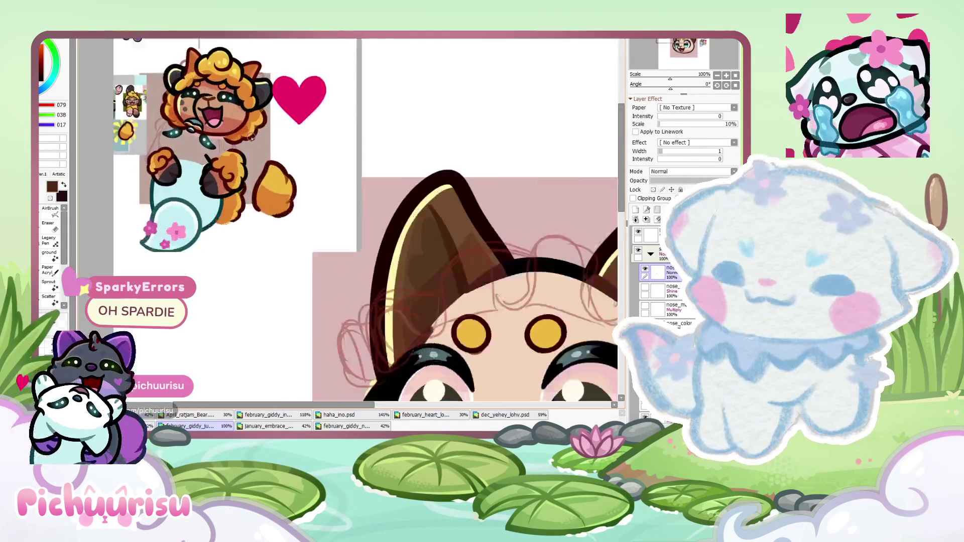
{"action": "scroll", "coordinate": [221, 99], "scroll_direction": "up", "scroll_amount": 3}
{"action": "left_click", "coordinate": [221, 99], "text": "alt"}
{"action": "scroll", "coordinate": [226, 99], "scroll_direction": "down", "scroll_amount": 3}
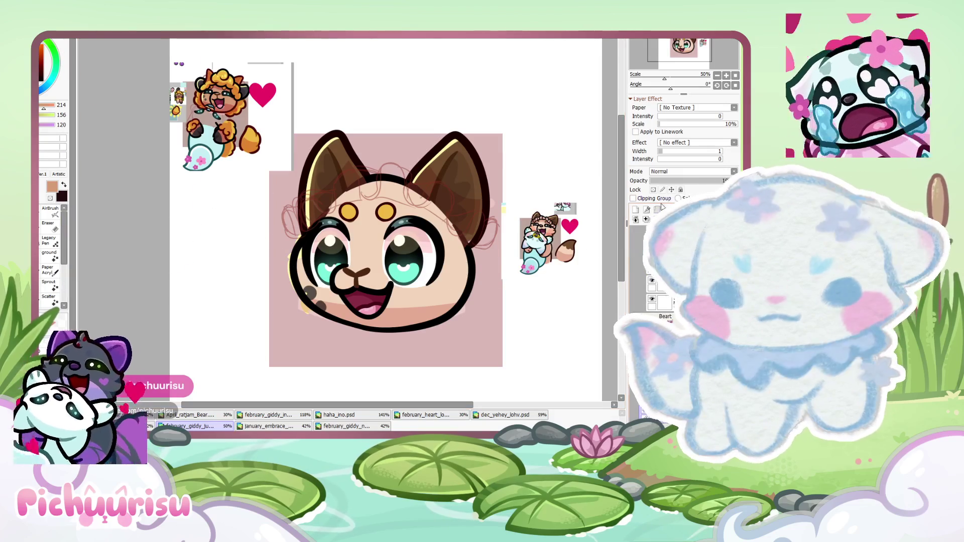
Lock the face layer's transparency and brush the whole face over in darker tan
{"action": "left_click", "coordinate": [654, 189]}
{"action": "left_click_drag", "start_coordinate": [537, 206], "coordinate": [191, 254]}
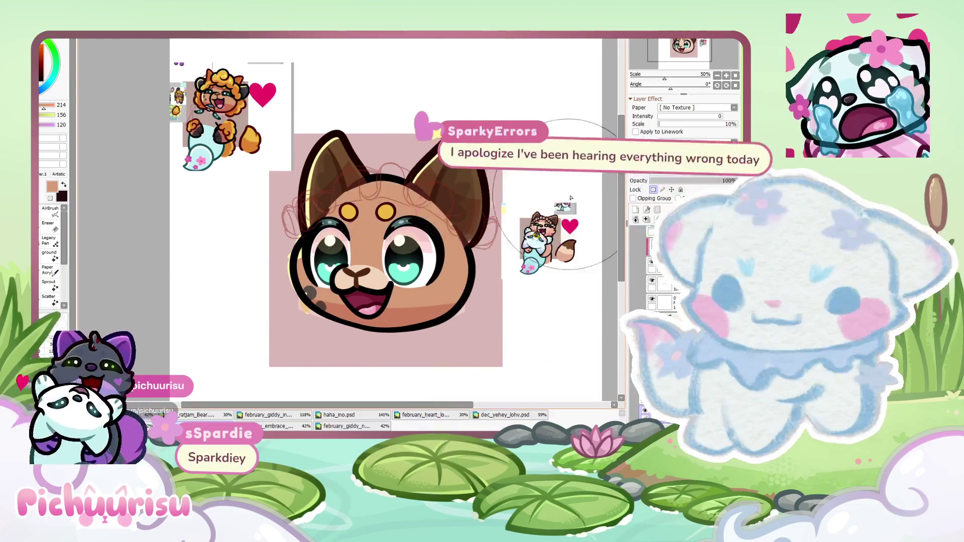
{"action": "scroll", "coordinate": [404, 259], "scroll_direction": "up", "scroll_amount": 1}
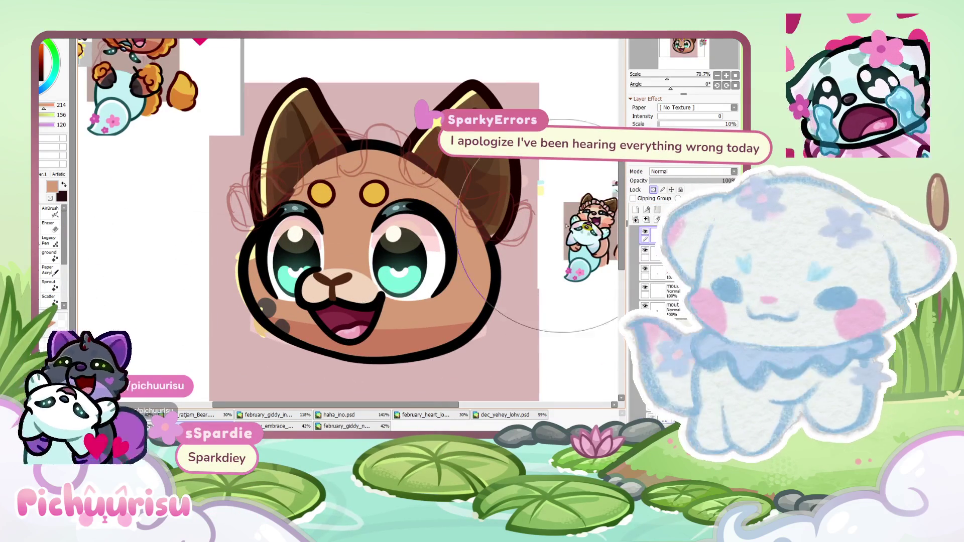
{"action": "scroll", "coordinate": [476, 200], "scroll_direction": "down", "scroll_amount": 3}
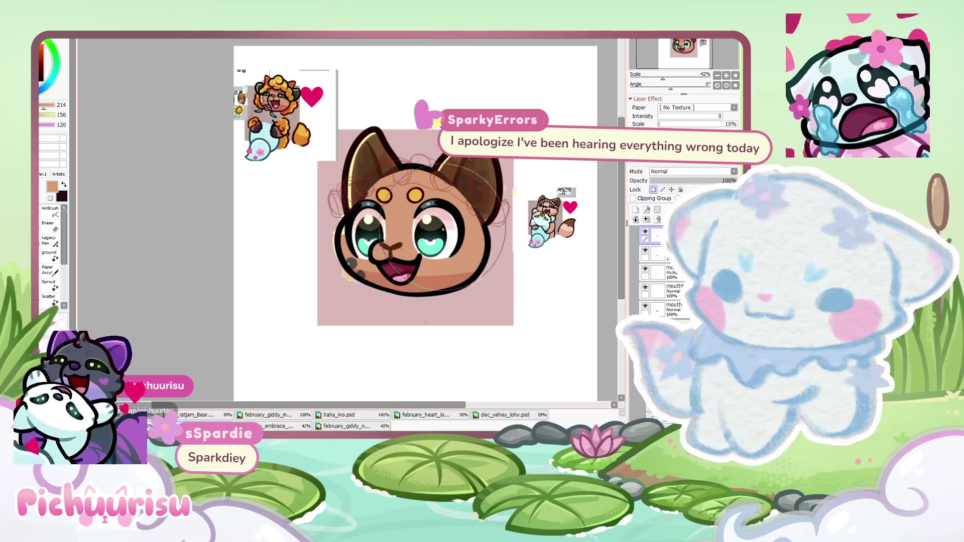
Set black as the drawing colour from the colour panel swatch
{"action": "scroll", "coordinate": [491, 130], "scroll_direction": "up", "scroll_amount": 2}
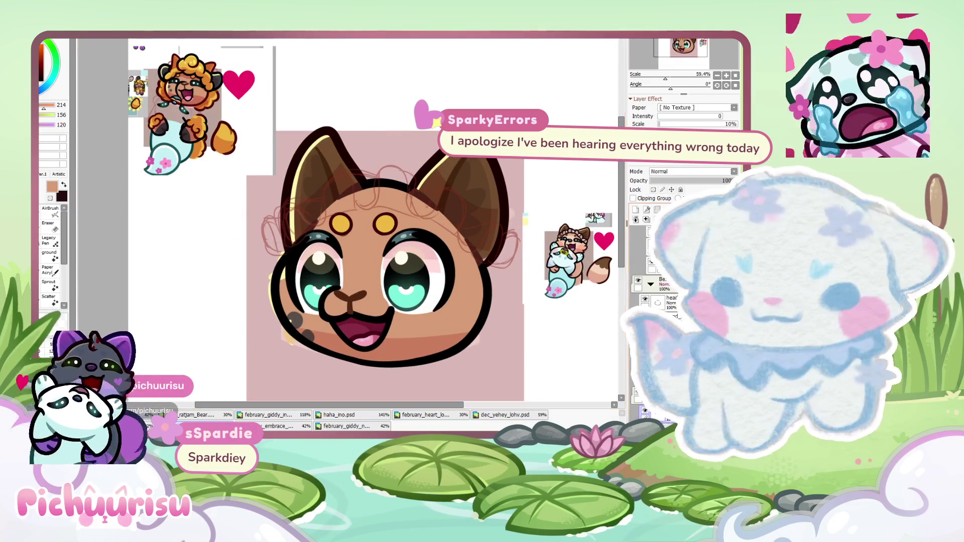
{"action": "scroll", "coordinate": [499, 214], "scroll_direction": "up", "scroll_amount": 1}
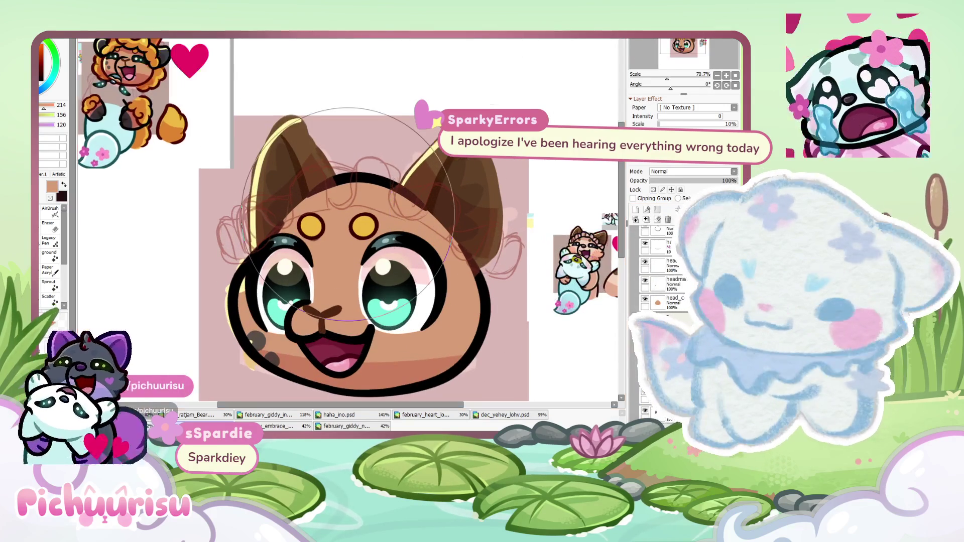
{"action": "left_click", "coordinate": [239, 287], "text": "alt"}
{"action": "scroll", "coordinate": [239, 287], "scroll_direction": "down", "scroll_amount": 1}
{"action": "scroll", "coordinate": [360, 167], "scroll_direction": "up", "scroll_amount": 3}
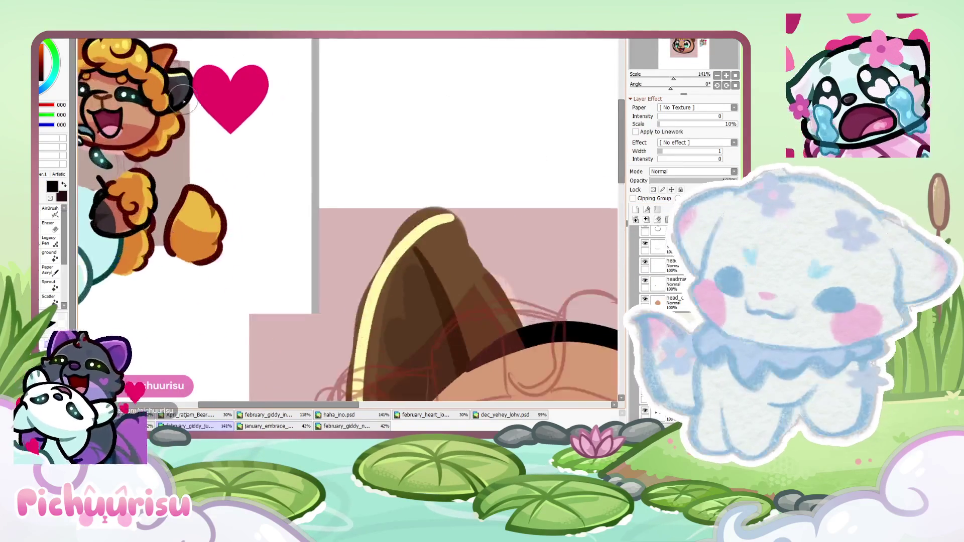
Ink a trial line over the head's top and right side, then undo it
{"action": "scroll", "coordinate": [360, 167], "scroll_direction": "up", "scroll_amount": 1}
{"action": "scroll", "coordinate": [360, 167], "scroll_direction": "down", "scroll_amount": 6}
{"action": "scroll", "coordinate": [360, 168], "scroll_direction": "up", "scroll_amount": 3}
{"action": "left_click_drag", "start_coordinate": [317, 173], "coordinate": [421, 269]}
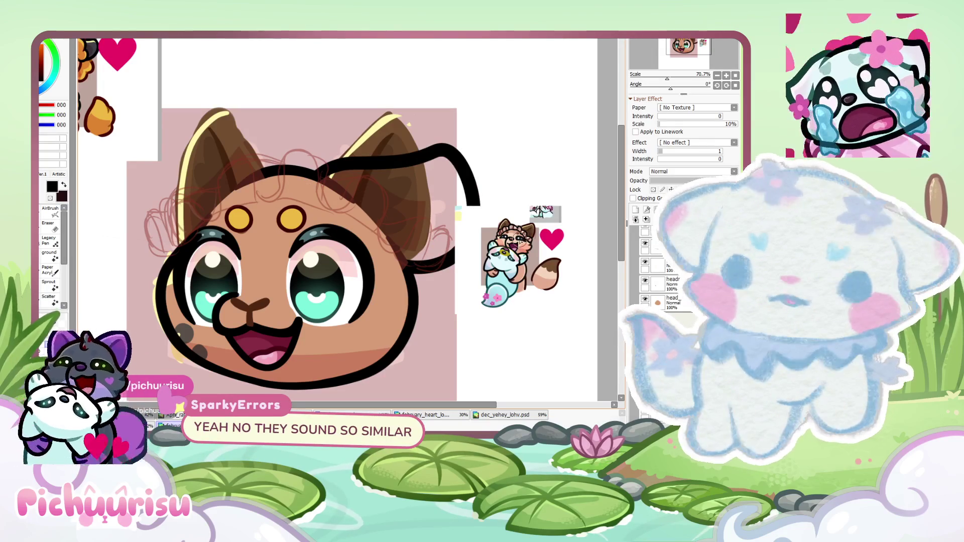
{"action": "key", "text": "ctrl+z"}
{"action": "key", "text": "ctrl+z"}
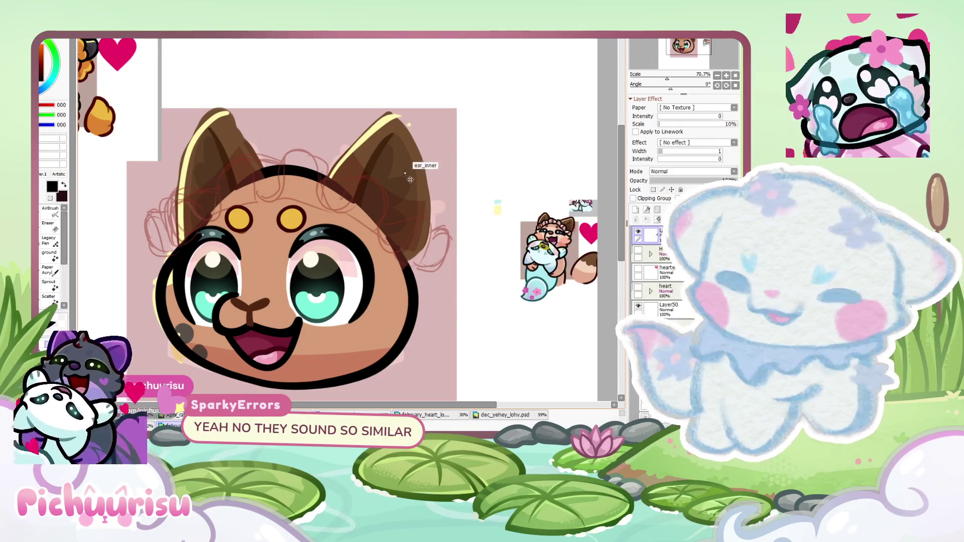
On the ear_inner layer, draw a long loop and a left-side line around the head, then undo both
{"action": "left_click", "coordinate": [411, 179], "text": "ctrl"}
{"action": "scroll", "coordinate": [472, 184], "scroll_direction": "up", "scroll_amount": 2}
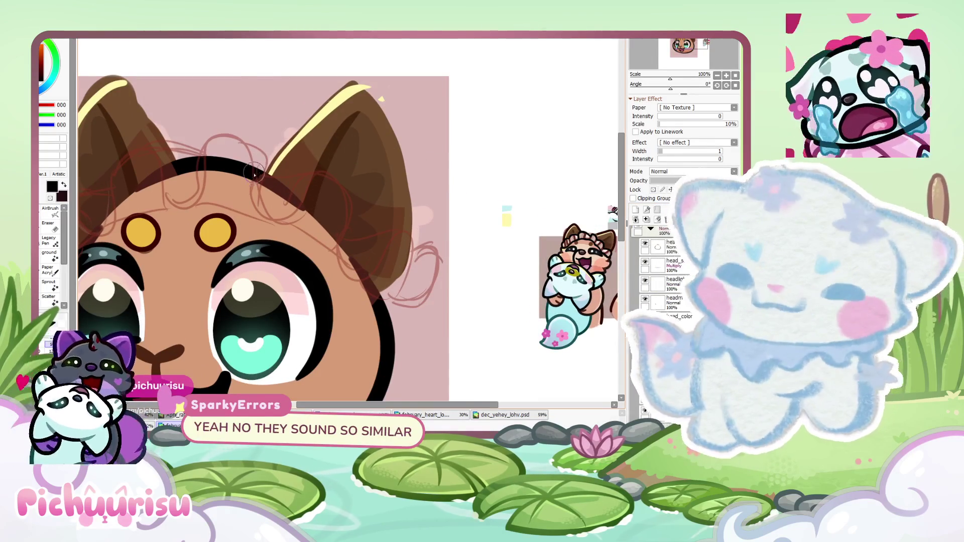
{"action": "left_click_drag", "start_coordinate": [285, 162], "coordinate": [405, 305]}
{"action": "scroll", "coordinate": [265, 140], "scroll_direction": "down", "scroll_amount": 2}
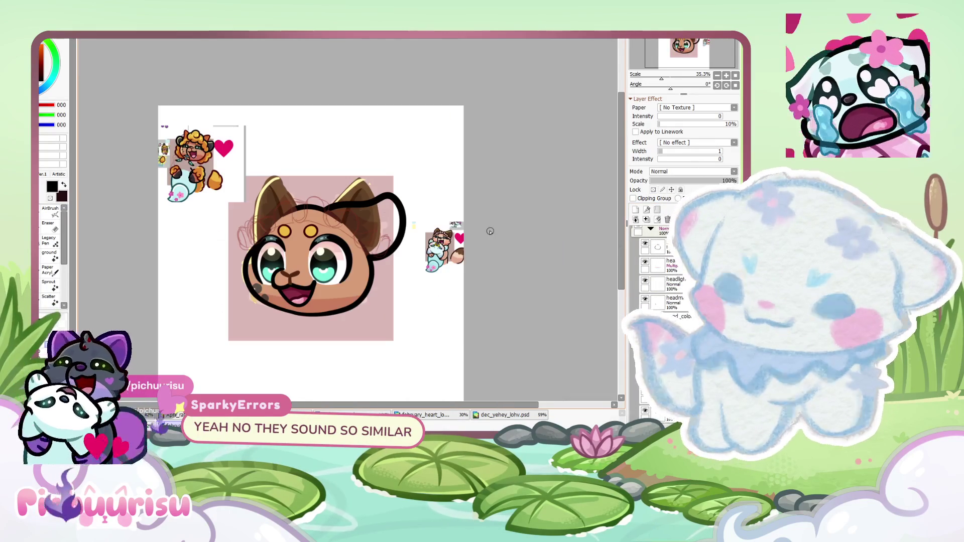
{"action": "scroll", "coordinate": [265, 141], "scroll_direction": "up", "scroll_amount": 3}
{"action": "left_click_drag", "start_coordinate": [319, 201], "coordinate": [138, 324]}
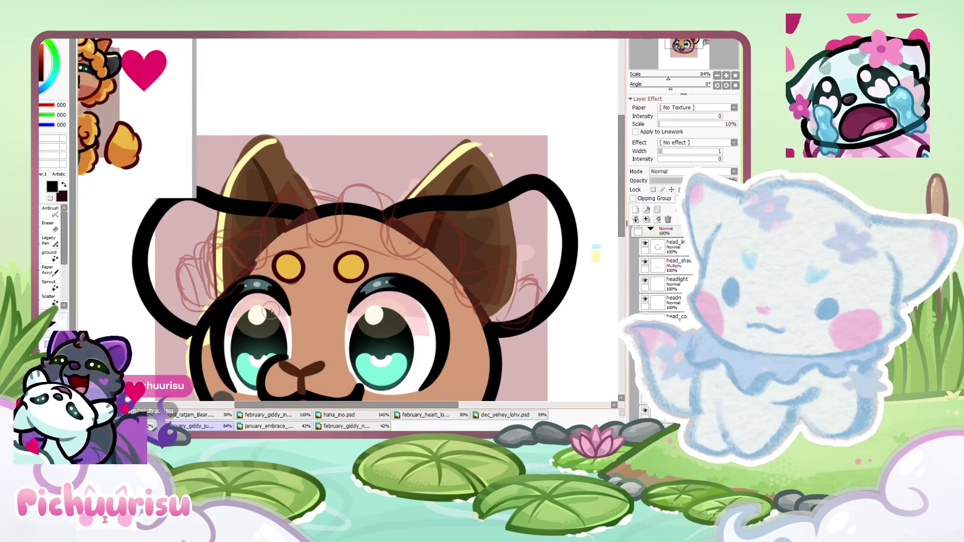
{"action": "key", "text": "ctrl+z"}
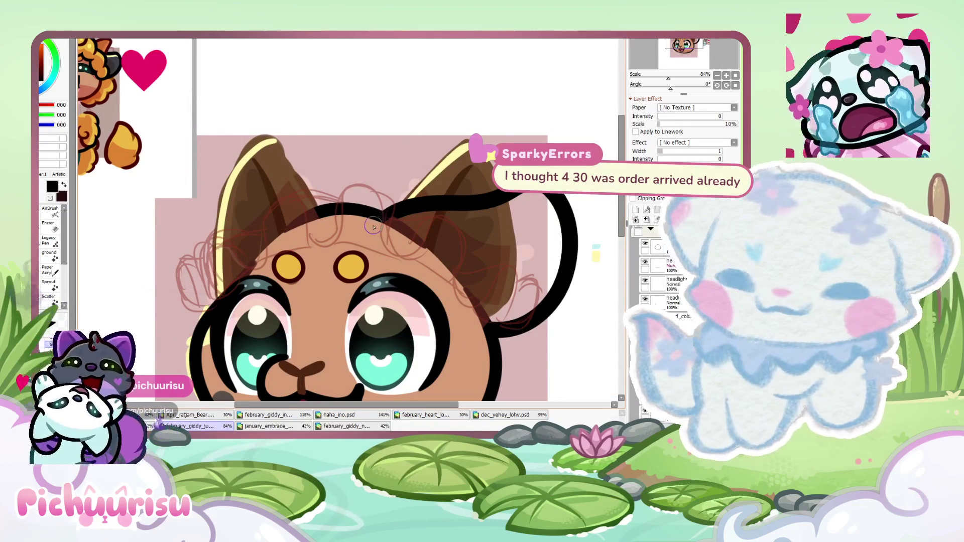
{"action": "key", "text": "ctrl+z"}
Ink hair curves from the head top down to the right and left cheeks, redrawing each once
{"action": "left_click_drag", "start_coordinate": [383, 230], "coordinate": [500, 345]}
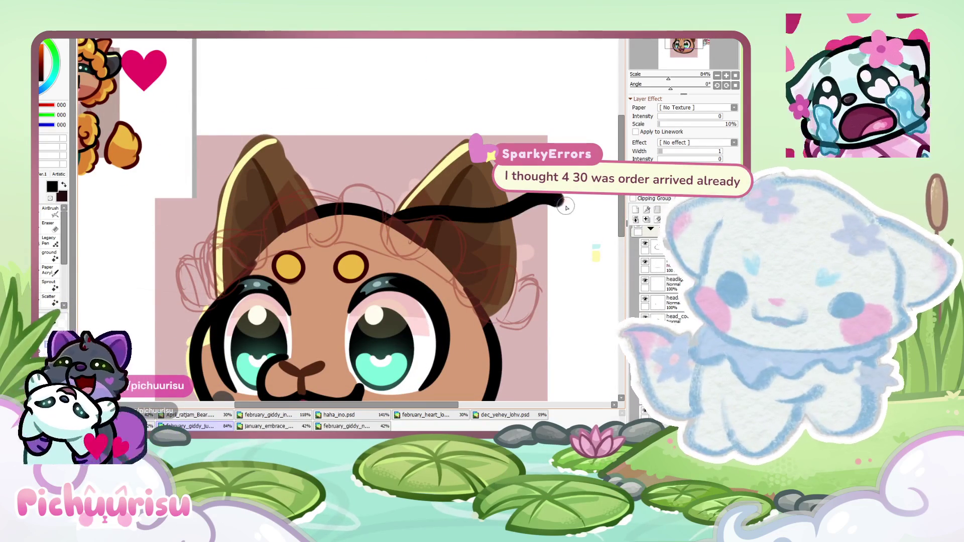
{"action": "key", "text": "ctrl+z"}
{"action": "left_click_drag", "start_coordinate": [383, 215], "coordinate": [501, 344]}
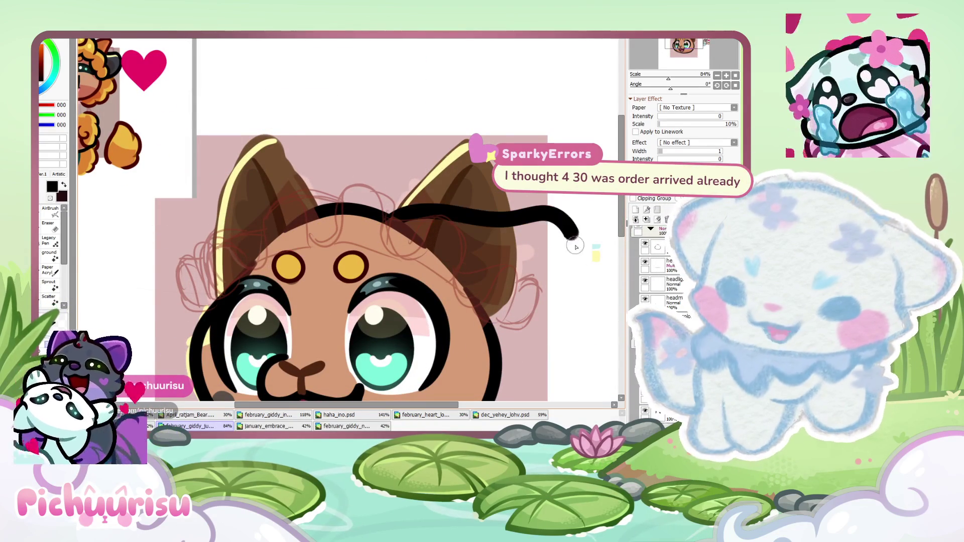
{"action": "left_click_drag", "start_coordinate": [312, 210], "coordinate": [273, 304]}
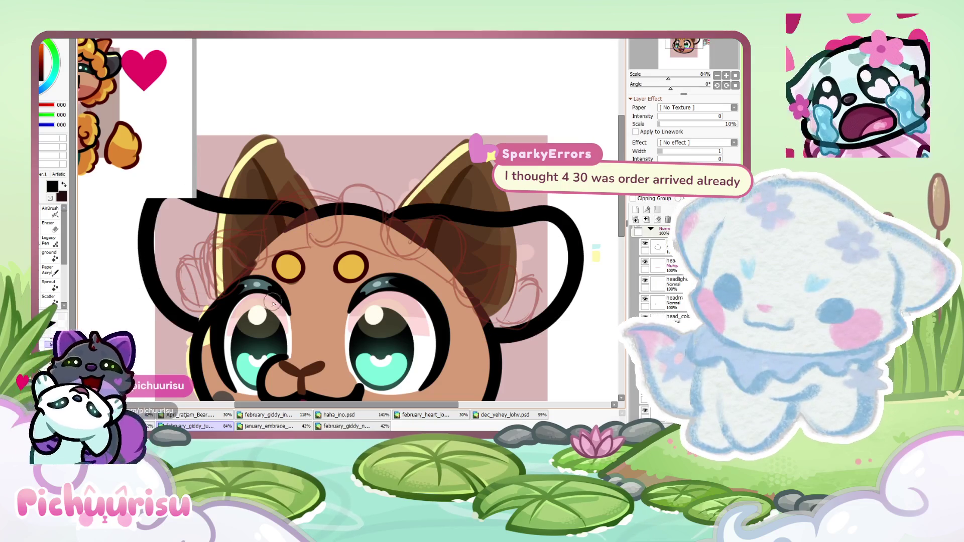
{"action": "key", "text": "ctrl+z"}
{"action": "left_click_drag", "start_coordinate": [309, 215], "coordinate": [173, 321]}
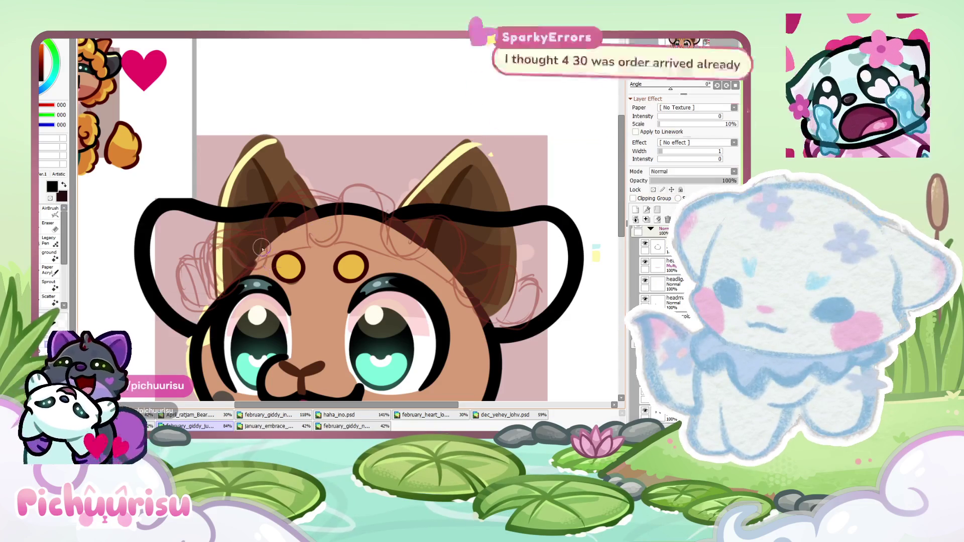
{"action": "scroll", "coordinate": [326, 236], "scroll_direction": "down", "scroll_amount": 3}
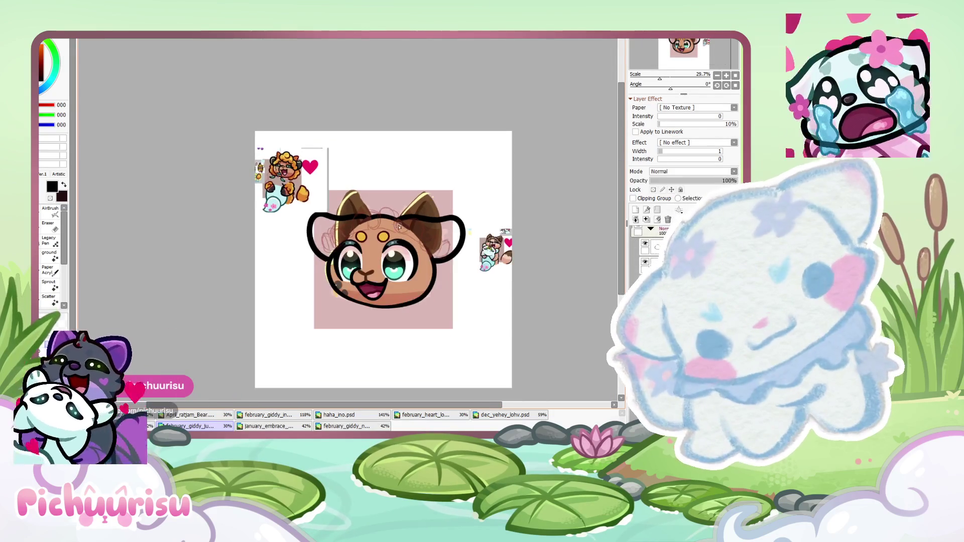
{"action": "scroll", "coordinate": [393, 228], "scroll_direction": "up", "scroll_amount": 1}
{"action": "scroll", "coordinate": [329, 230], "scroll_direction": "up", "scroll_amount": 2}
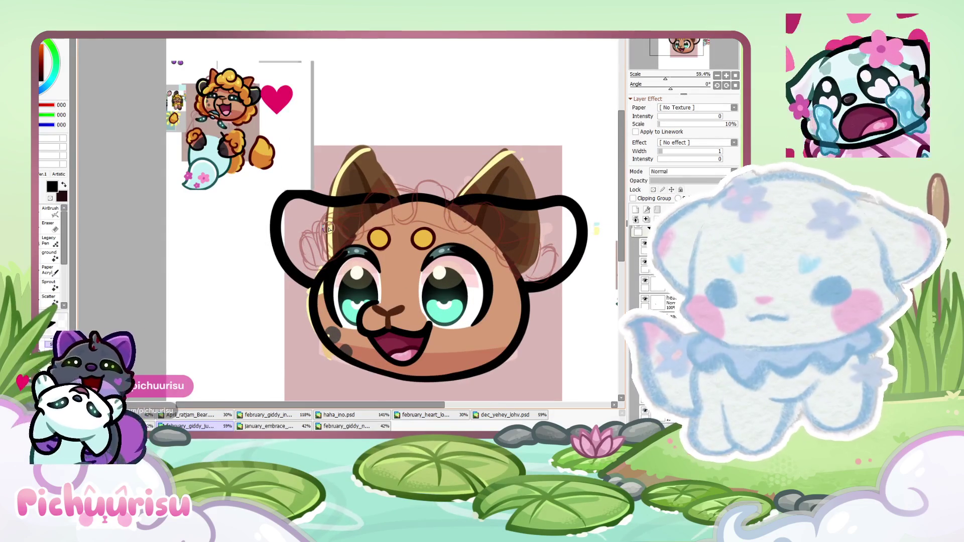
{"action": "key", "text": "ctrl+z"}
{"action": "scroll", "coordinate": [318, 239], "scroll_direction": "up", "scroll_amount": 1}
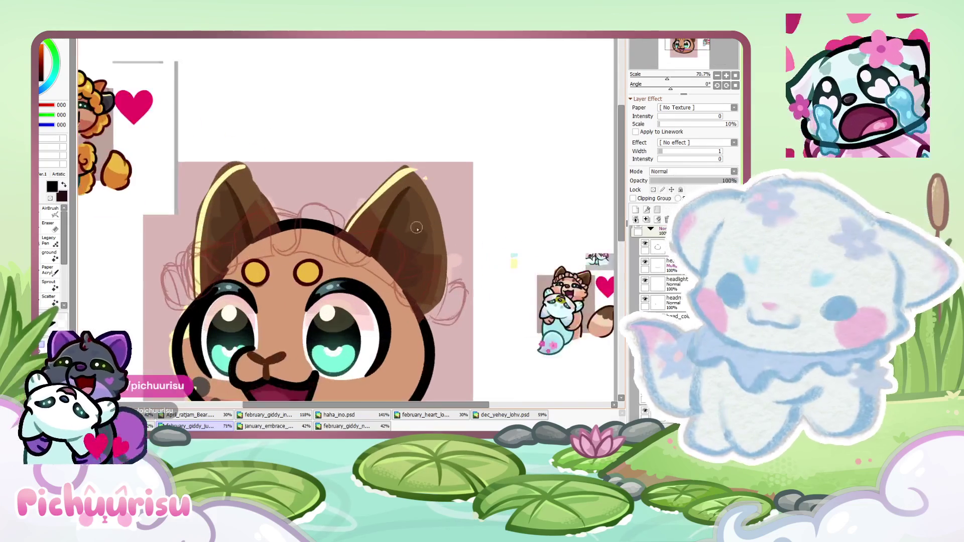
Try several hair loops around the right ear, undoing each attempt
{"action": "left_click_drag", "start_coordinate": [415, 217], "coordinate": [481, 341]}
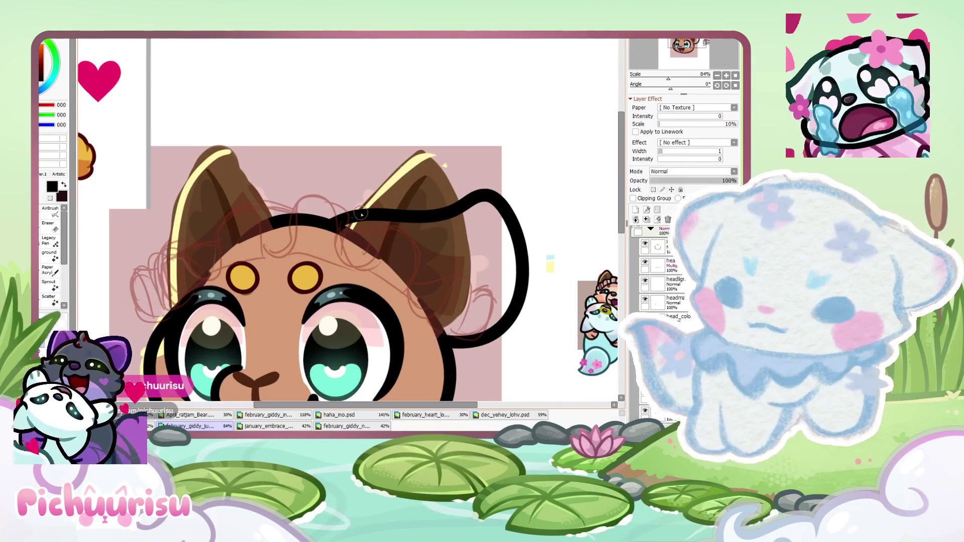
{"action": "key", "text": "ctrl+z"}
{"action": "left_click_drag", "start_coordinate": [344, 221], "coordinate": [479, 352]}
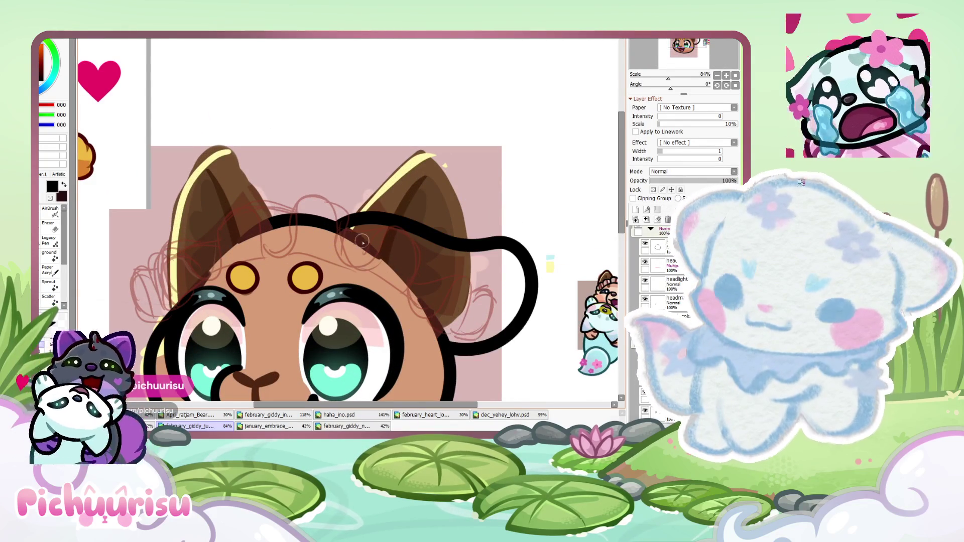
{"action": "key", "text": "ctrl+z"}
{"action": "left_click_drag", "start_coordinate": [345, 224], "coordinate": [399, 316]}
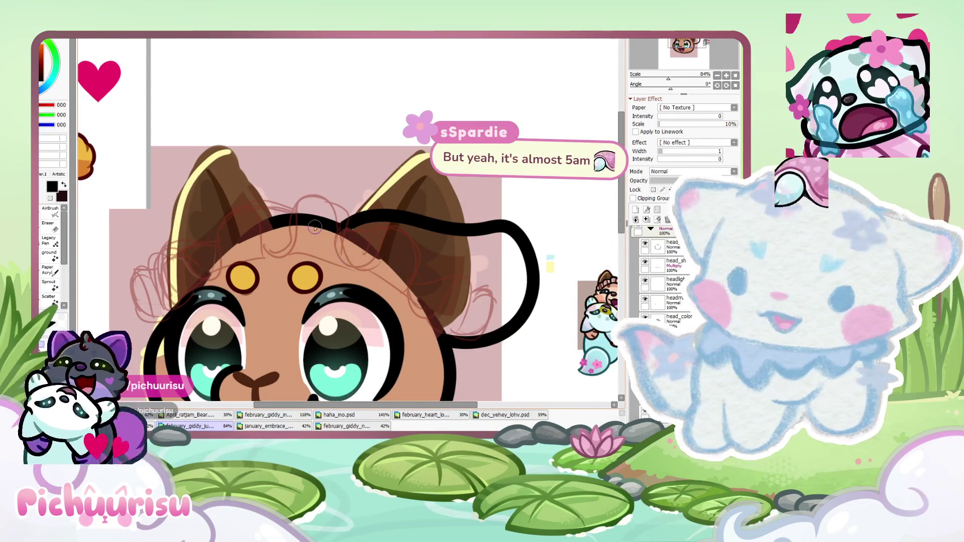
{"action": "scroll", "coordinate": [306, 225], "scroll_direction": "down", "scroll_amount": 4}
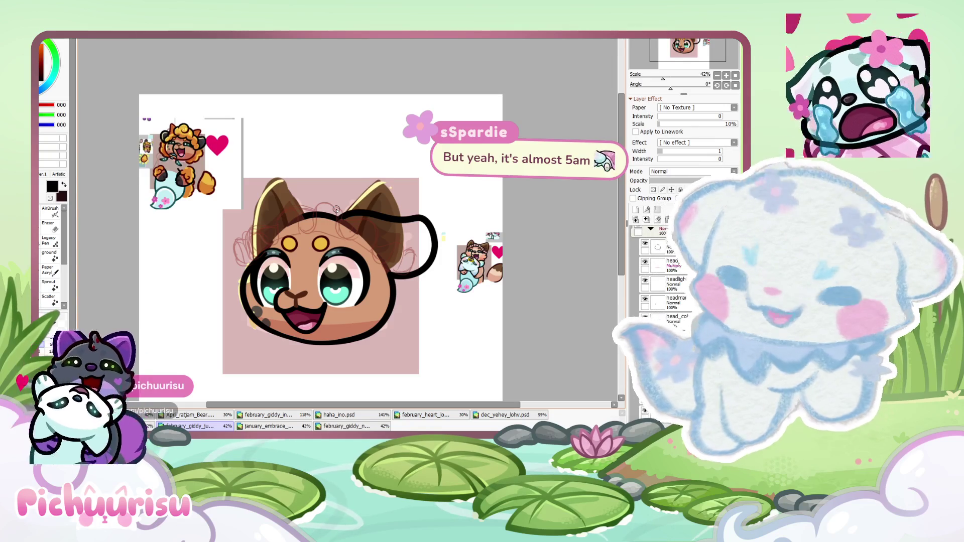
{"action": "key", "text": "ctrl+z"}
Ink hair loops along the head's right side and over its top-left
{"action": "scroll", "coordinate": [306, 186], "scroll_direction": "up", "scroll_amount": 4}
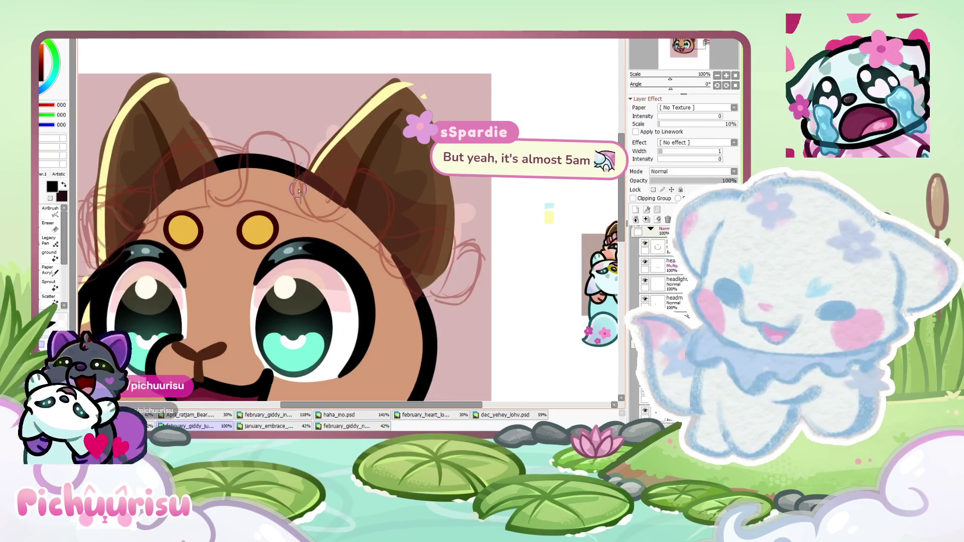
{"action": "left_click_drag", "start_coordinate": [307, 166], "coordinate": [346, 261]}
{"action": "scroll", "coordinate": [319, 187], "scroll_direction": "down", "scroll_amount": 3}
{"action": "scroll", "coordinate": [318, 187], "scroll_direction": "up", "scroll_amount": 2}
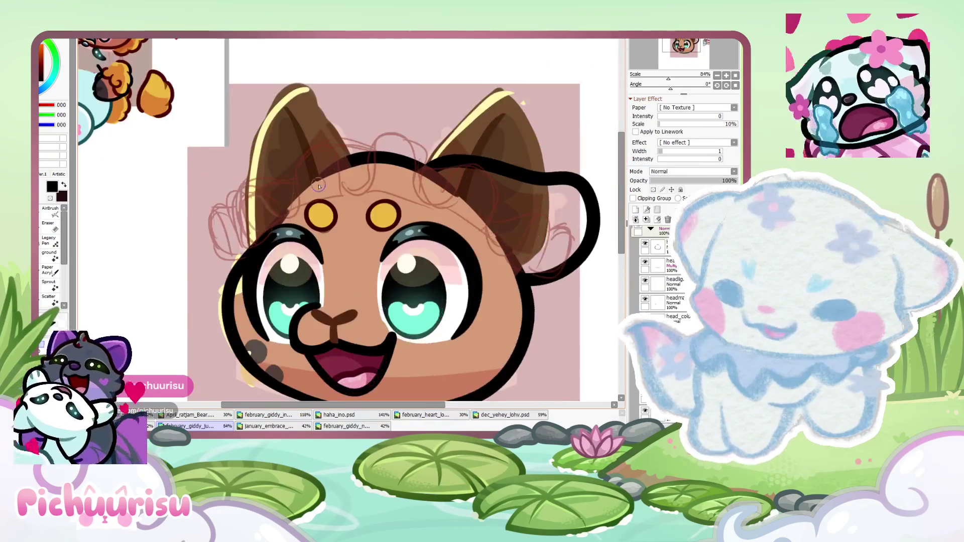
{"action": "scroll", "coordinate": [318, 186], "scroll_direction": "down", "scroll_amount": 1}
{"action": "left_click_drag", "start_coordinate": [322, 165], "coordinate": [221, 304]}
{"action": "scroll", "coordinate": [188, 171], "scroll_direction": "down", "scroll_amount": 4}
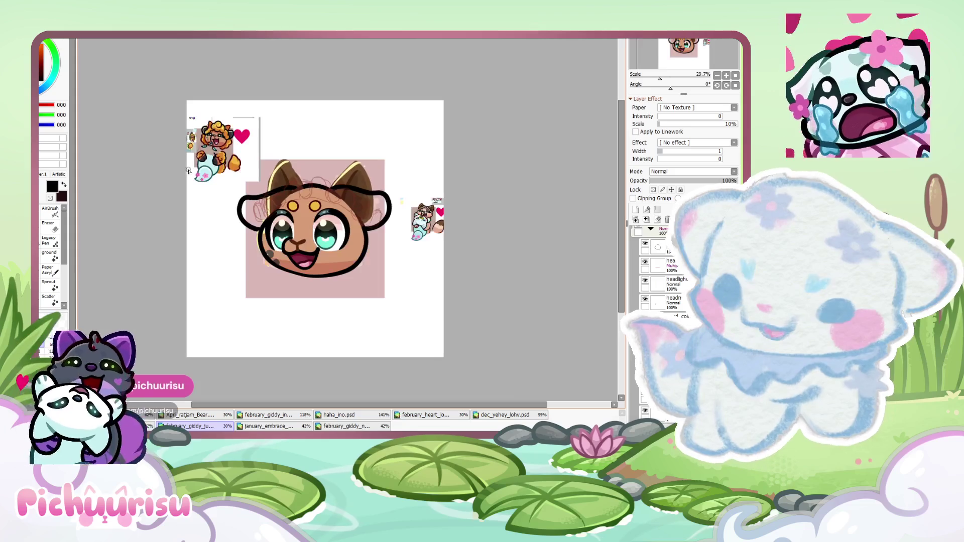
{"action": "scroll", "coordinate": [234, 183], "scroll_direction": "up", "scroll_amount": 2}
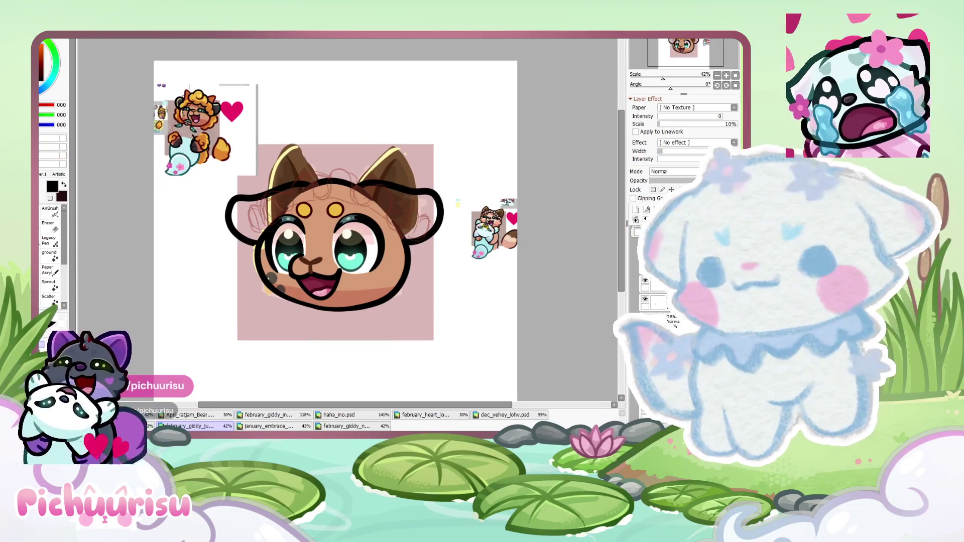
Lasso the lower-left face area and stretch the outline upward with free transform, then revert it
{"action": "key", "text": "ctrl+a"}
{"action": "scroll", "coordinate": [490, 128], "scroll_direction": "down", "scroll_amount": 1}
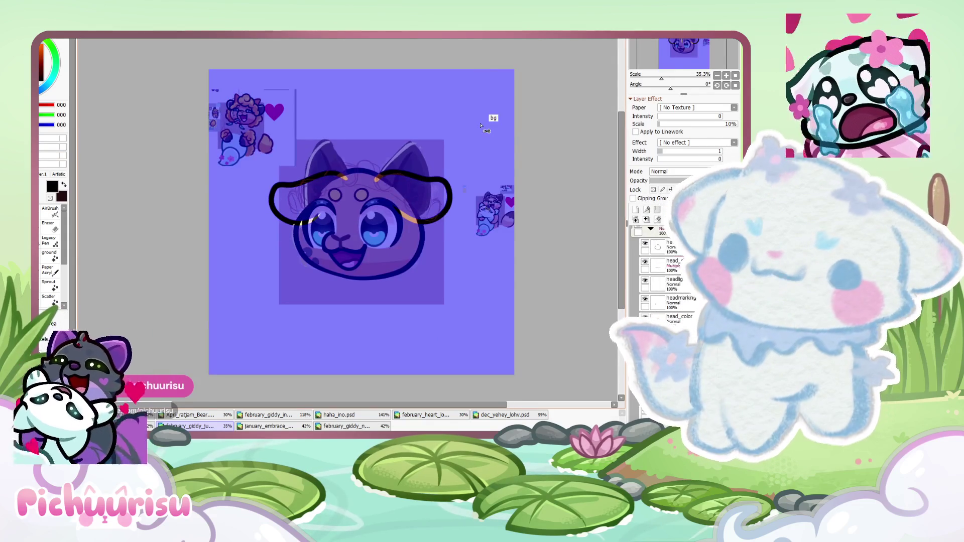
{"action": "key", "text": "ctrl+d"}
{"action": "left_click_drag", "start_coordinate": [237, 282], "coordinate": [307, 296]}
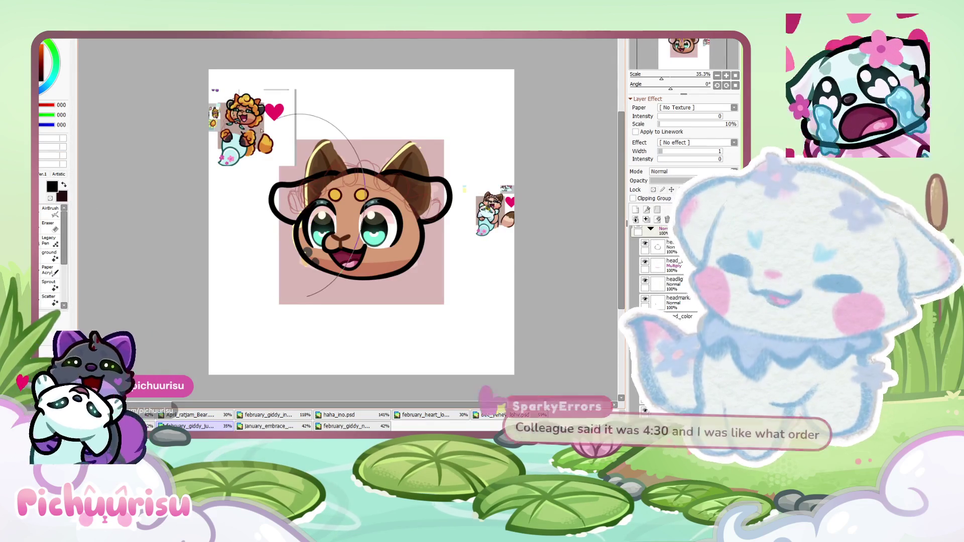
{"action": "scroll", "coordinate": [250, 304], "scroll_direction": "up", "scroll_amount": 3}
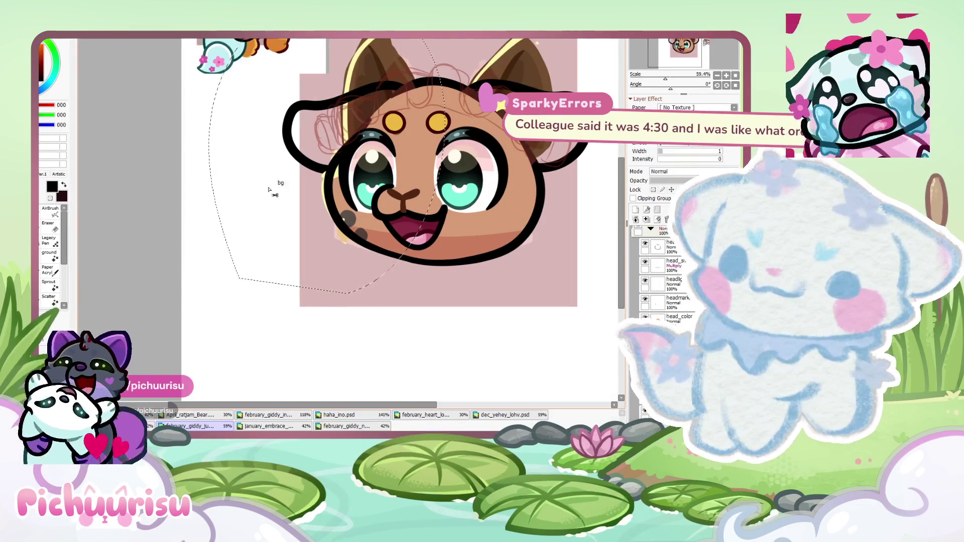
{"action": "key", "text": "ctrl+t"}
{"action": "left_click_drag", "start_coordinate": [291, 139], "coordinate": [290, 133]}
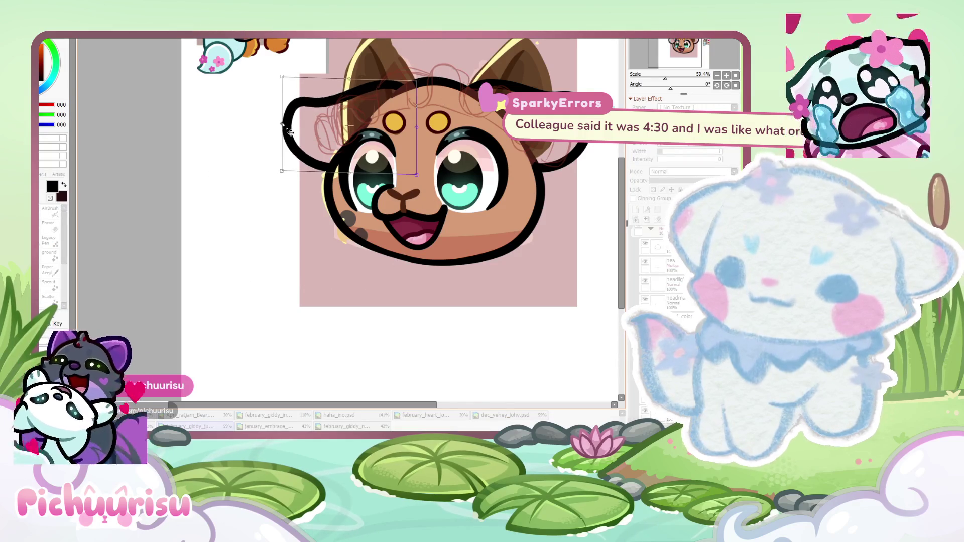
{"action": "left_click_drag", "start_coordinate": [285, 78], "coordinate": [279, 74]}
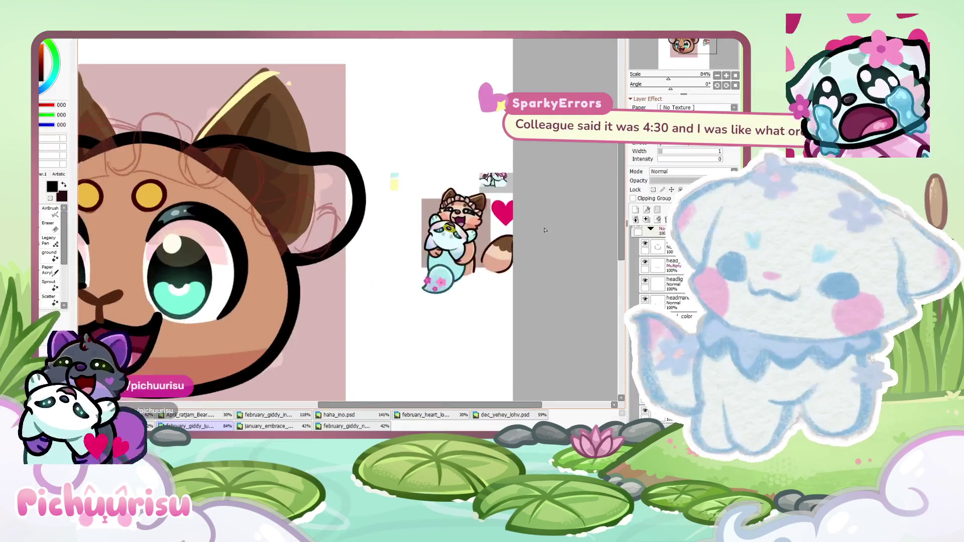
{"action": "key", "text": "ctrl+z"}
Draw a thick right ear outline looping from the head top, redrawing it once
{"action": "scroll", "coordinate": [322, 175], "scroll_direction": "up", "scroll_amount": 2}
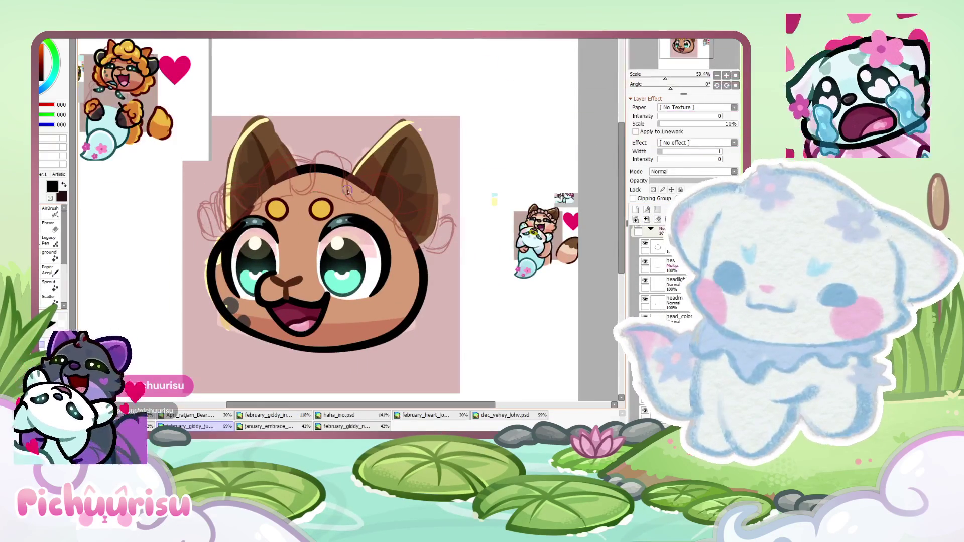
{"action": "scroll", "coordinate": [322, 176], "scroll_direction": "up", "scroll_amount": 2}
{"action": "left_click_drag", "start_coordinate": [322, 175], "coordinate": [374, 269]}
{"action": "scroll", "coordinate": [284, 166], "scroll_direction": "down", "scroll_amount": 3}
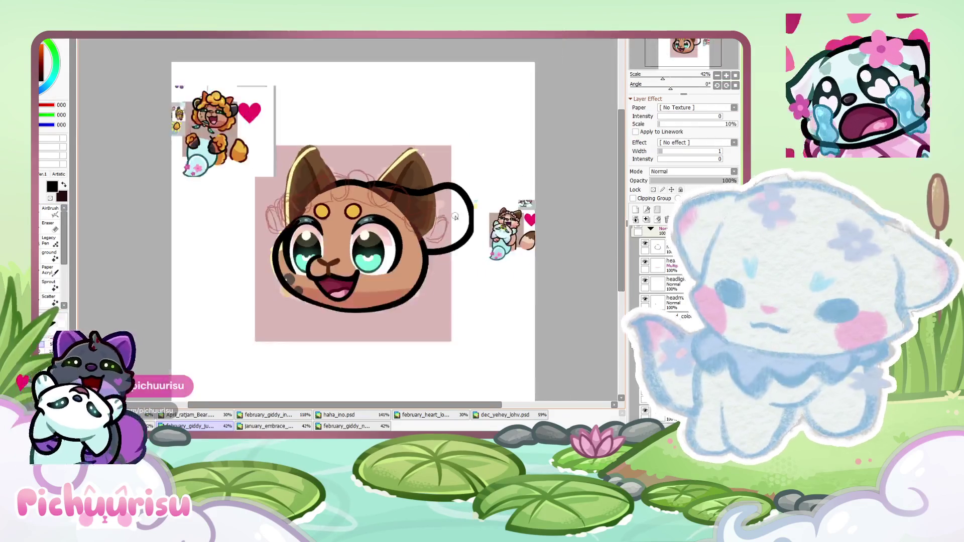
{"action": "scroll", "coordinate": [284, 166], "scroll_direction": "up", "scroll_amount": 2}
{"action": "key", "text": "ctrl+z"}
{"action": "left_click_drag", "start_coordinate": [282, 153], "coordinate": [434, 288]}
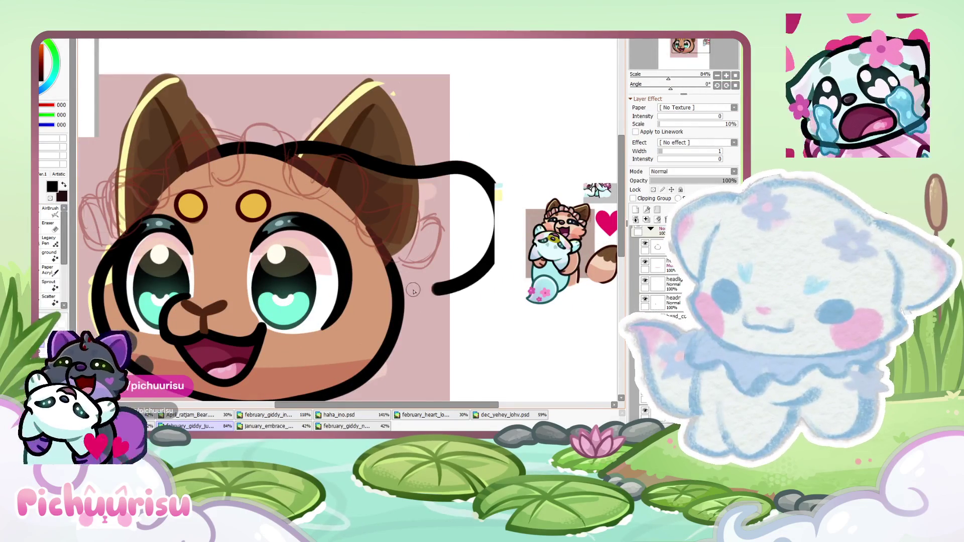
Draw the left ear outline curving down, redrawing it in a better shape
{"action": "left_click_drag", "start_coordinate": [464, 217], "coordinate": [648, 246]}
{"action": "scroll", "coordinate": [363, 151], "scroll_direction": "up", "scroll_amount": 1}
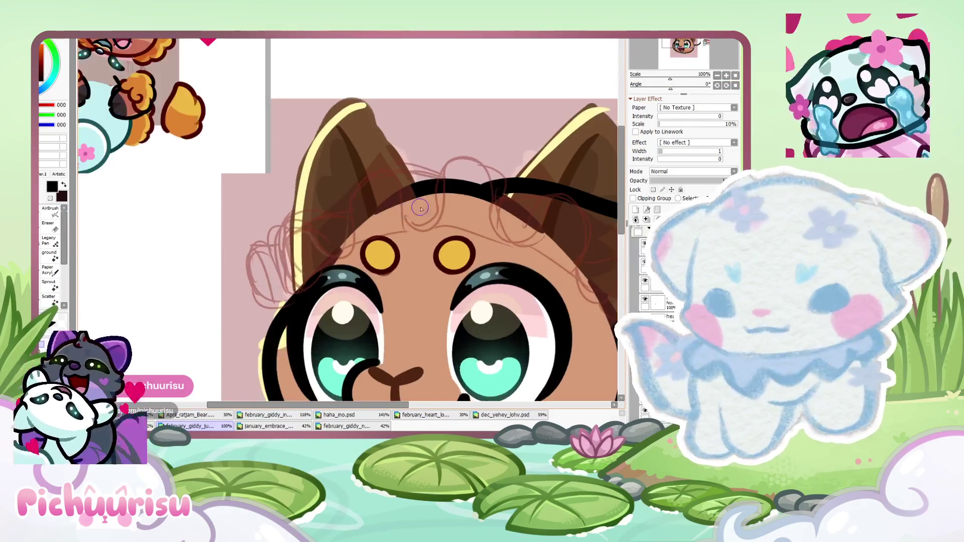
{"action": "left_click_drag", "start_coordinate": [407, 185], "coordinate": [262, 347]}
{"action": "key", "text": "ctrl+z"}
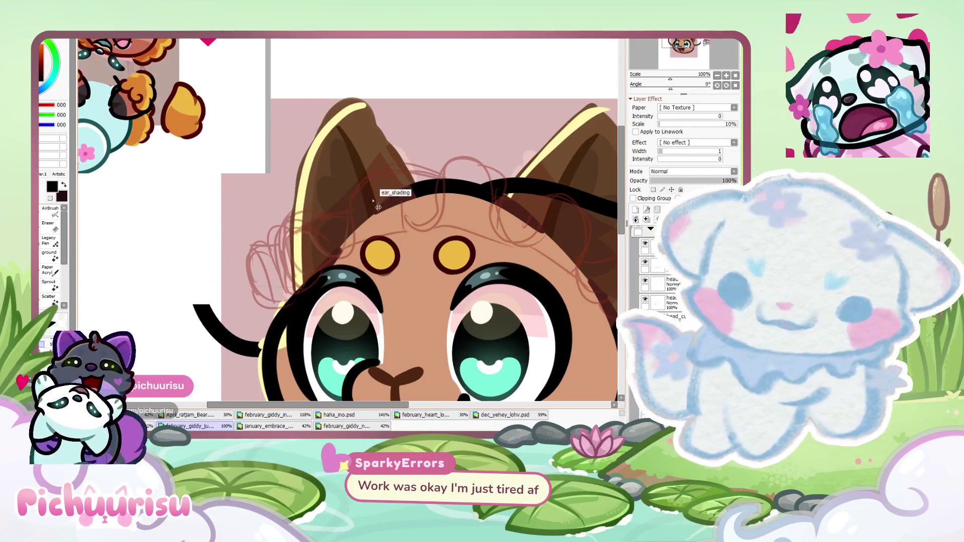
{"action": "left_click_drag", "start_coordinate": [409, 190], "coordinate": [281, 341]}
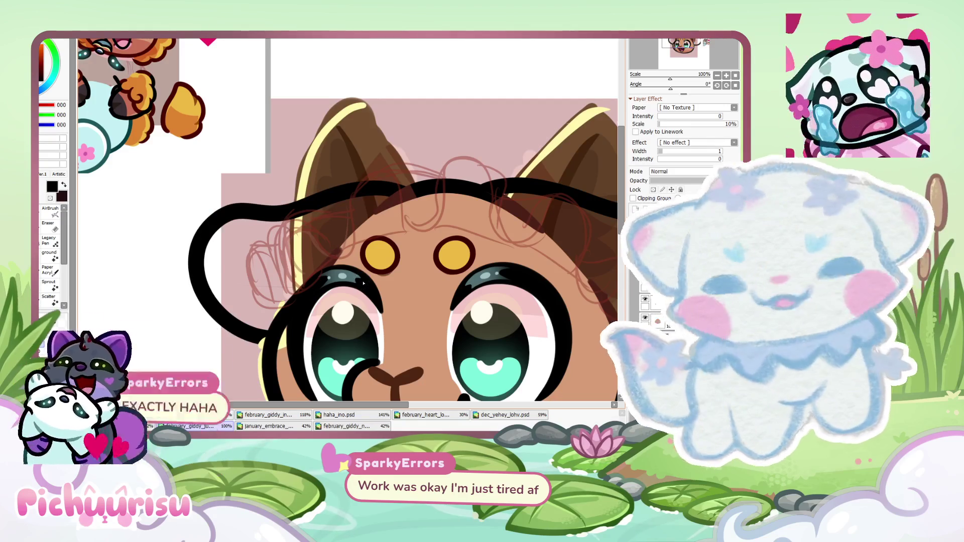
{"action": "scroll", "coordinate": [366, 155], "scroll_direction": "down", "scroll_amount": 5}
{"action": "scroll", "coordinate": [439, 244], "scroll_direction": "up", "scroll_amount": 1}
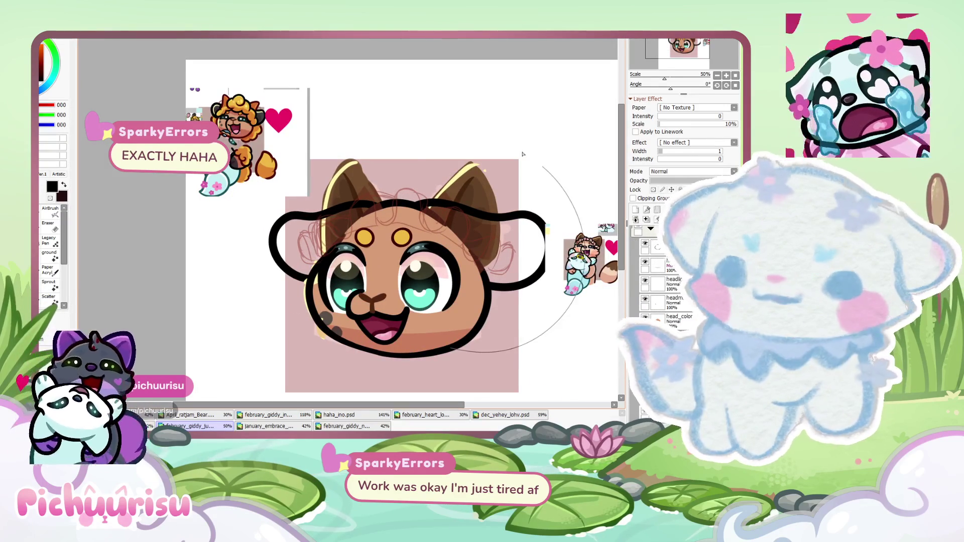
Free-transform the ear outline and commit the reshape with Enter
{"action": "key", "text": "ctrl+t"}
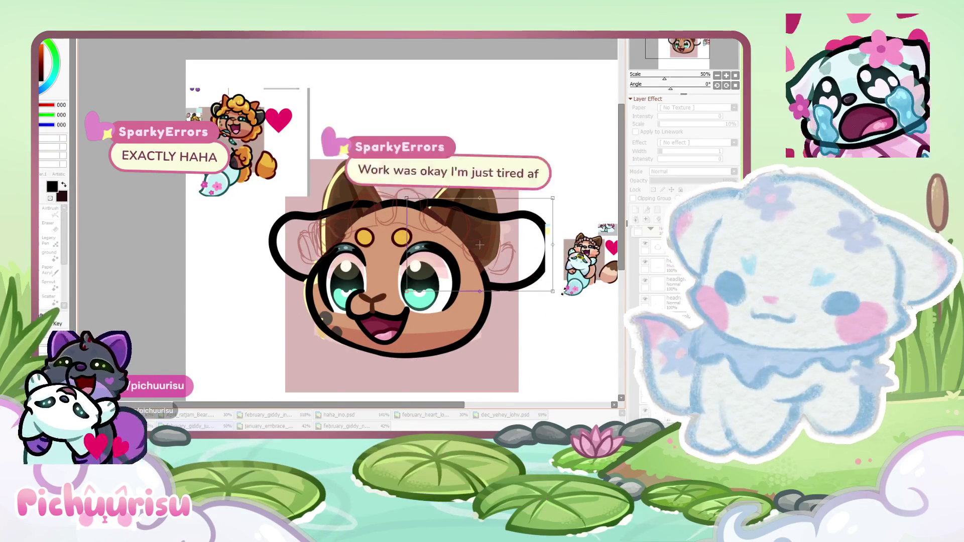
{"action": "key", "text": "Return"}
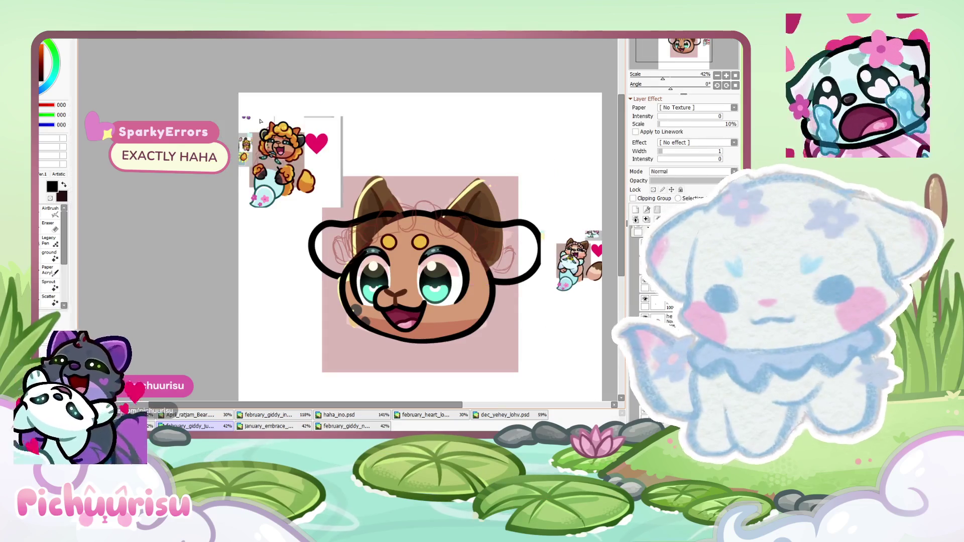
{"action": "key", "text": "ctrl+Tab"}
{"action": "scroll", "coordinate": [307, 158], "scroll_direction": "down", "scroll_amount": 3}
{"action": "scroll", "coordinate": [376, 195], "scroll_direction": "down", "scroll_amount": 3}
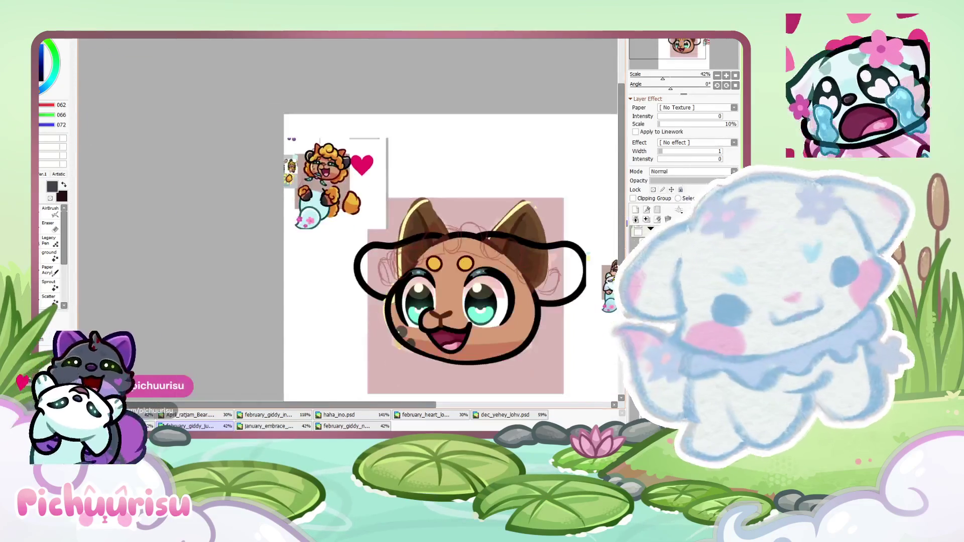
{"action": "scroll", "coordinate": [444, 232], "scroll_direction": "down", "scroll_amount": 2}
{"action": "scroll", "coordinate": [289, 126], "scroll_direction": "up", "scroll_amount": 3}
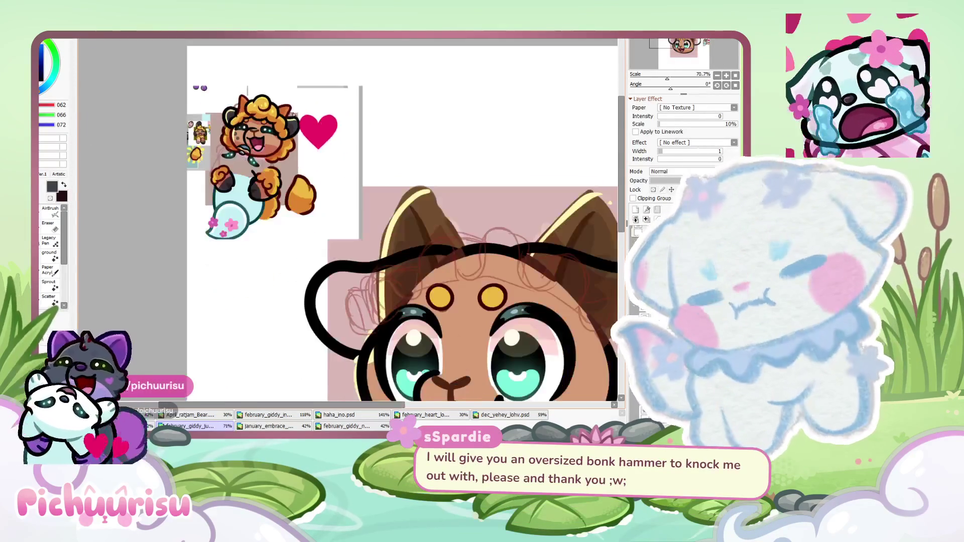
{"action": "scroll", "coordinate": [397, 235], "scroll_direction": "down", "scroll_amount": 1}
{"action": "scroll", "coordinate": [397, 235], "scroll_direction": "down", "scroll_amount": 1}
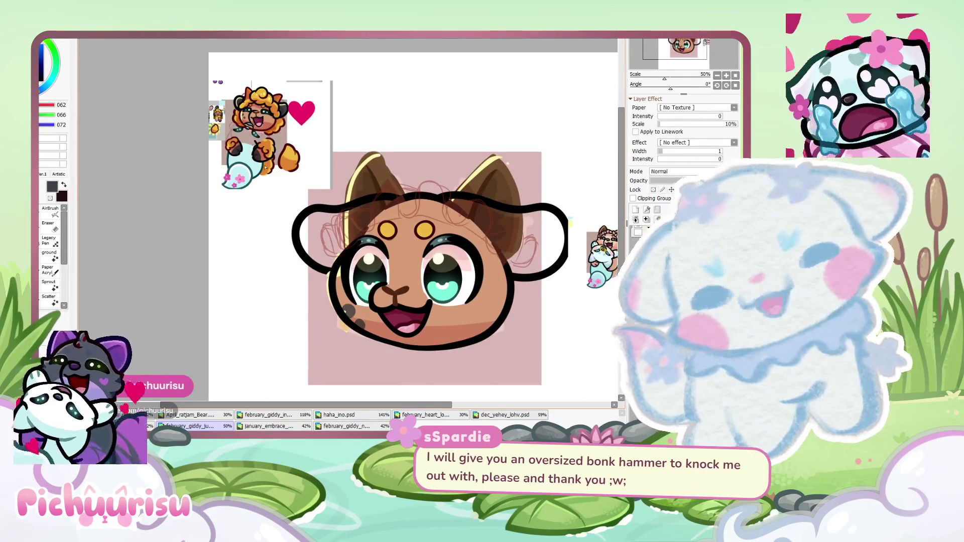
{"action": "scroll", "coordinate": [397, 235], "scroll_direction": "down", "scroll_amount": 1}
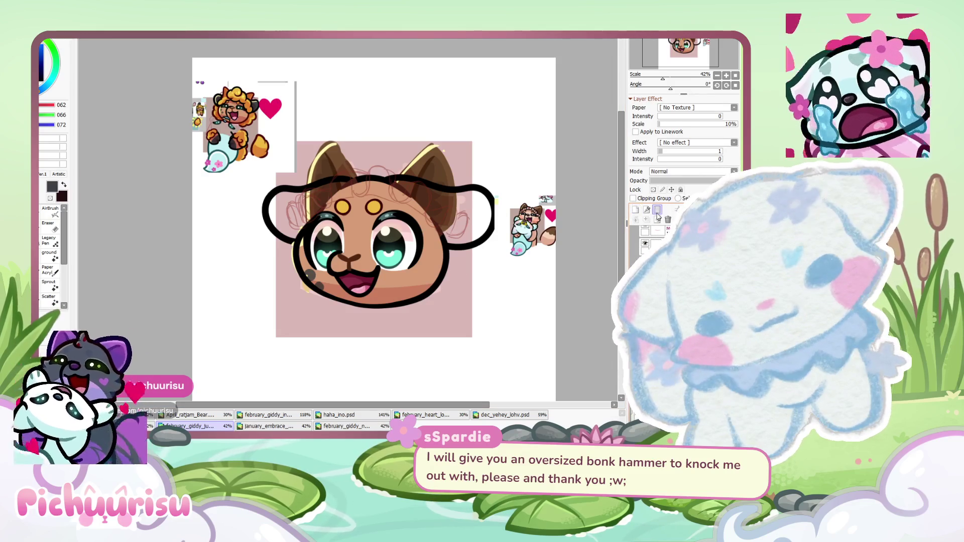
Paint the right ear solid dark grey along and inside its outline
{"action": "scroll", "coordinate": [352, 231], "scroll_direction": "up", "scroll_amount": 3}
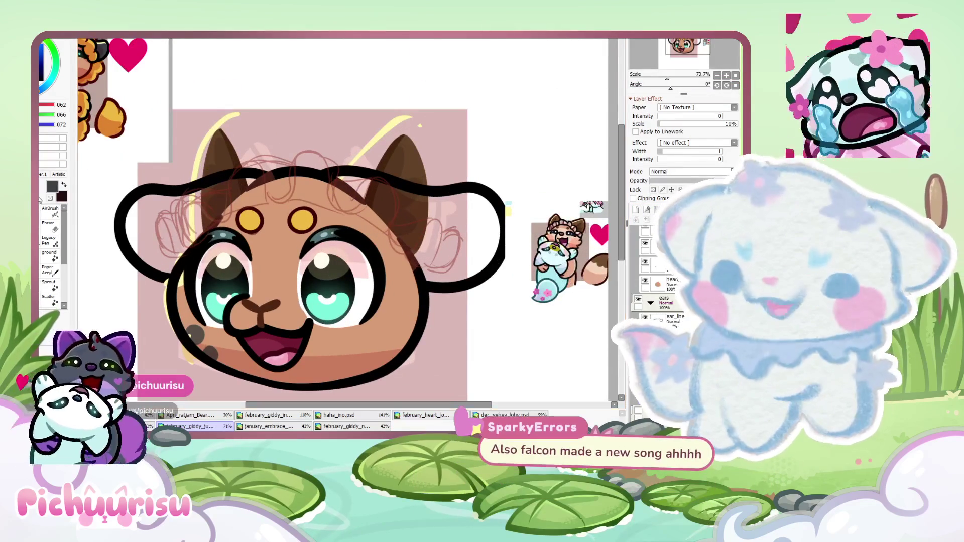
{"action": "scroll", "coordinate": [349, 215], "scroll_direction": "down", "scroll_amount": 3}
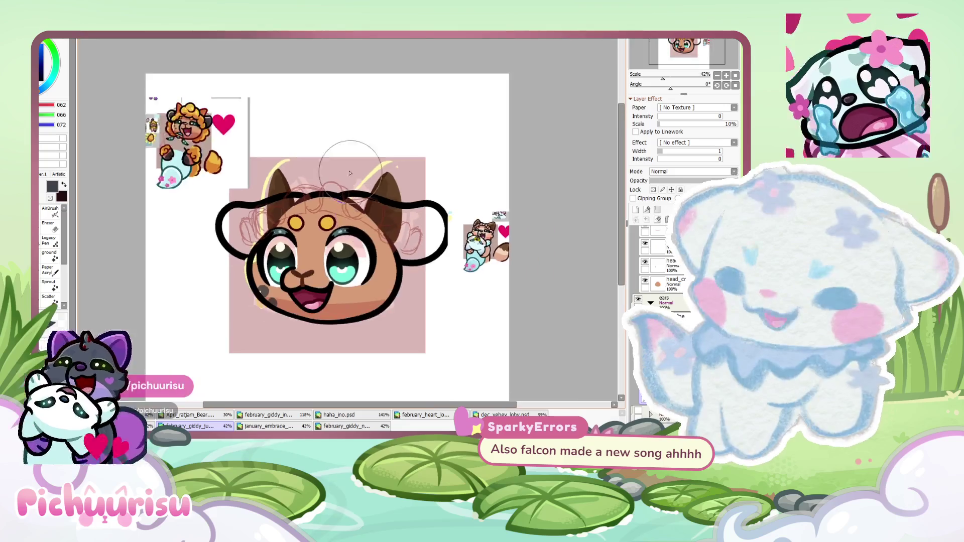
{"action": "scroll", "coordinate": [251, 151], "scroll_direction": "up", "scroll_amount": 4}
{"action": "scroll", "coordinate": [168, 114], "scroll_direction": "down", "scroll_amount": 3}
{"action": "scroll", "coordinate": [167, 114], "scroll_direction": "down", "scroll_amount": 3}
{"action": "scroll", "coordinate": [371, 241], "scroll_direction": "up", "scroll_amount": 3}
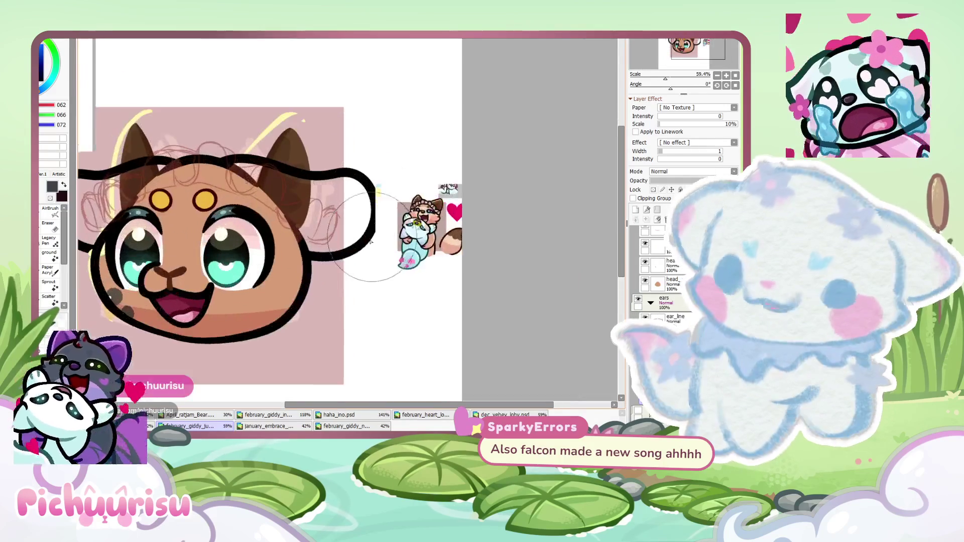
{"action": "scroll", "coordinate": [203, 272], "scroll_direction": "up", "scroll_amount": 3}
{"action": "mouse_move", "coordinate": [231, 161]}
{"action": "left_mouse_down"}
{"action": "mouse_move", "coordinate": [415, 279]}
{"action": "mouse_move", "coordinate": [351, 301]}
{"action": "left_mouse_up"}
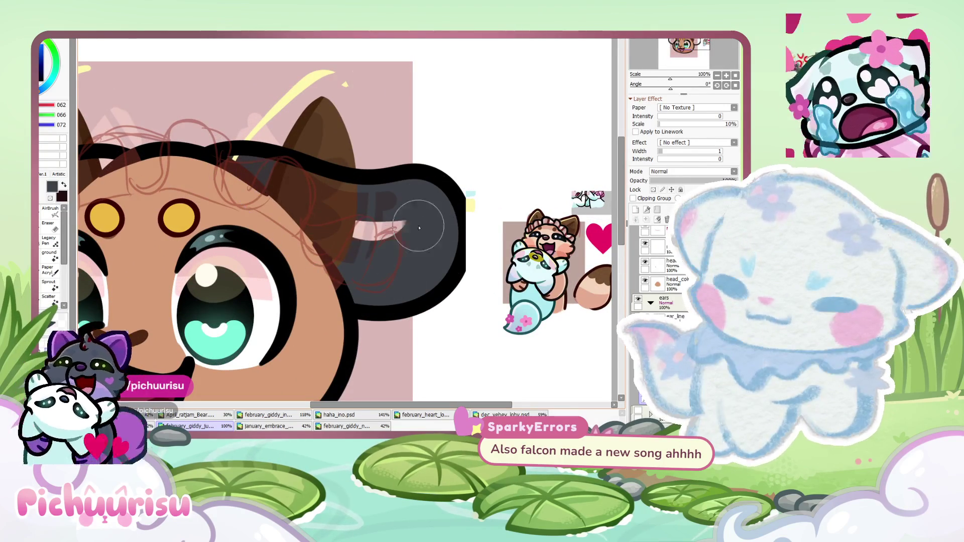
{"action": "left_click_drag", "start_coordinate": [322, 261], "coordinate": [432, 211]}
Fill the left ear with dark grey
{"action": "scroll", "coordinate": [287, 230], "scroll_direction": "down", "scroll_amount": 5}
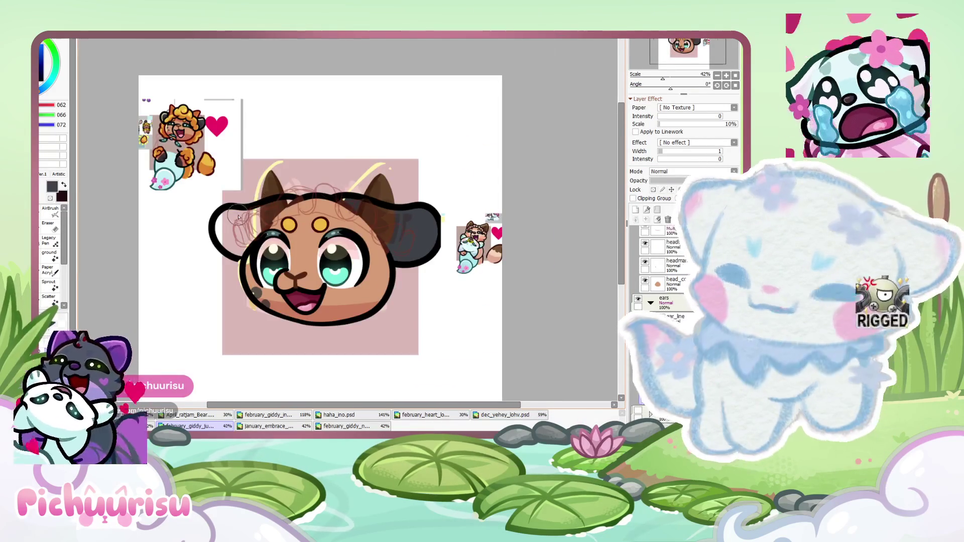
{"action": "scroll", "coordinate": [300, 232], "scroll_direction": "up", "scroll_amount": 4}
{"action": "left_click_drag", "start_coordinate": [323, 195], "coordinate": [261, 266]}
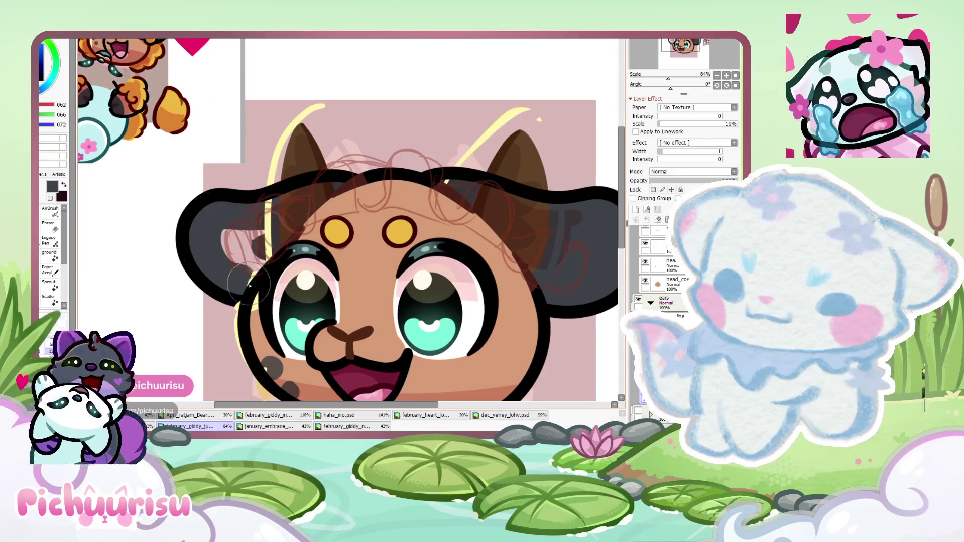
{"action": "scroll", "coordinate": [305, 245], "scroll_direction": "down", "scroll_amount": 3}
{"action": "scroll", "coordinate": [306, 243], "scroll_direction": "up", "scroll_amount": 3}
{"action": "scroll", "coordinate": [315, 161], "scroll_direction": "up", "scroll_amount": 2}
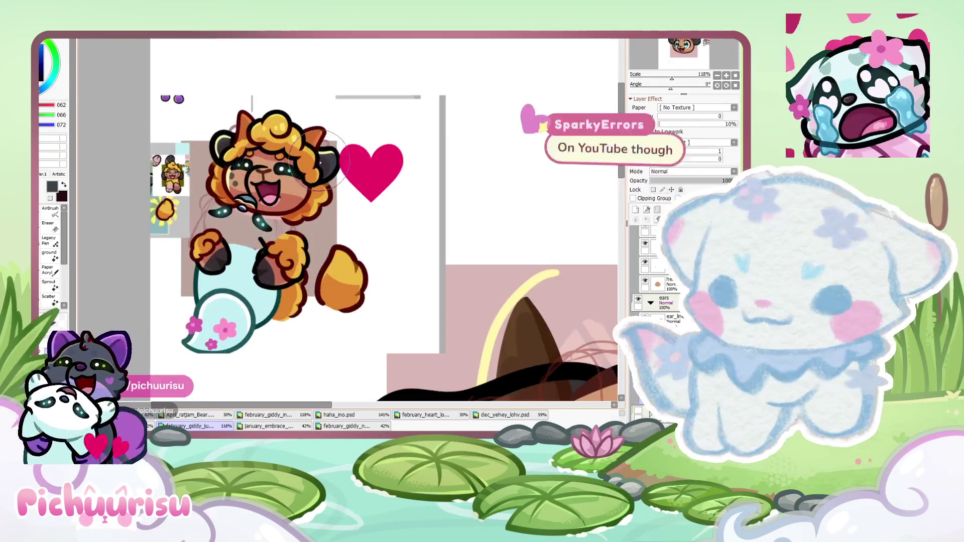
{"action": "scroll", "coordinate": [315, 161], "scroll_direction": "down", "scroll_amount": 4}
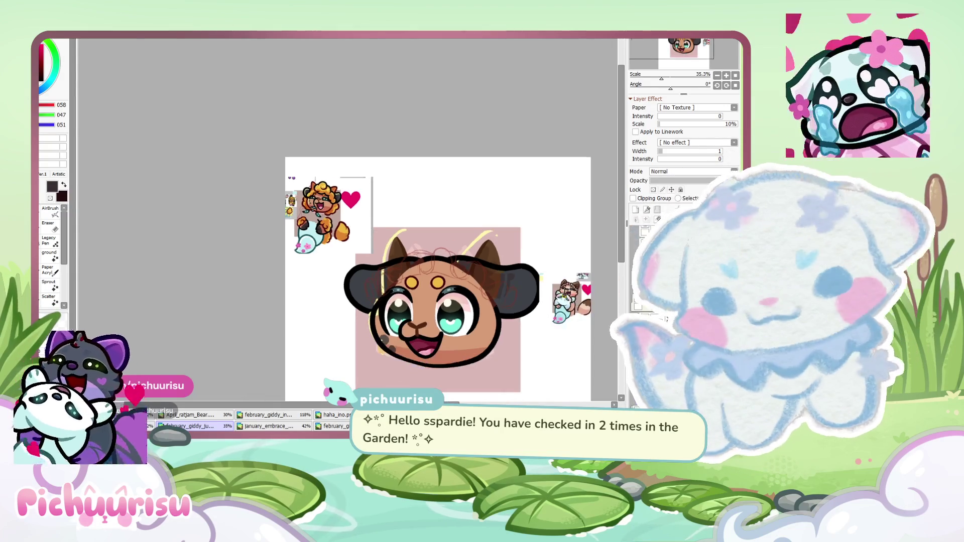
Sample the pale yellow highlight colour and try an ear highlight, then undo it and shrink the brush
{"action": "scroll", "coordinate": [432, 241], "scroll_direction": "down", "scroll_amount": 1}
{"action": "scroll", "coordinate": [432, 241], "scroll_direction": "right", "scroll_amount": 1}
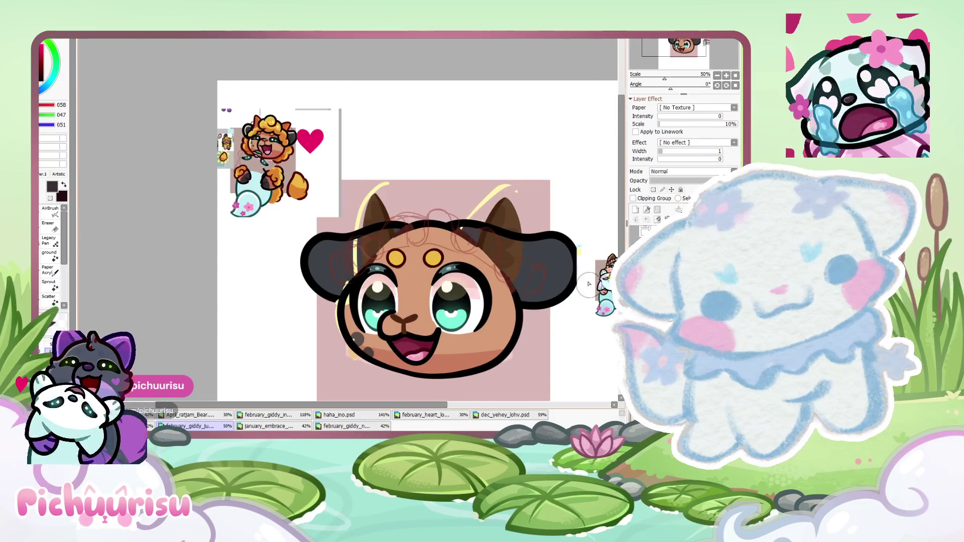
{"action": "scroll", "coordinate": [351, 166], "scroll_direction": "up", "scroll_amount": 5}
{"action": "left_click", "coordinate": [362, 166], "text": "alt"}
{"action": "scroll", "coordinate": [362, 165], "scroll_direction": "down", "scroll_amount": 4}
{"action": "scroll", "coordinate": [362, 166], "scroll_direction": "down", "scroll_amount": 1}
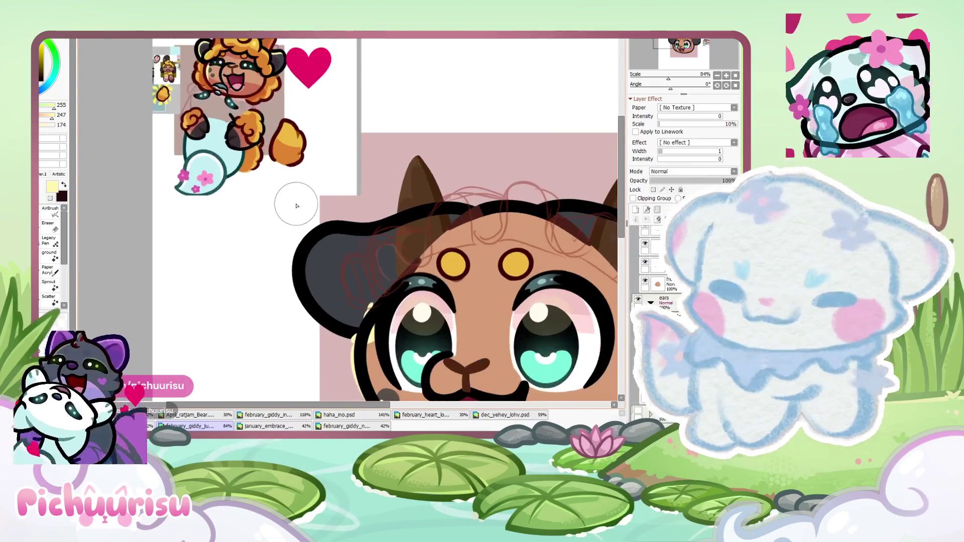
{"action": "scroll", "coordinate": [291, 204], "scroll_direction": "up", "scroll_amount": 3}
{"action": "scroll", "coordinate": [349, 253], "scroll_direction": "up", "scroll_amount": 4}
{"action": "left_click_drag", "start_coordinate": [349, 253], "coordinate": [191, 382]}
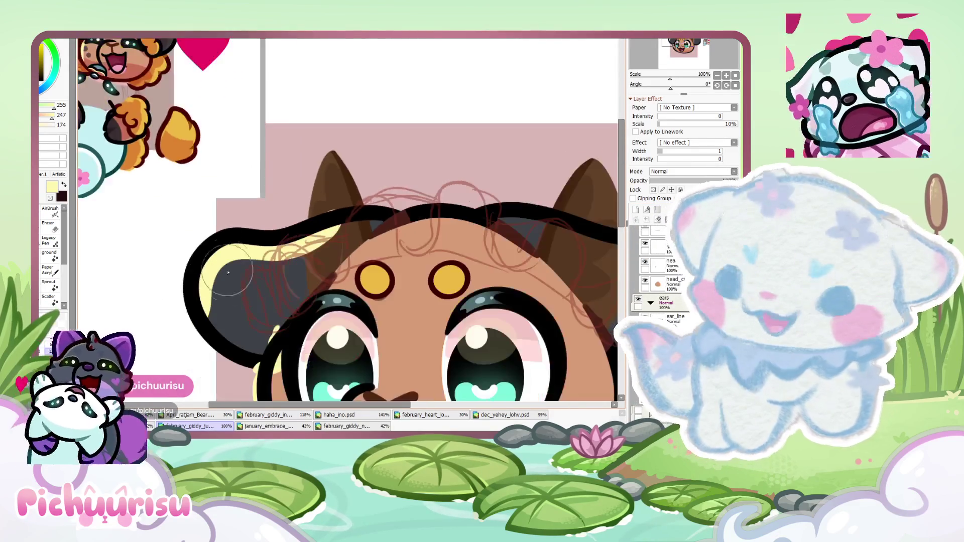
{"action": "key", "text": "bracketleft"}
{"action": "key", "text": "ctrl+z"}
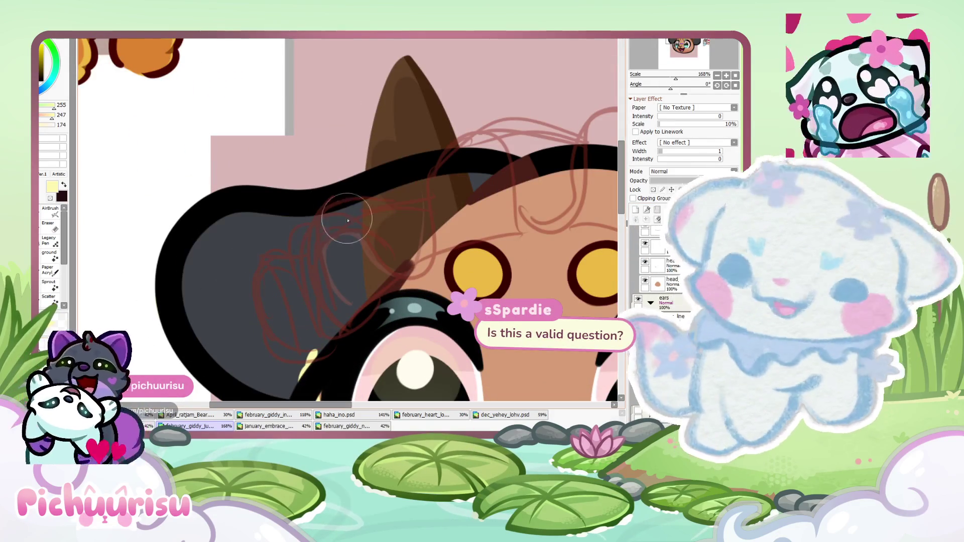
Paint a thin pale yellow highlight along the ear and extend it across the head outline
{"action": "left_click_drag", "start_coordinate": [403, 177], "coordinate": [232, 394]}
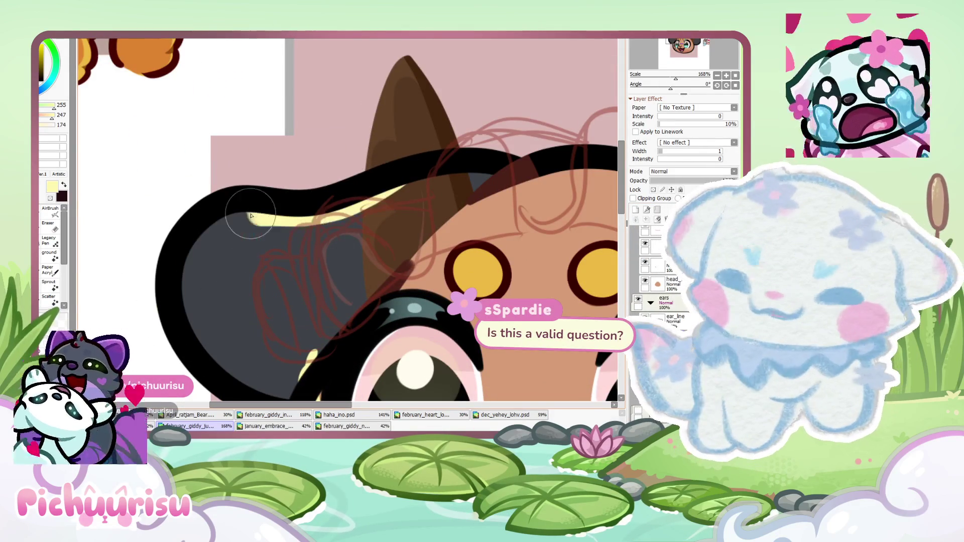
{"action": "scroll", "coordinate": [106, 294], "scroll_direction": "down", "scroll_amount": 5}
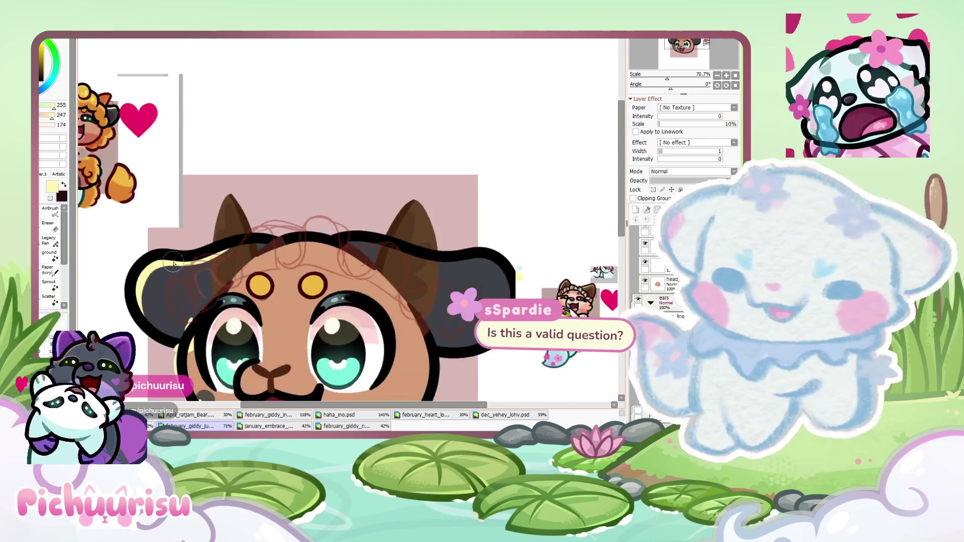
{"action": "scroll", "coordinate": [348, 244], "scroll_direction": "up", "scroll_amount": 4}
{"action": "left_click_drag", "start_coordinate": [326, 250], "coordinate": [578, 268]}
{"action": "scroll", "coordinate": [98, 240], "scroll_direction": "down", "scroll_amount": 5}
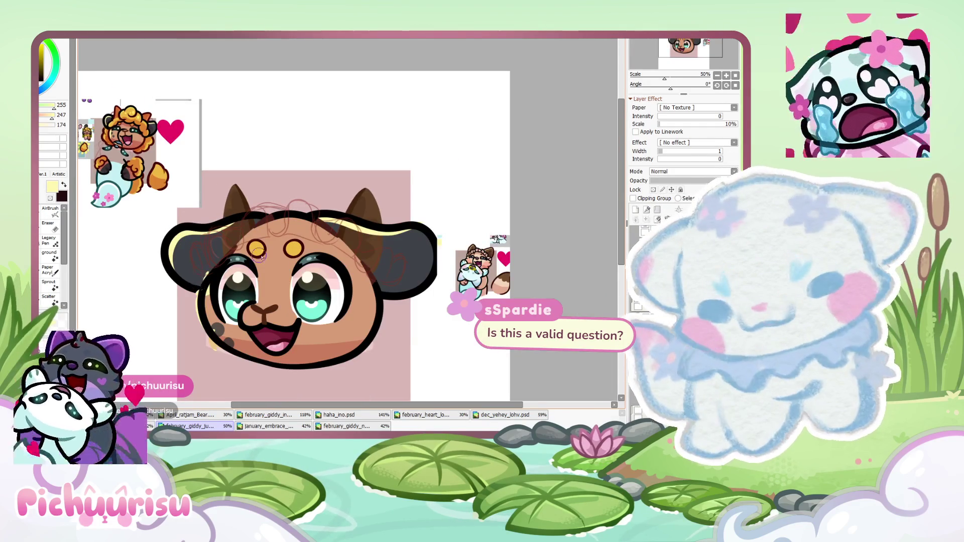
{"action": "scroll", "coordinate": [466, 250], "scroll_direction": "up", "scroll_amount": 2}
{"action": "scroll", "coordinate": [166, 151], "scroll_direction": "up", "scroll_amount": 2}
{"action": "left_click", "coordinate": [166, 150], "text": "alt"}
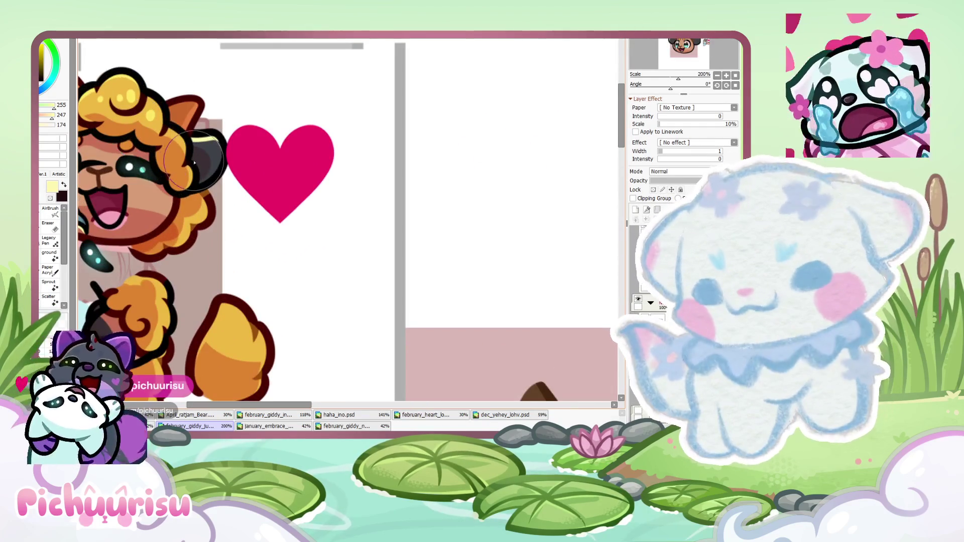
Return to the chibi head emote document and pick a soft pink painting colour
{"action": "scroll", "coordinate": [194, 162], "scroll_direction": "down", "scroll_amount": 3}
{"action": "scroll", "coordinate": [194, 161], "scroll_direction": "up", "scroll_amount": 3}
{"action": "scroll", "coordinate": [193, 162], "scroll_direction": "down", "scroll_amount": 2}
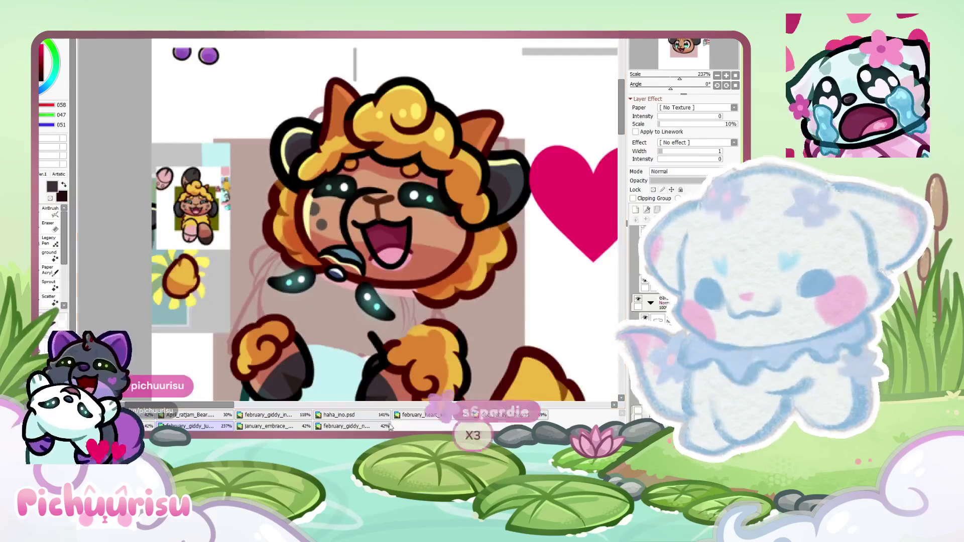
{"action": "left_click", "coordinate": [347, 426]}
{"action": "left_click", "coordinate": [224, 425]}
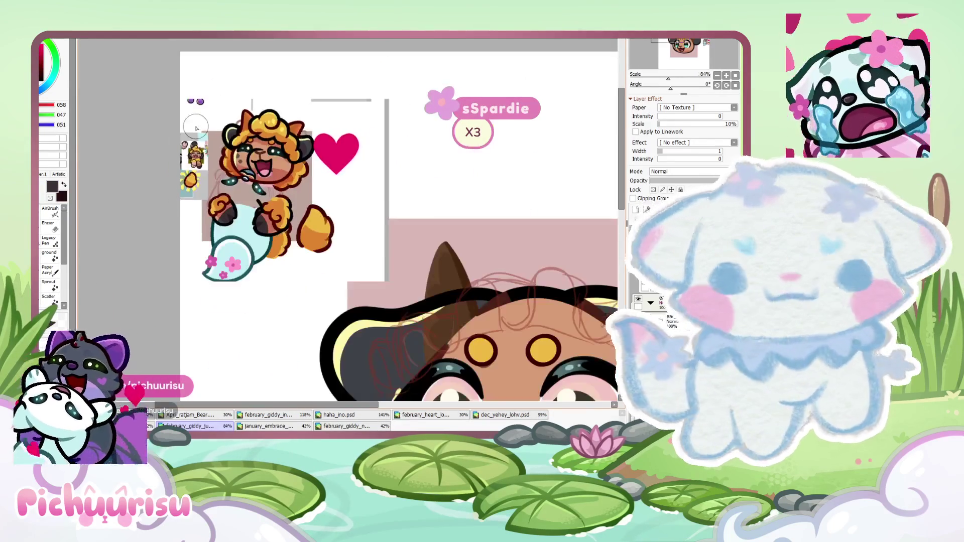
{"action": "scroll", "coordinate": [446, 128], "scroll_direction": "down", "scroll_amount": 2}
{"action": "scroll", "coordinate": [445, 128], "scroll_direction": "up", "scroll_amount": 2}
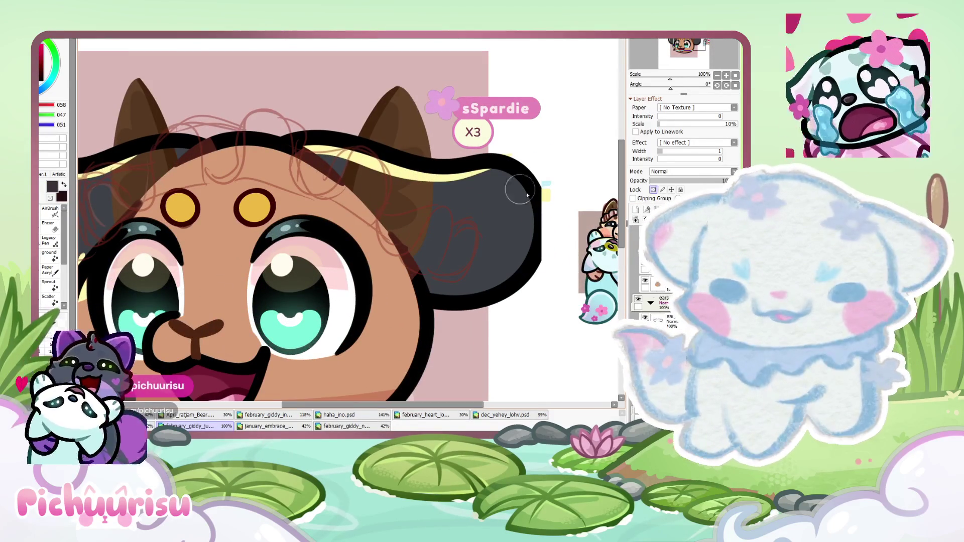
{"action": "scroll", "coordinate": [382, 271], "scroll_direction": "down", "scroll_amount": 3}
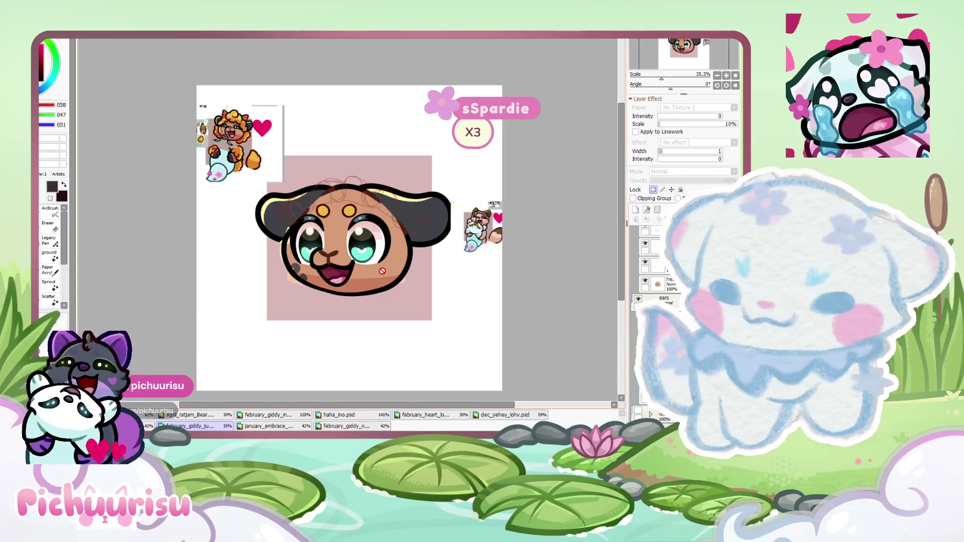
{"action": "scroll", "coordinate": [232, 153], "scroll_direction": "up", "scroll_amount": 4}
{"action": "scroll", "coordinate": [249, 116], "scroll_direction": "up", "scroll_amount": 2}
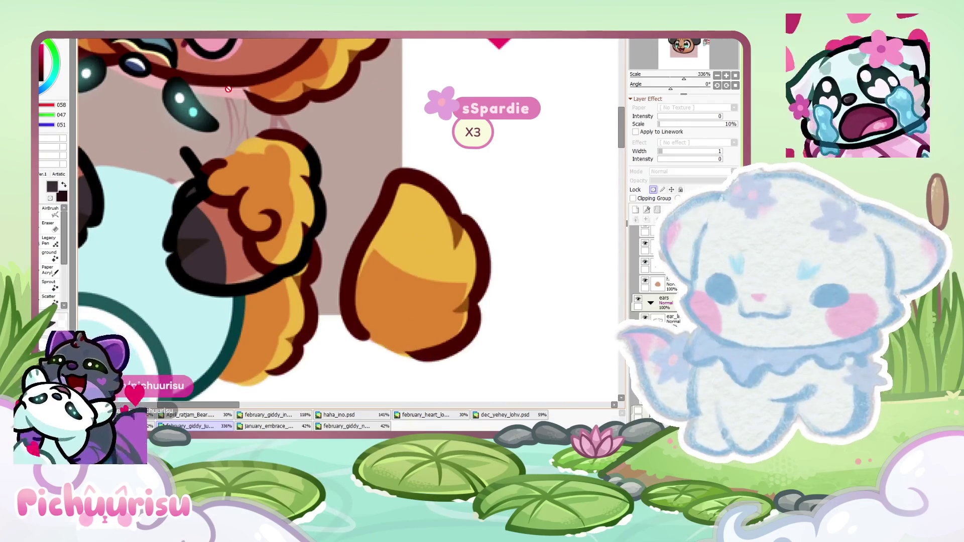
{"action": "left_click", "coordinate": [250, 116], "text": "alt"}
{"action": "scroll", "coordinate": [249, 116], "scroll_direction": "down", "scroll_amount": 3}
{"action": "scroll", "coordinate": [302, 176], "scroll_direction": "down", "scroll_amount": 2}
{"action": "scroll", "coordinate": [383, 201], "scroll_direction": "up", "scroll_amount": 2}
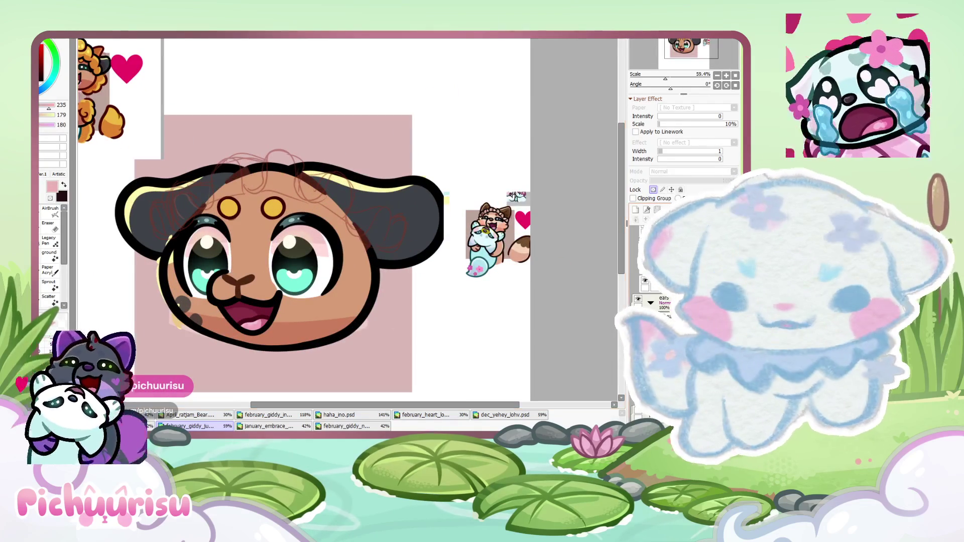
On the Multiply layer, shade down and across the dark ear, deepening it beside the eye
{"action": "left_click", "coordinate": [652, 246]}
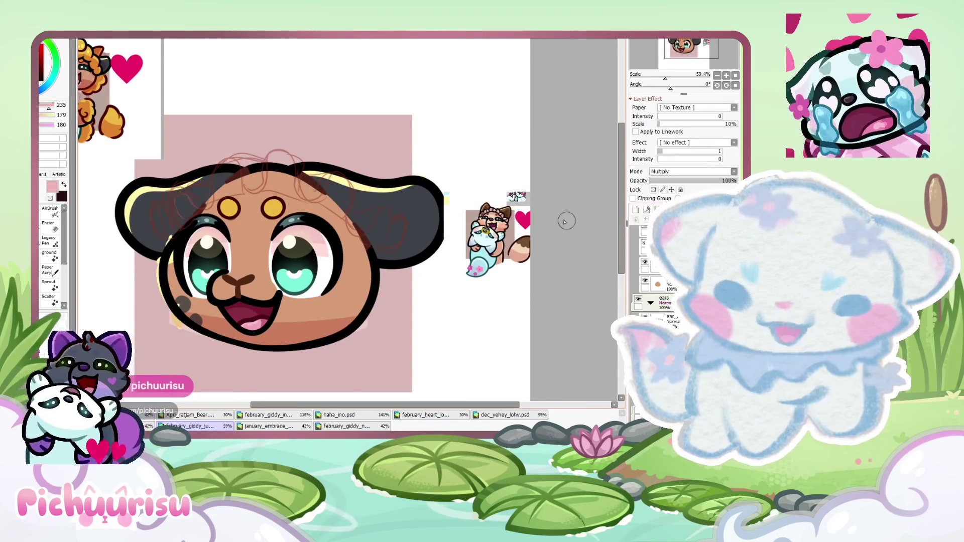
{"action": "scroll", "coordinate": [393, 166], "scroll_direction": "up", "scroll_amount": 2}
{"action": "left_click_drag", "start_coordinate": [323, 204], "coordinate": [332, 342]}
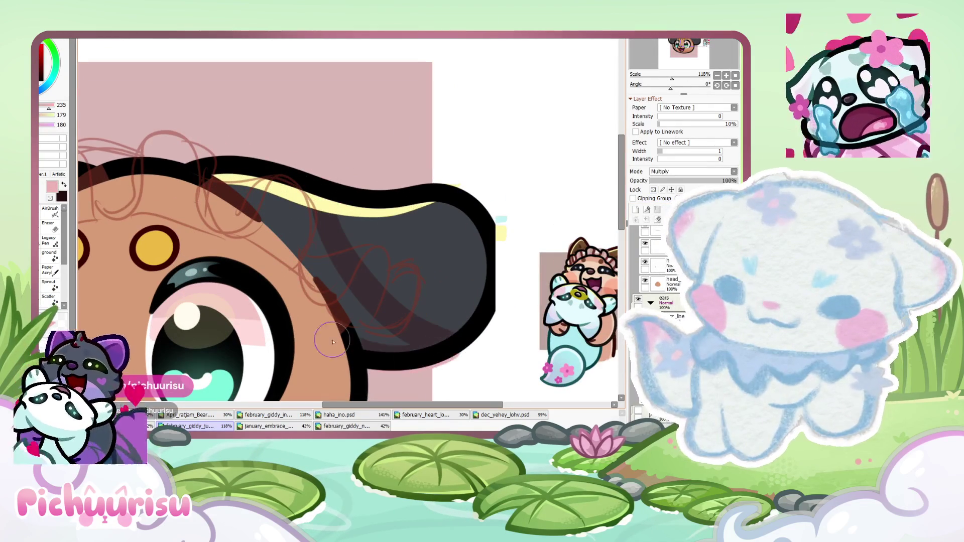
{"action": "left_click_drag", "start_coordinate": [227, 155], "coordinate": [375, 323]}
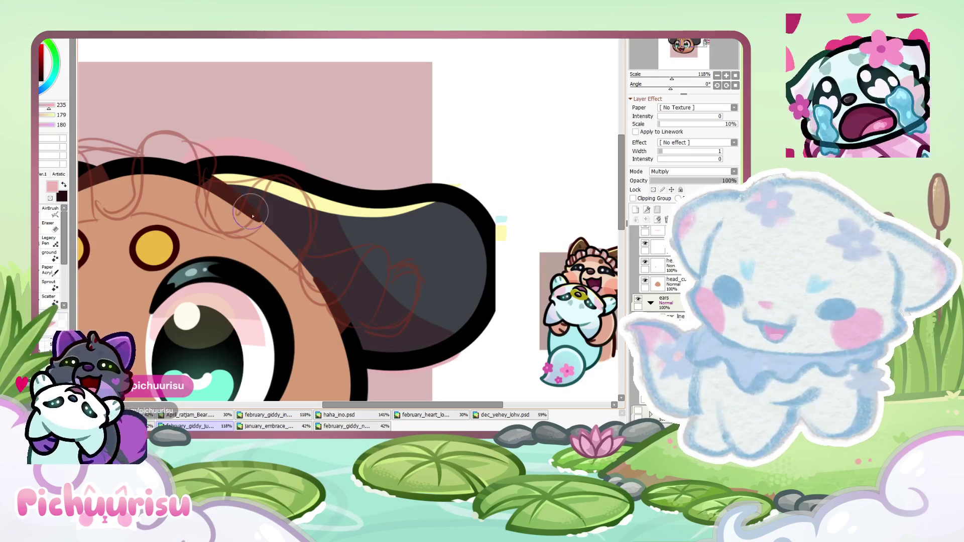
{"action": "scroll", "coordinate": [249, 191], "scroll_direction": "down", "scroll_amount": 3}
{"action": "scroll", "coordinate": [251, 219], "scroll_direction": "up", "scroll_amount": 2}
{"action": "left_click_drag", "start_coordinate": [241, 258], "coordinate": [264, 283]}
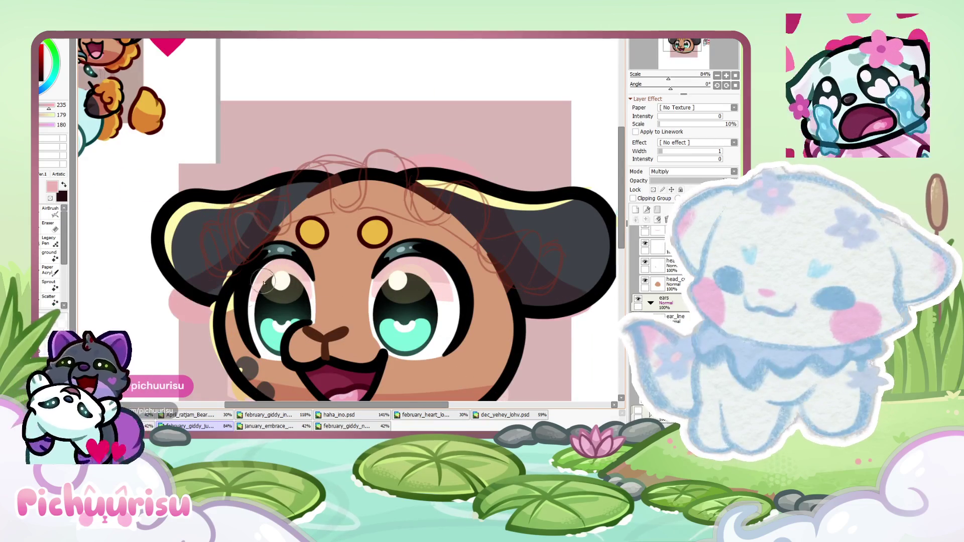
{"action": "scroll", "coordinate": [267, 273], "scroll_direction": "down", "scroll_amount": 3}
{"action": "scroll", "coordinate": [295, 224], "scroll_direction": "up", "scroll_amount": 5}
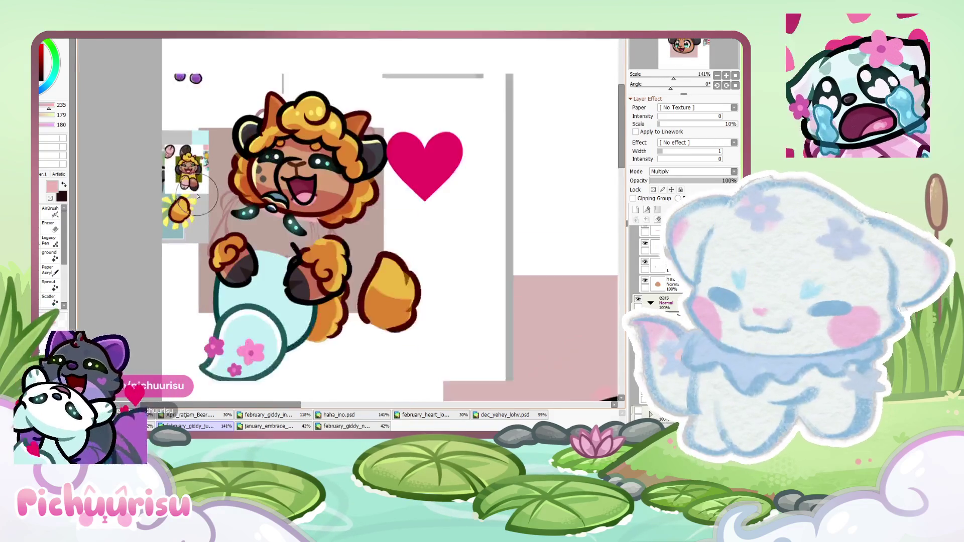
{"action": "scroll", "coordinate": [292, 225], "scroll_direction": "down", "scroll_amount": 5}
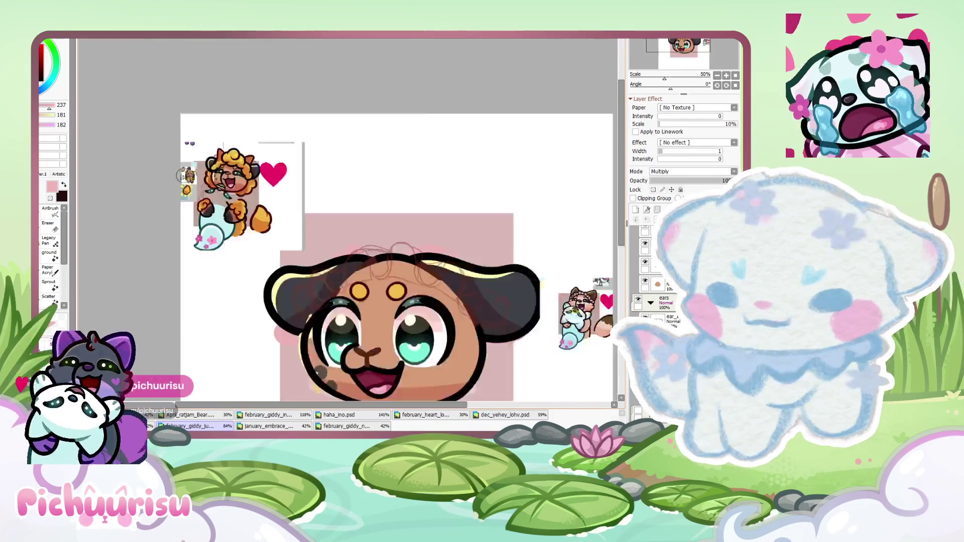
Sketch a loose red curl loop above the chibi's head
{"action": "scroll", "coordinate": [184, 174], "scroll_direction": "down", "scroll_amount": 2}
{"action": "scroll", "coordinate": [348, 269], "scroll_direction": "down", "scroll_amount": 1}
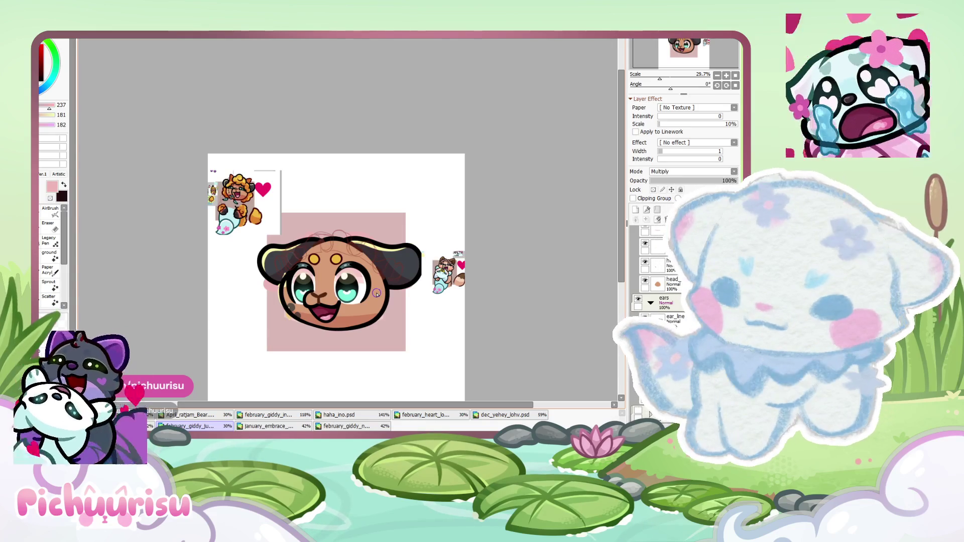
{"action": "scroll", "coordinate": [330, 200], "scroll_direction": "up", "scroll_amount": 1}
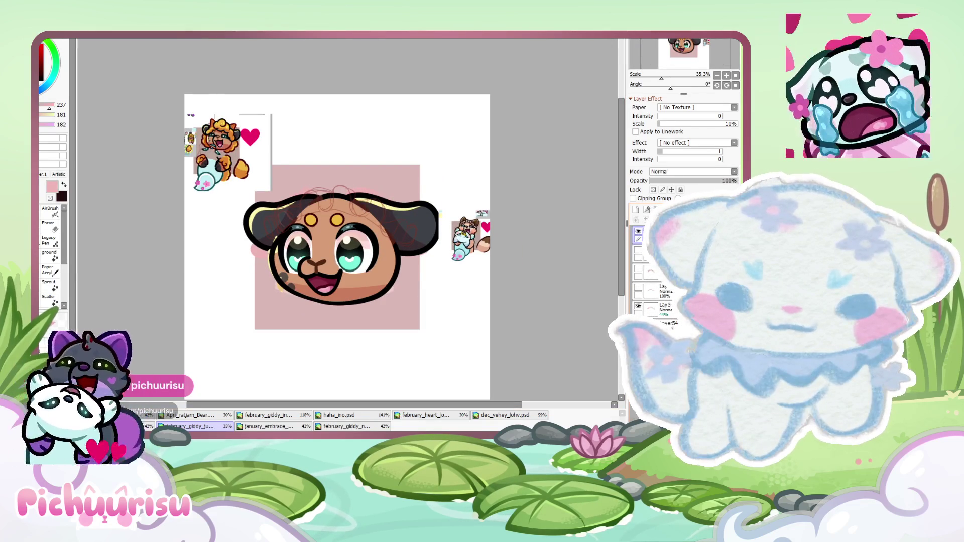
{"action": "scroll", "coordinate": [561, 196], "scroll_direction": "up", "scroll_amount": 1}
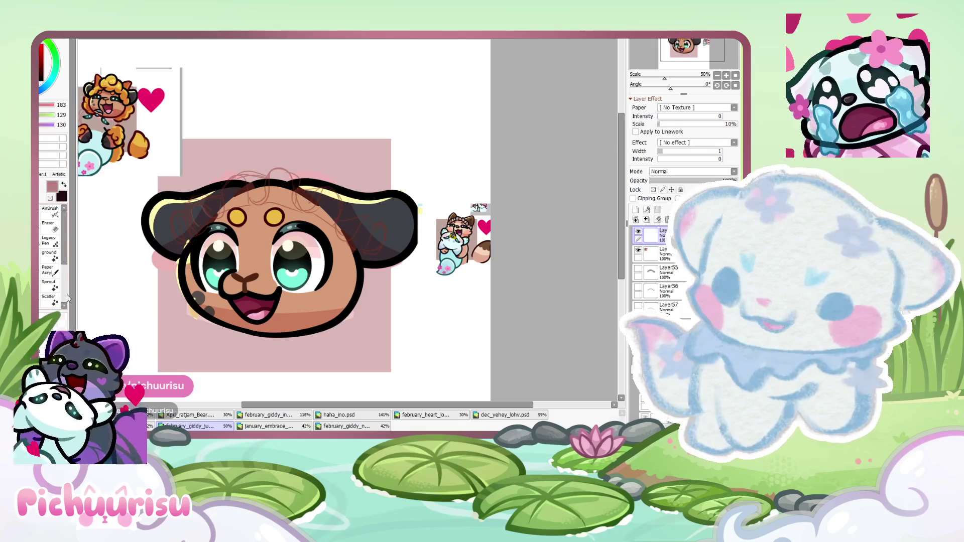
{"action": "scroll", "coordinate": [166, 326], "scroll_direction": "up", "scroll_amount": 2}
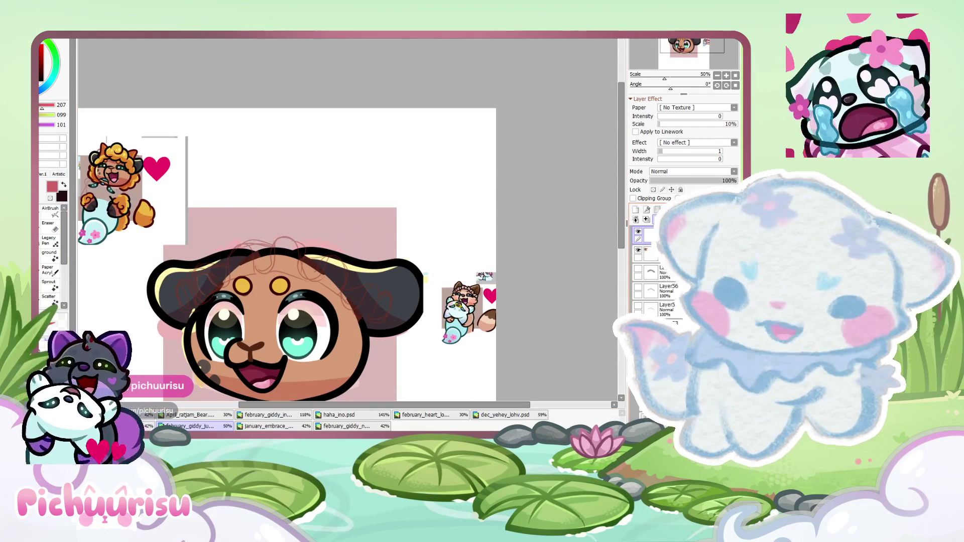
{"action": "scroll", "coordinate": [217, 205], "scroll_direction": "up", "scroll_amount": 1}
{"action": "left_click_drag", "start_coordinate": [294, 262], "coordinate": [332, 242]}
{"action": "scroll", "coordinate": [336, 245], "scroll_direction": "down", "scroll_amount": 1}
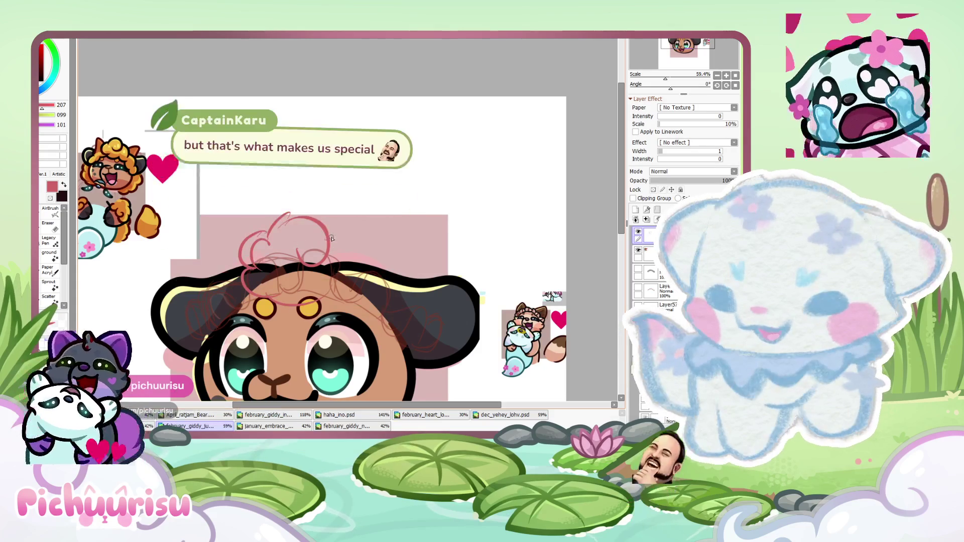
Add another red curl loop on the hair's right side, then switch to the Eraser
{"action": "left_click_drag", "start_coordinate": [329, 234], "coordinate": [362, 276]}
{"action": "scroll", "coordinate": [305, 191], "scroll_direction": "down", "scroll_amount": 2}
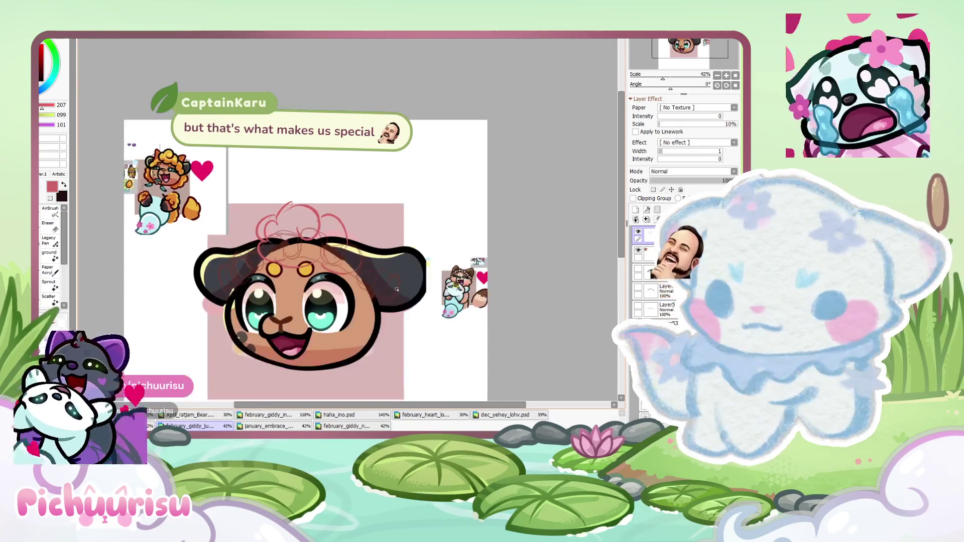
{"action": "scroll", "coordinate": [306, 191], "scroll_direction": "right", "scroll_amount": 2}
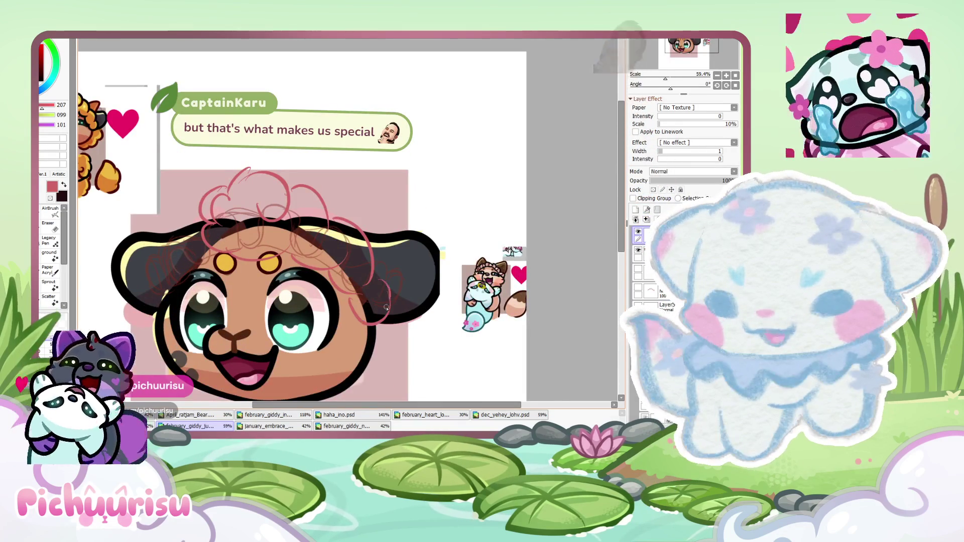
{"action": "scroll", "coordinate": [302, 281], "scroll_direction": "left", "scroll_amount": 2}
{"action": "scroll", "coordinate": [226, 261], "scroll_direction": "down", "scroll_amount": 1}
{"action": "scroll", "coordinate": [234, 238], "scroll_direction": "down", "scroll_amount": 2}
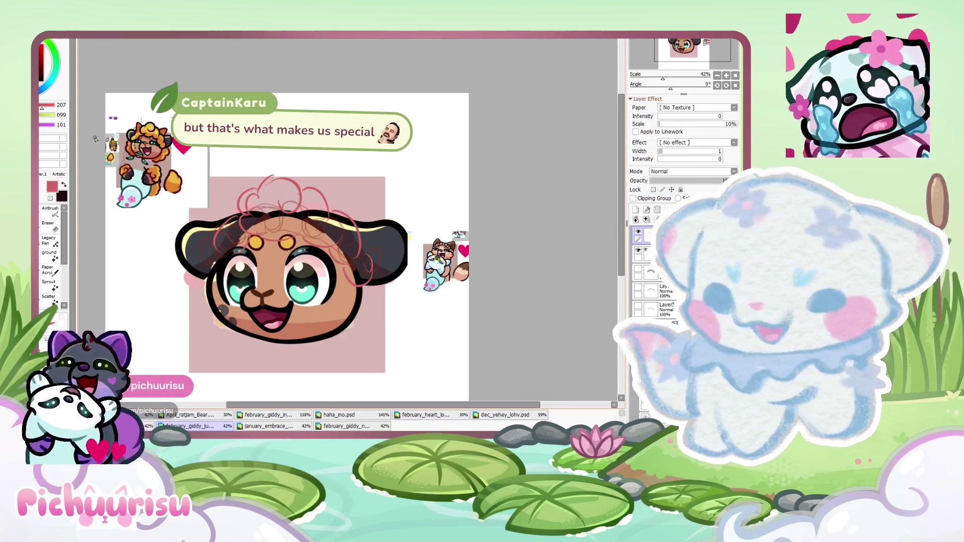
{"action": "scroll", "coordinate": [227, 247], "scroll_direction": "up", "scroll_amount": 2}
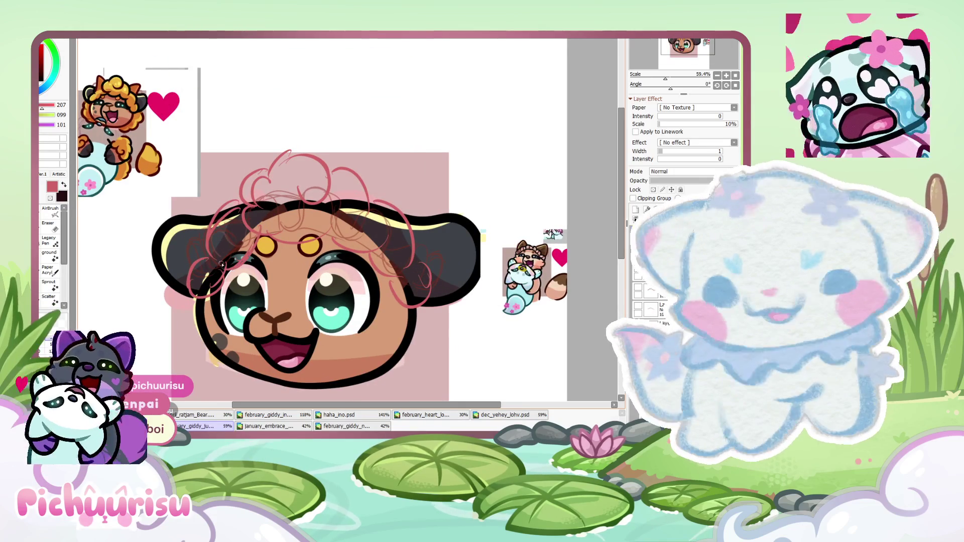
{"action": "scroll", "coordinate": [270, 290], "scroll_direction": "up", "scroll_amount": 1}
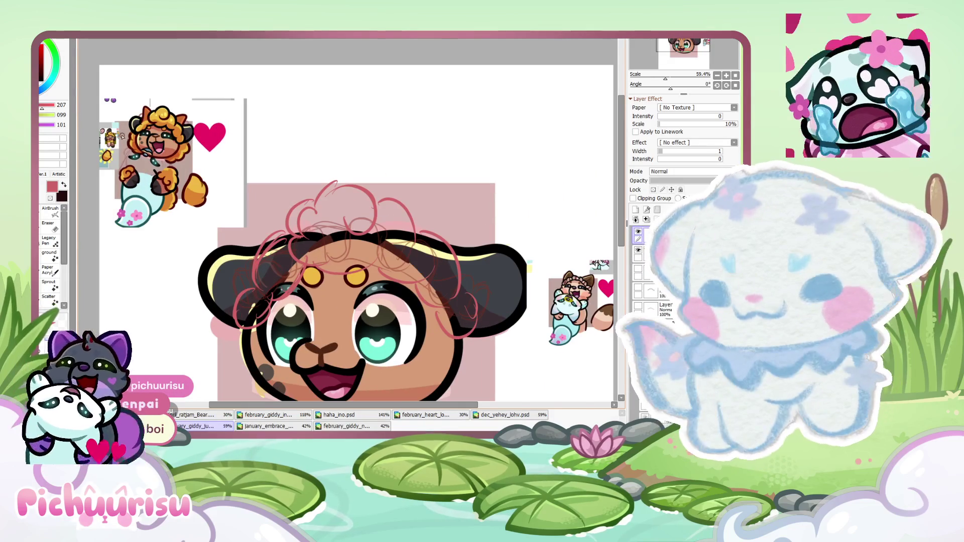
{"action": "scroll", "coordinate": [270, 290], "scroll_direction": "up", "scroll_amount": 3}
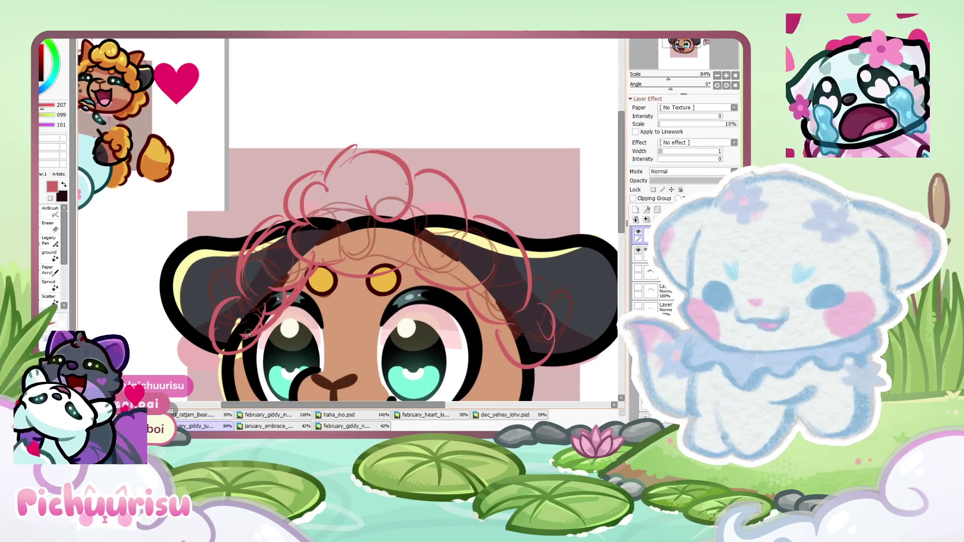
{"action": "scroll", "coordinate": [270, 290], "scroll_direction": "up", "scroll_amount": 1}
{"action": "key", "text": "e"}
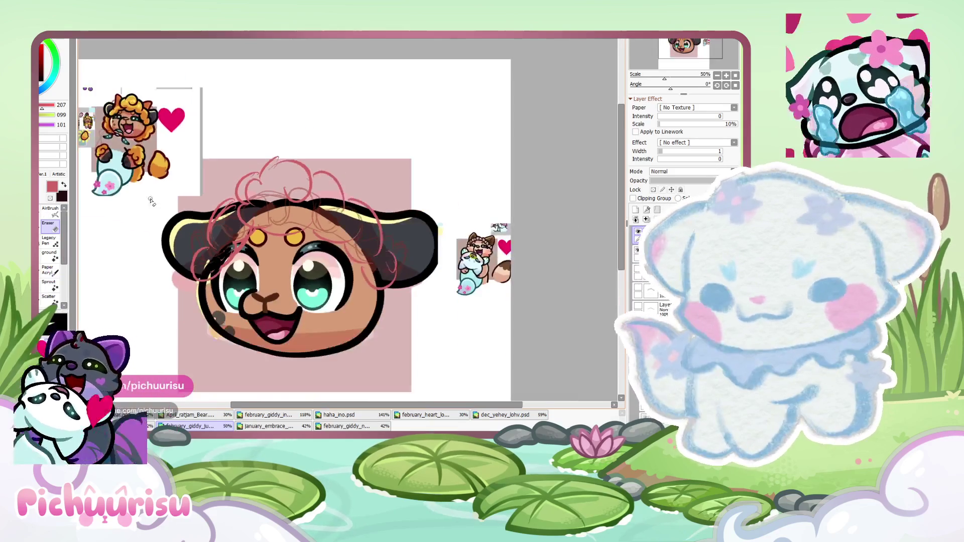
{"action": "scroll", "coordinate": [227, 301], "scroll_direction": "down", "scroll_amount": 2}
Back on the pen, sketch ear shapes on both sides of the head and a thin stroke above the right ear
{"action": "key", "text": "n"}
{"action": "left_click_drag", "start_coordinate": [331, 170], "coordinate": [370, 201]}
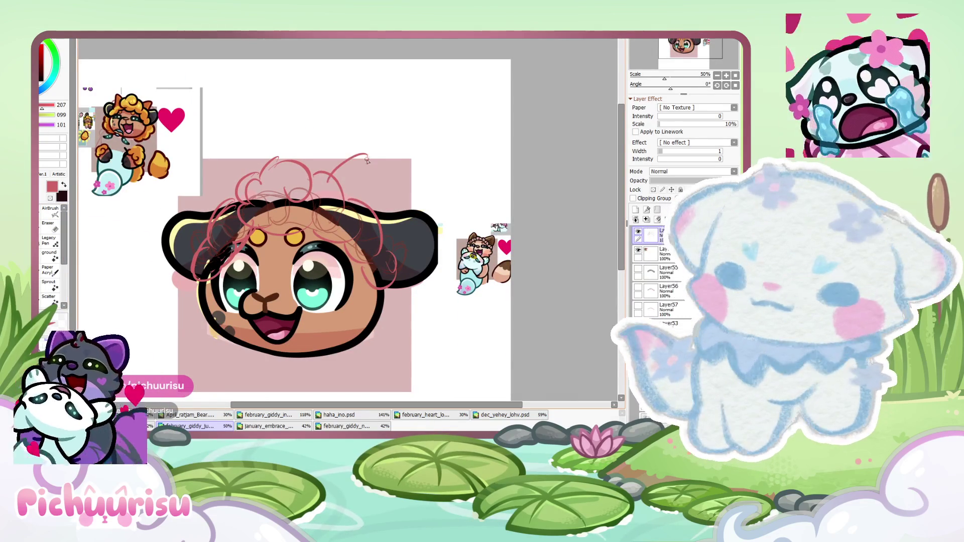
{"action": "left_click_drag", "start_coordinate": [236, 173], "coordinate": [213, 224]}
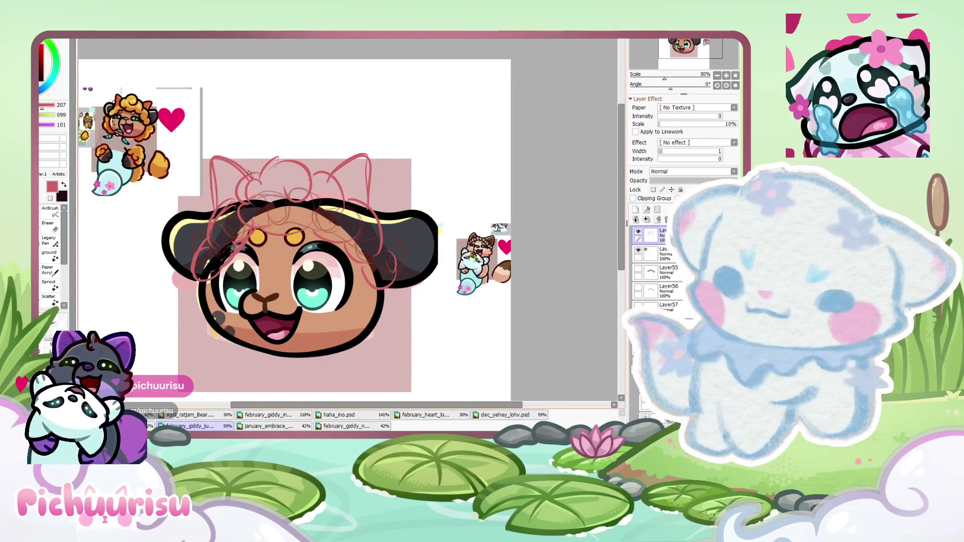
{"action": "left_click_drag", "start_coordinate": [354, 155], "coordinate": [377, 144]}
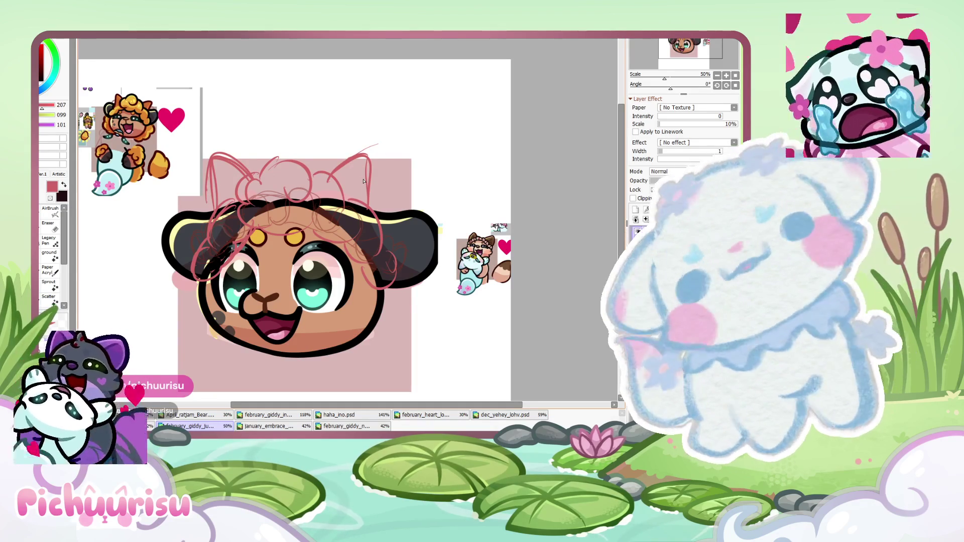
Sketch curly red hair strokes sweeping around the lower left and right of the face
{"action": "scroll", "coordinate": [336, 171], "scroll_direction": "down", "scroll_amount": 3}
{"action": "scroll", "coordinate": [352, 168], "scroll_direction": "down", "scroll_amount": 2}
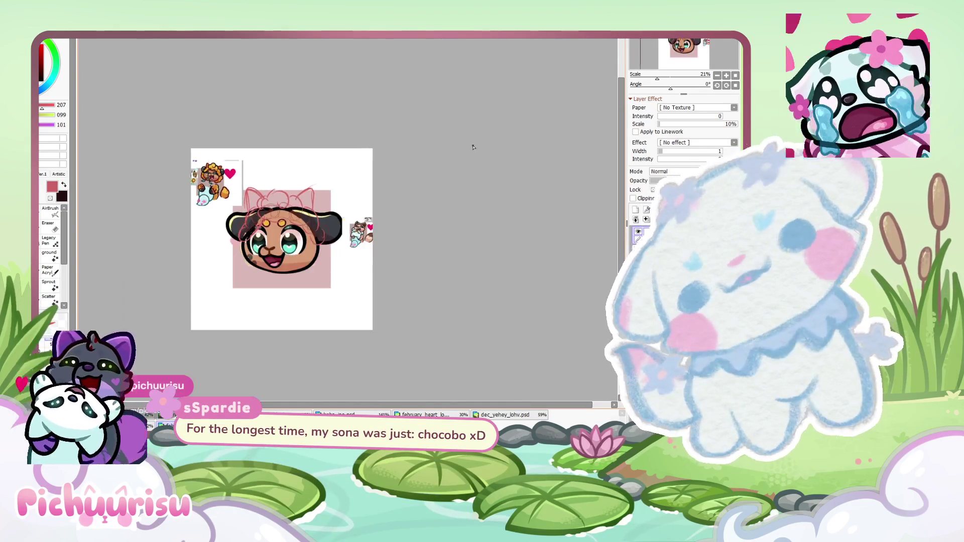
{"action": "scroll", "coordinate": [382, 201], "scroll_direction": "up", "scroll_amount": 2}
{"action": "scroll", "coordinate": [408, 232], "scroll_direction": "down", "scroll_amount": 1}
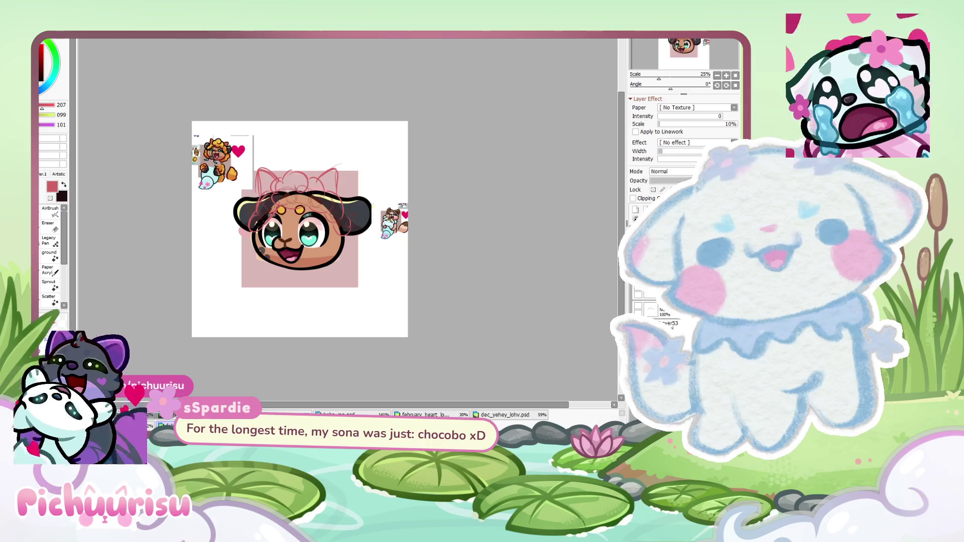
{"action": "scroll", "coordinate": [319, 209], "scroll_direction": "up", "scroll_amount": 1}
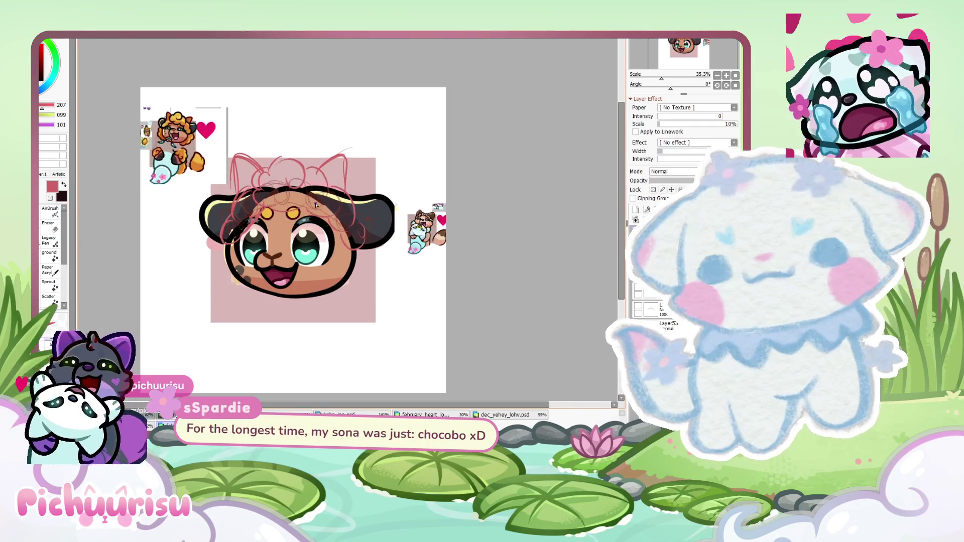
{"action": "scroll", "coordinate": [379, 284], "scroll_direction": "up", "scroll_amount": 1}
{"action": "mouse_move", "coordinate": [379, 284]}
{"action": "left_mouse_down"}
{"action": "mouse_move", "coordinate": [211, 300]}
{"action": "mouse_move", "coordinate": [235, 224]}
{"action": "left_mouse_up"}
{"action": "scroll", "coordinate": [235, 225], "scroll_direction": "down", "scroll_amount": 2}
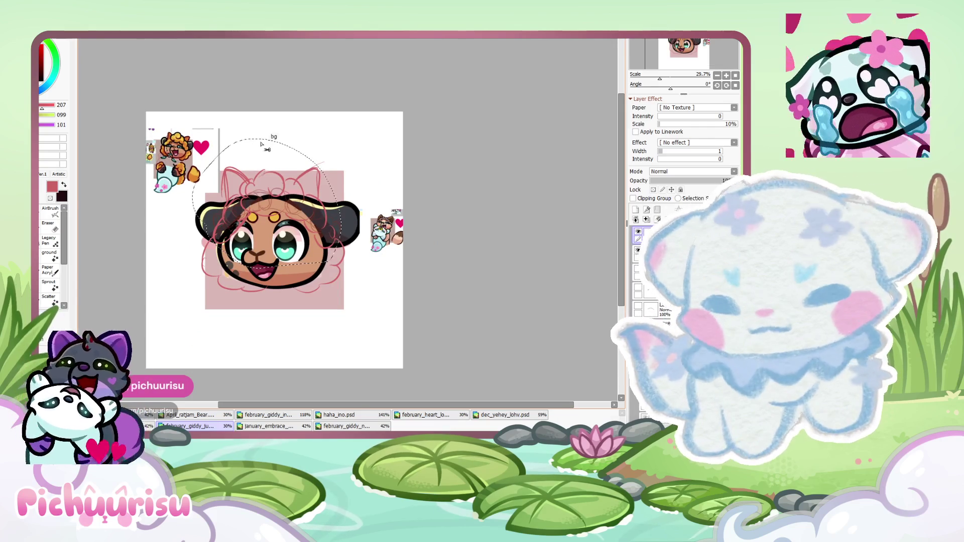
{"action": "key", "text": "ctrl+t"}
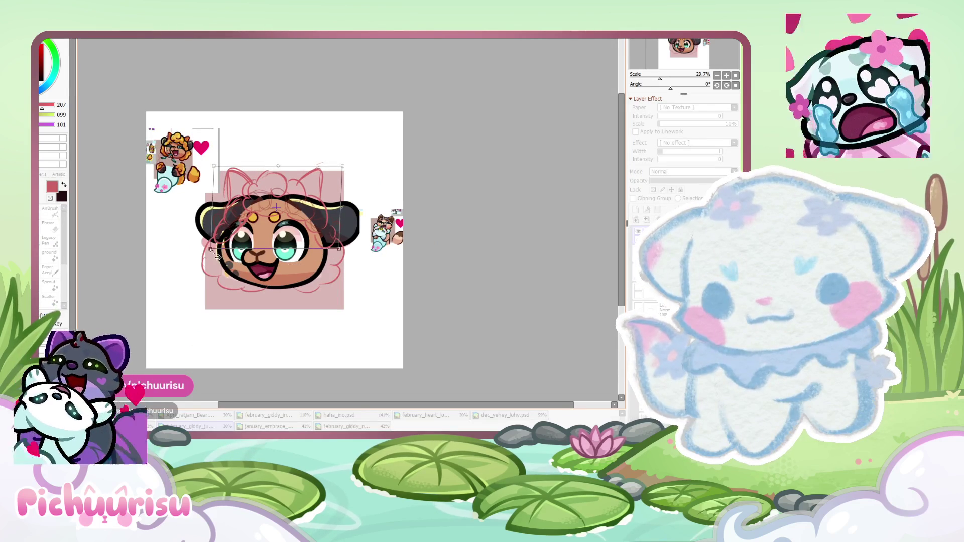
{"action": "key", "text": "Return"}
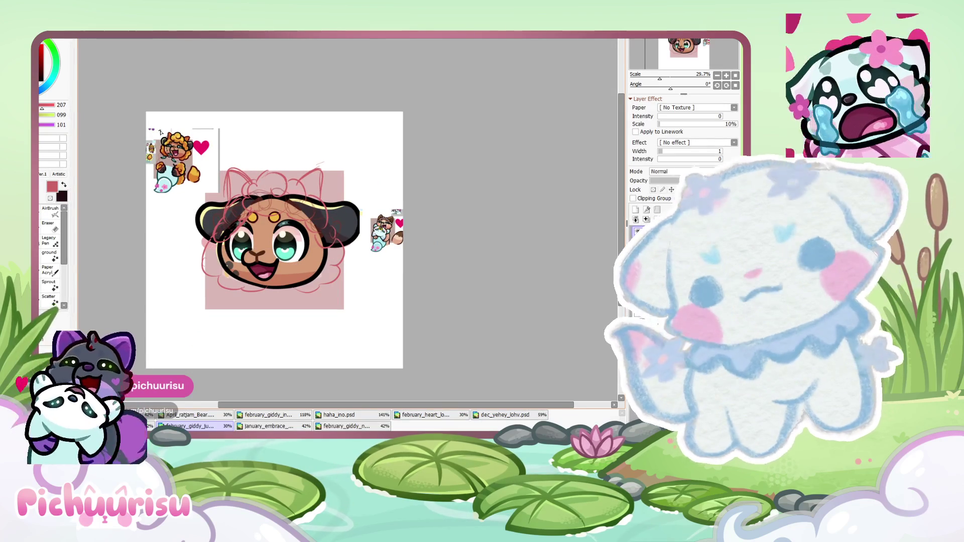
{"action": "scroll", "coordinate": [431, 221], "scroll_direction": "down", "scroll_amount": 1}
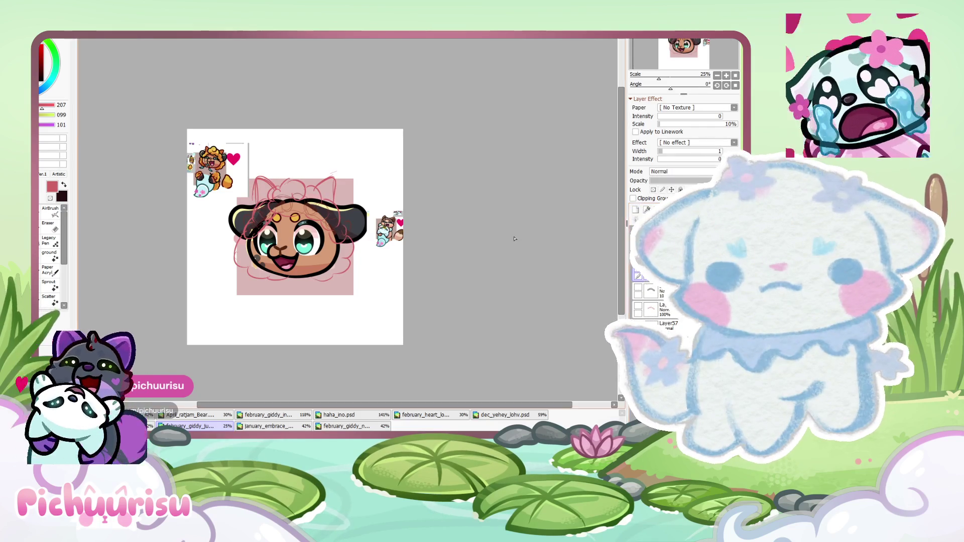
{"action": "scroll", "coordinate": [175, 177], "scroll_direction": "up", "scroll_amount": 3}
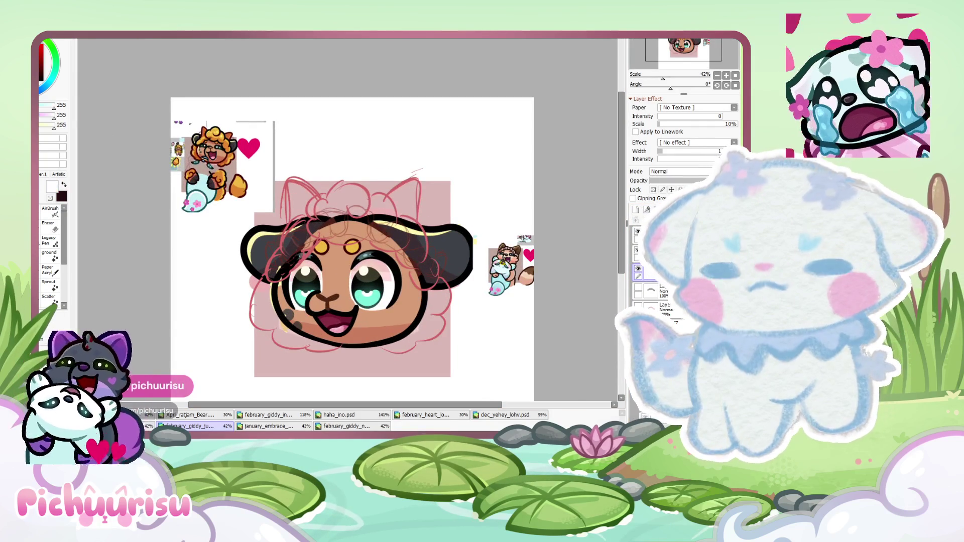
{"action": "scroll", "coordinate": [95, 221], "scroll_direction": "down", "scroll_amount": 1}
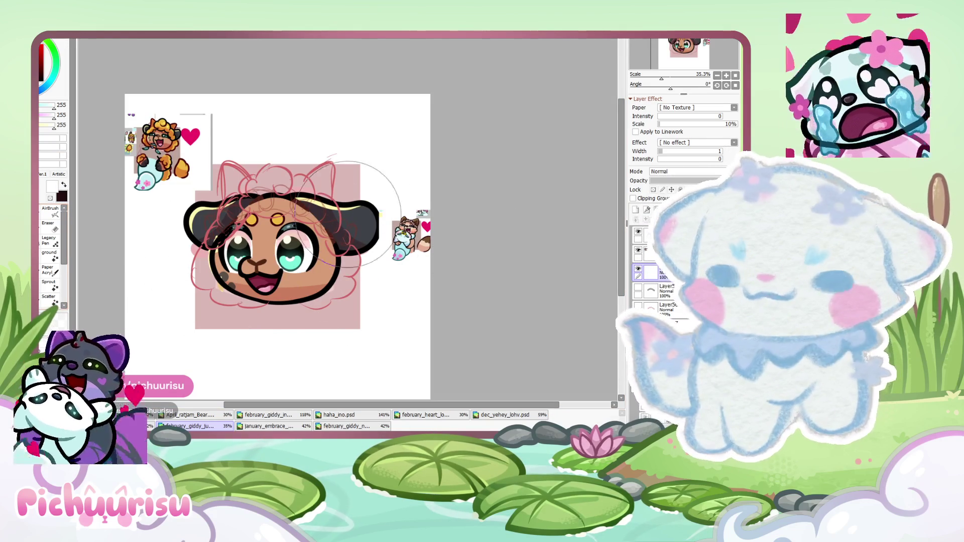
Make the face artwork semi-transparent and fade the red hair sketch to lower opacity
{"action": "key", "text": "Delete"}
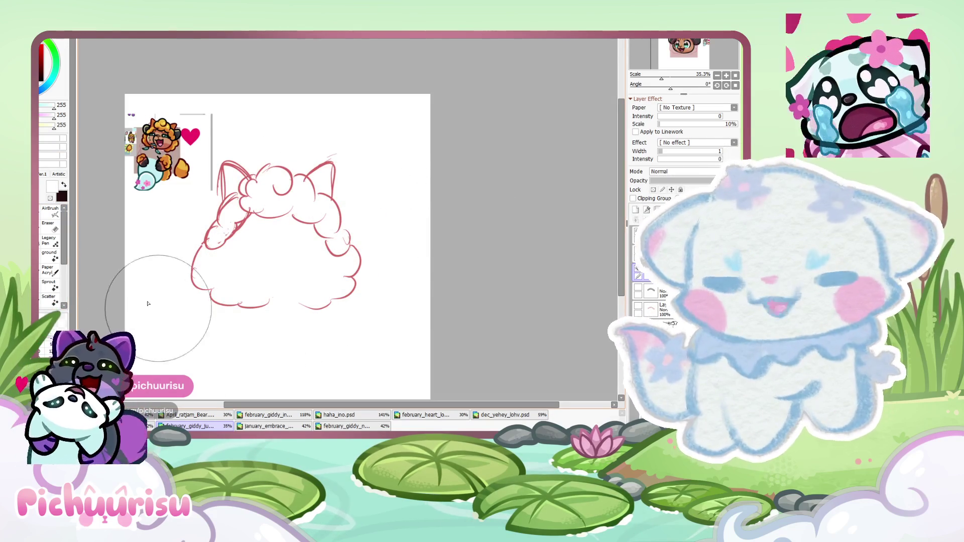
{"action": "left_click_drag", "start_coordinate": [653, 181], "coordinate": [697, 189]}
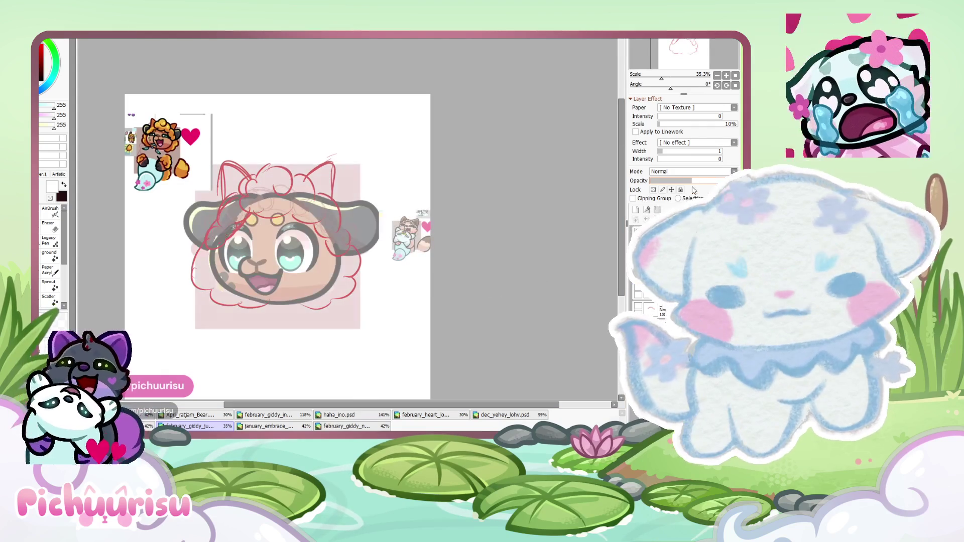
{"action": "left_click_drag", "start_coordinate": [694, 185], "coordinate": [696, 183]}
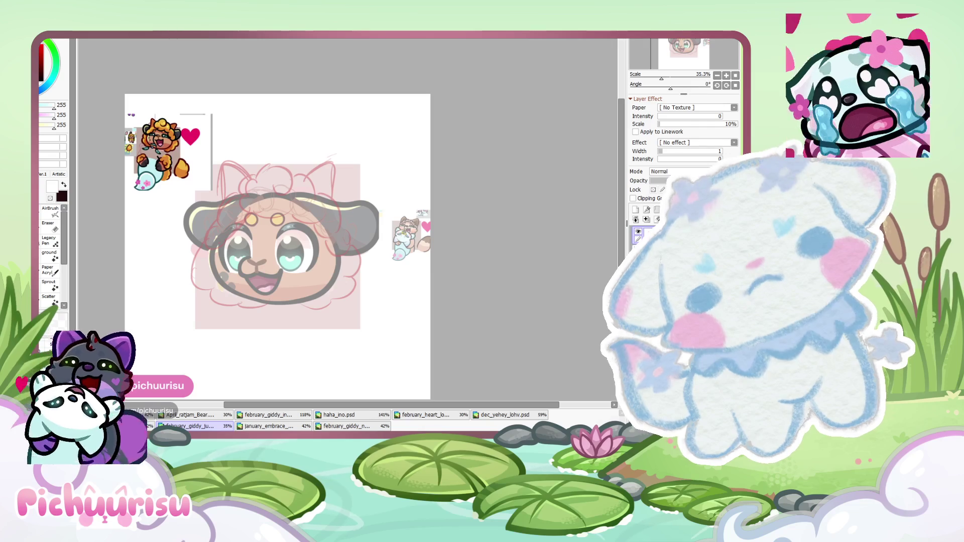
{"action": "scroll", "coordinate": [253, 172], "scroll_direction": "up", "scroll_amount": 3}
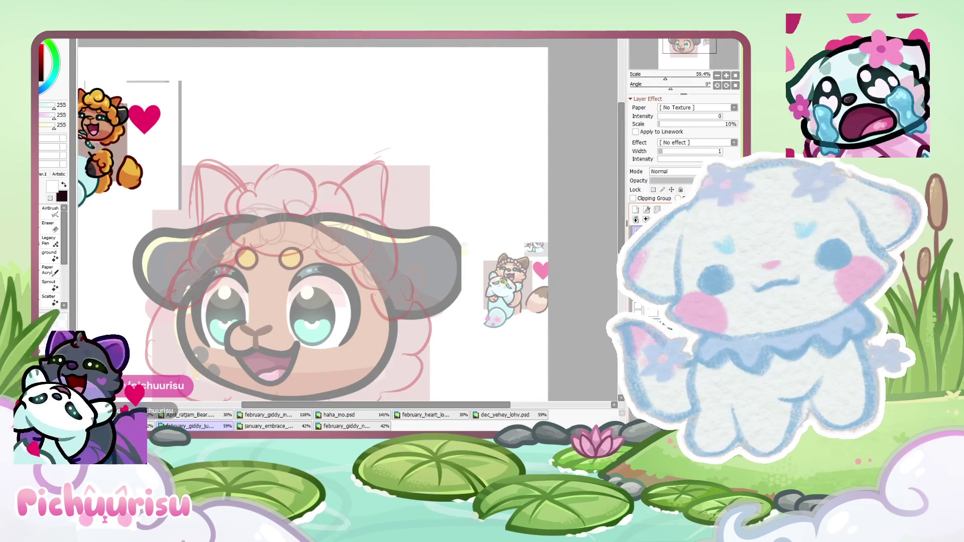
Add a new blank layer for inking the hair curls
{"action": "left_click", "coordinate": [635, 209]}
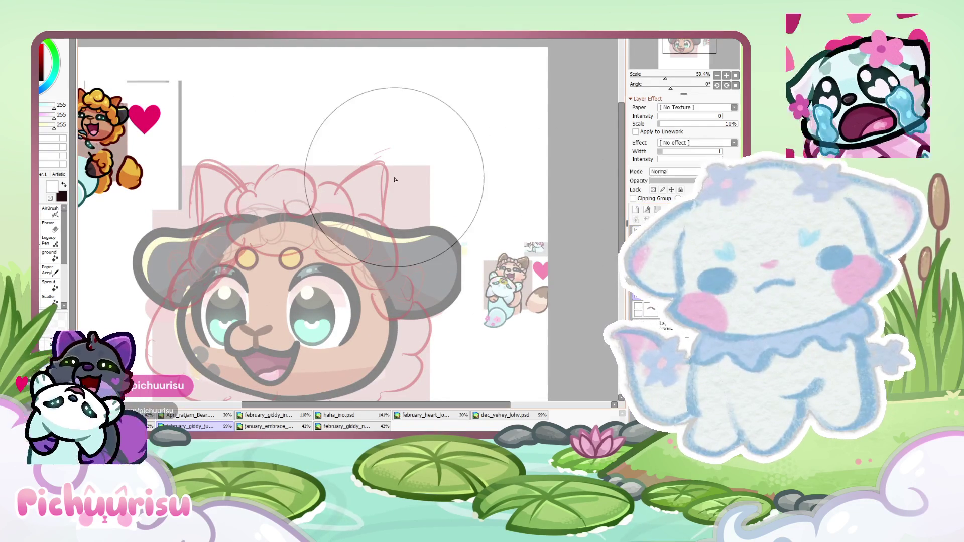
{"action": "scroll", "coordinate": [118, 97], "scroll_direction": "up", "scroll_amount": 2}
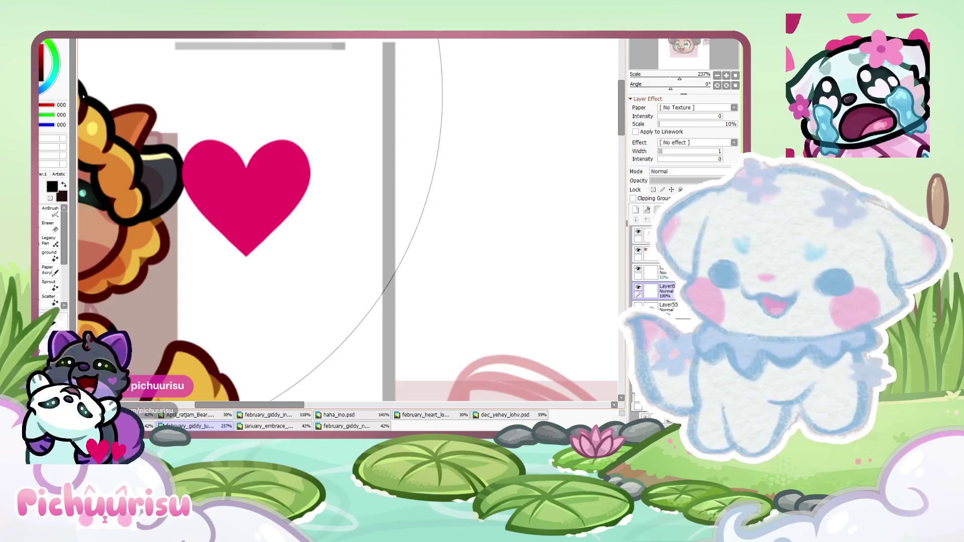
{"action": "scroll", "coordinate": [289, 160], "scroll_direction": "down", "scroll_amount": 2}
{"action": "scroll", "coordinate": [289, 161], "scroll_direction": "up", "scroll_amount": 1}
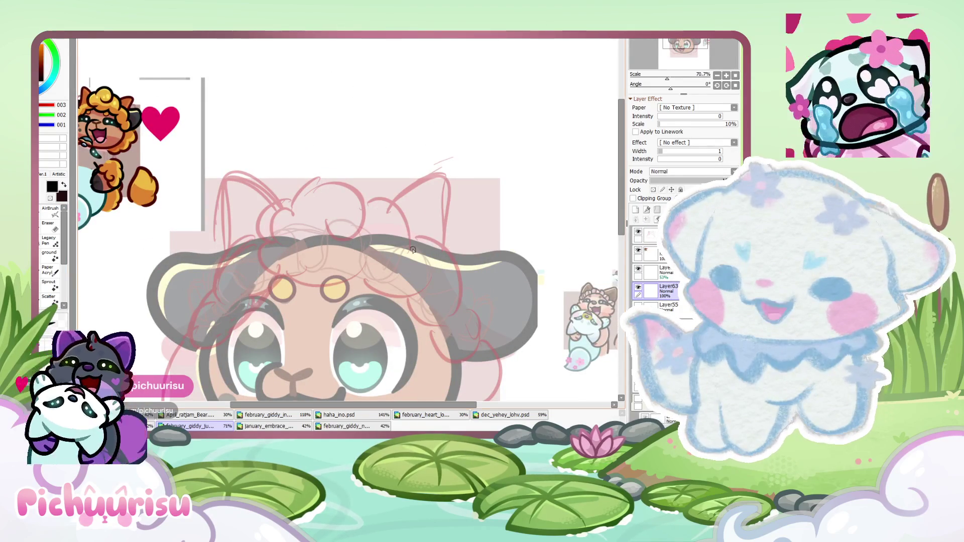
{"action": "scroll", "coordinate": [383, 229], "scroll_direction": "left", "scroll_amount": 1}
{"action": "scroll", "coordinate": [386, 180], "scroll_direction": "up", "scroll_amount": 1}
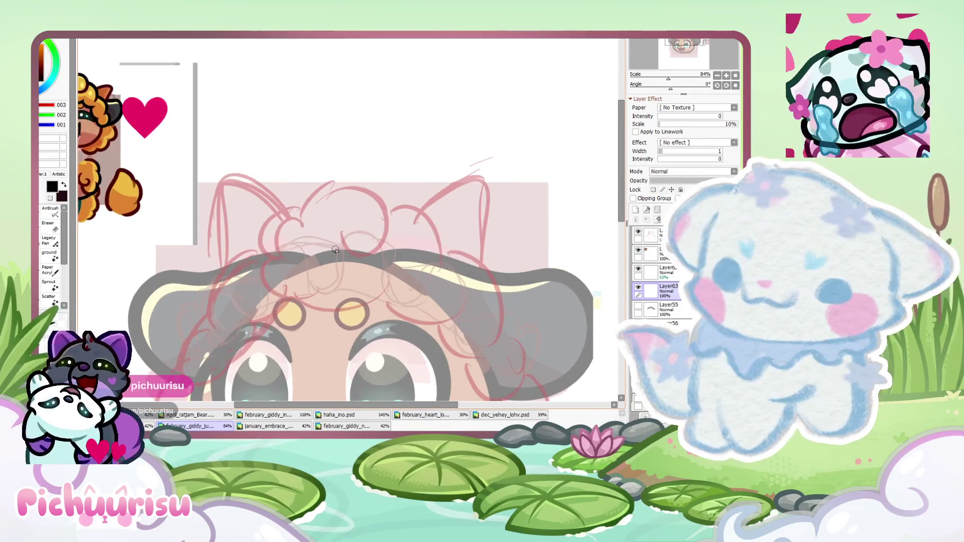
{"action": "scroll", "coordinate": [386, 179], "scroll_direction": "up", "scroll_amount": 1}
{"action": "key", "text": "ctrl+z"}
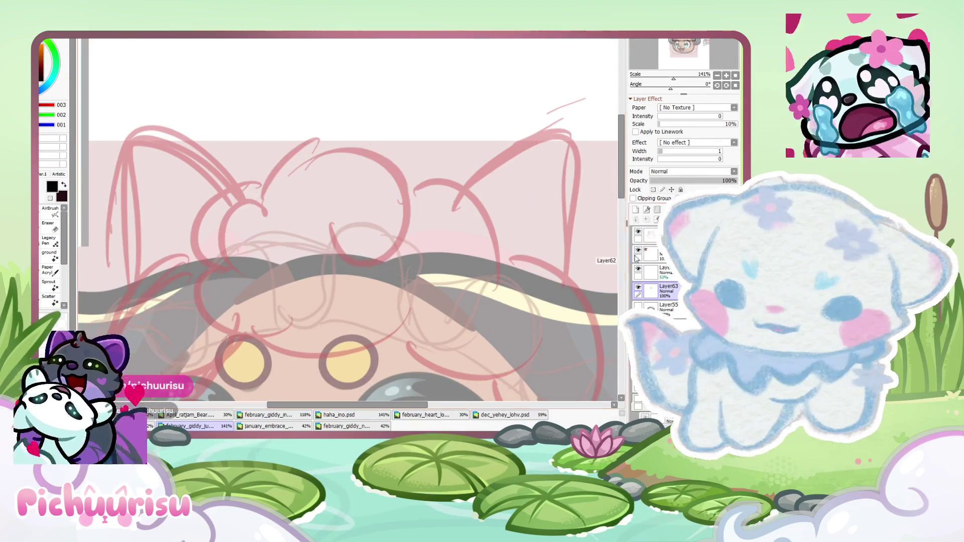
On the new layer, try inking a thick black curl above the forehead, undoing unsatisfying attempts
{"action": "left_click", "coordinate": [635, 210]}
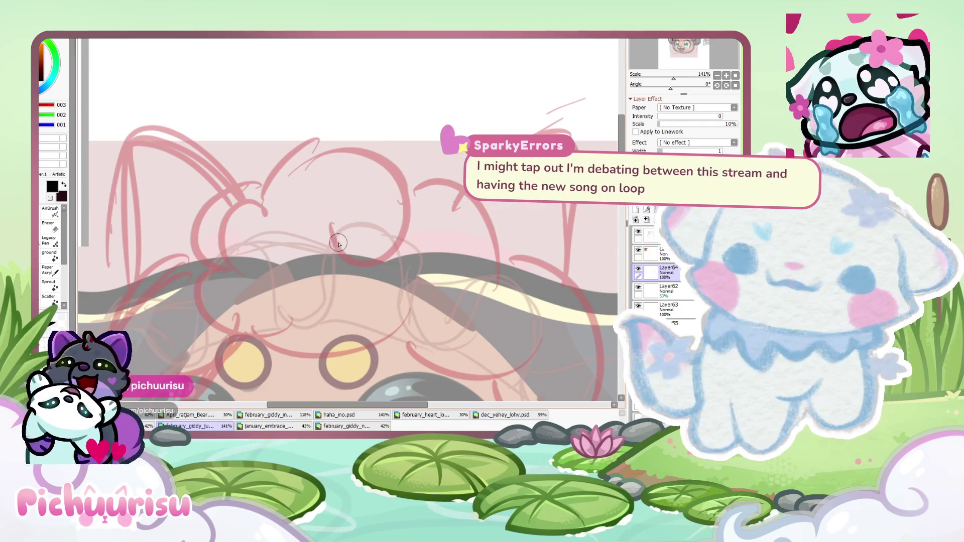
{"action": "left_click_drag", "start_coordinate": [330, 229], "coordinate": [261, 255]}
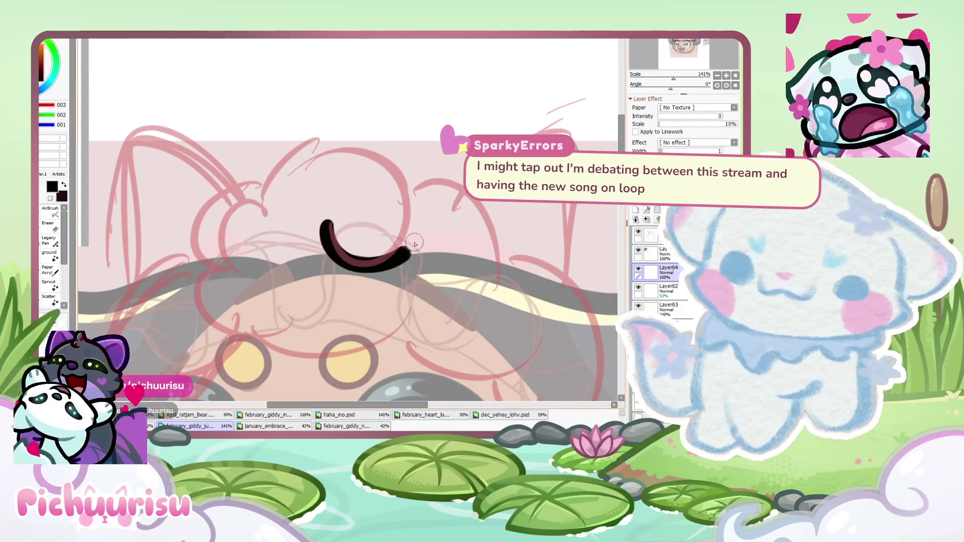
{"action": "key", "text": "ctrl+z"}
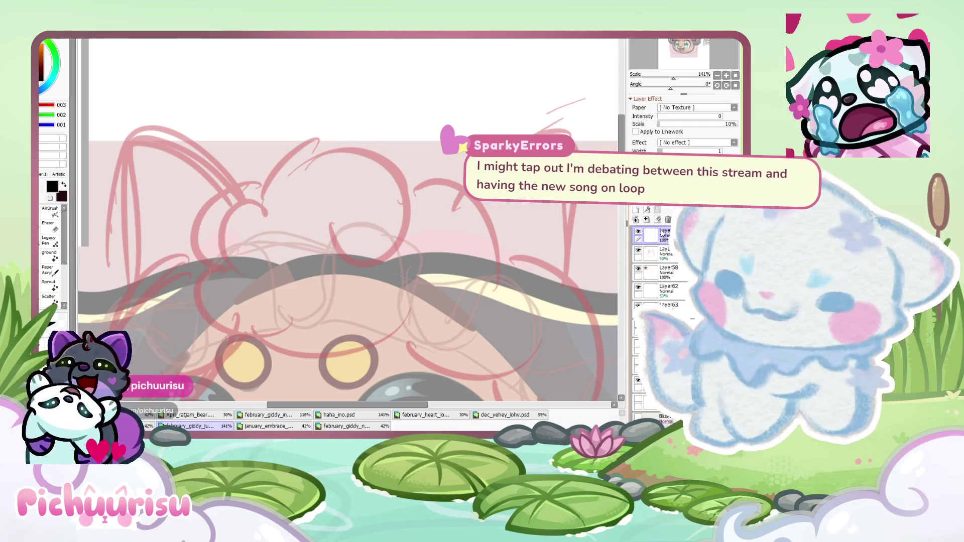
{"action": "left_click_drag", "start_coordinate": [334, 240], "coordinate": [269, 252]}
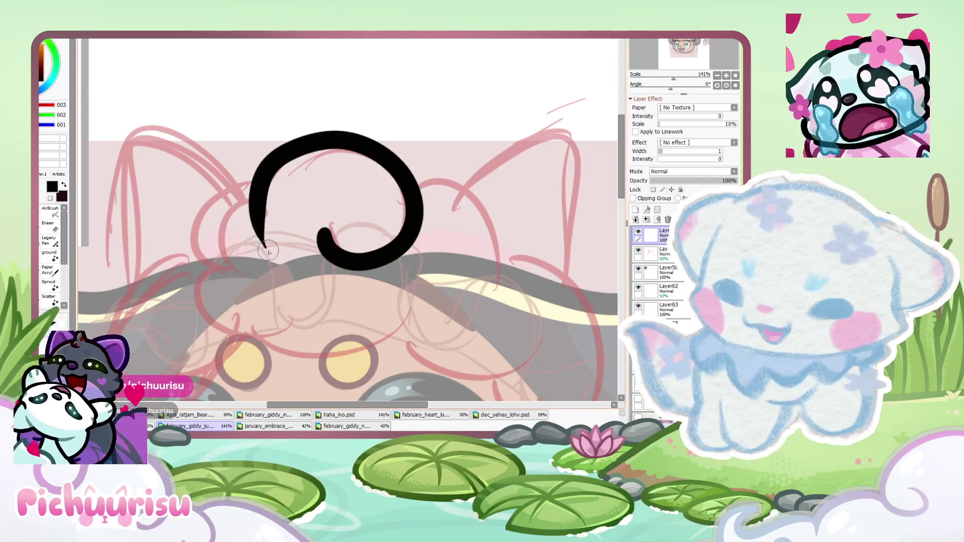
{"action": "key", "text": "ctrl+z"}
{"action": "mouse_move", "coordinate": [329, 236]}
{"action": "left_mouse_down"}
{"action": "mouse_move", "coordinate": [264, 236]}
{"action": "mouse_move", "coordinate": [297, 140]}
{"action": "mouse_move", "coordinate": [280, 248]}
{"action": "left_mouse_up"}
{"action": "key", "text": "ctrl+z"}
{"action": "scroll", "coordinate": [302, 215], "scroll_direction": "down", "scroll_amount": 3}
{"action": "scroll", "coordinate": [348, 215], "scroll_direction": "up", "scroll_amount": 2}
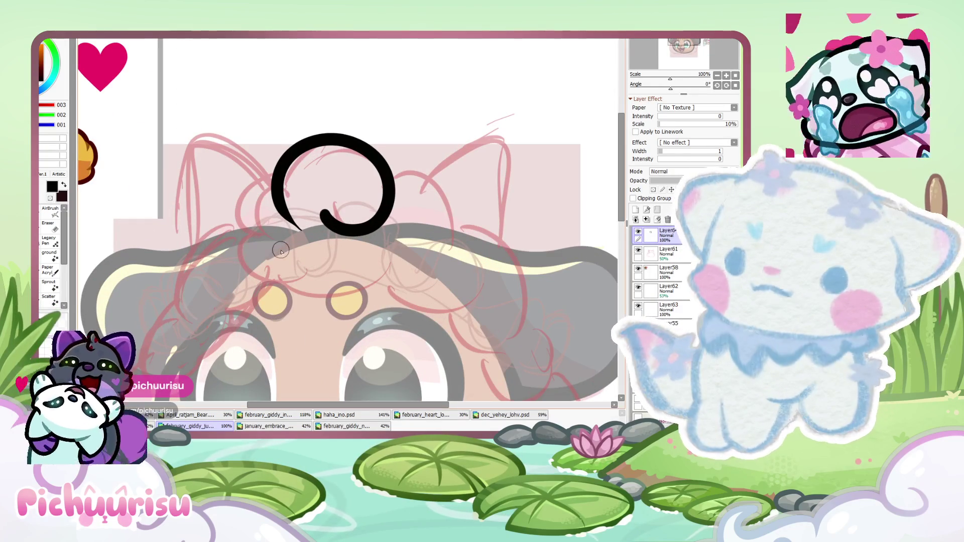
{"action": "key", "text": "ctrl+z"}
Ink a black curl down the left of the head, extending into a long lower curve
{"action": "mouse_move", "coordinate": [385, 213]}
{"action": "left_mouse_down"}
{"action": "mouse_move", "coordinate": [302, 216]}
{"action": "mouse_move", "coordinate": [251, 250]}
{"action": "mouse_move", "coordinate": [366, 267]}
{"action": "left_mouse_up"}
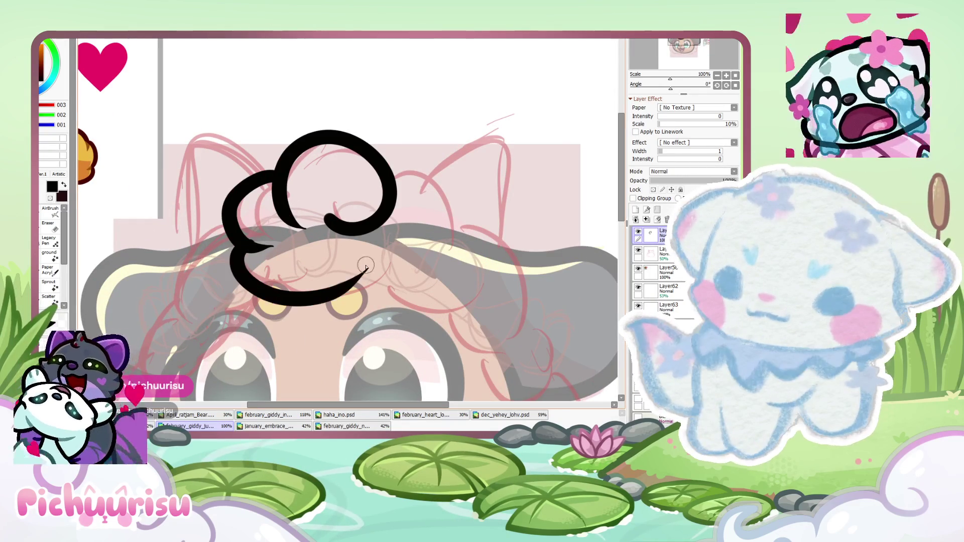
{"action": "scroll", "coordinate": [259, 211], "scroll_direction": "down", "scroll_amount": 5}
{"action": "scroll", "coordinate": [257, 153], "scroll_direction": "up", "scroll_amount": 6}
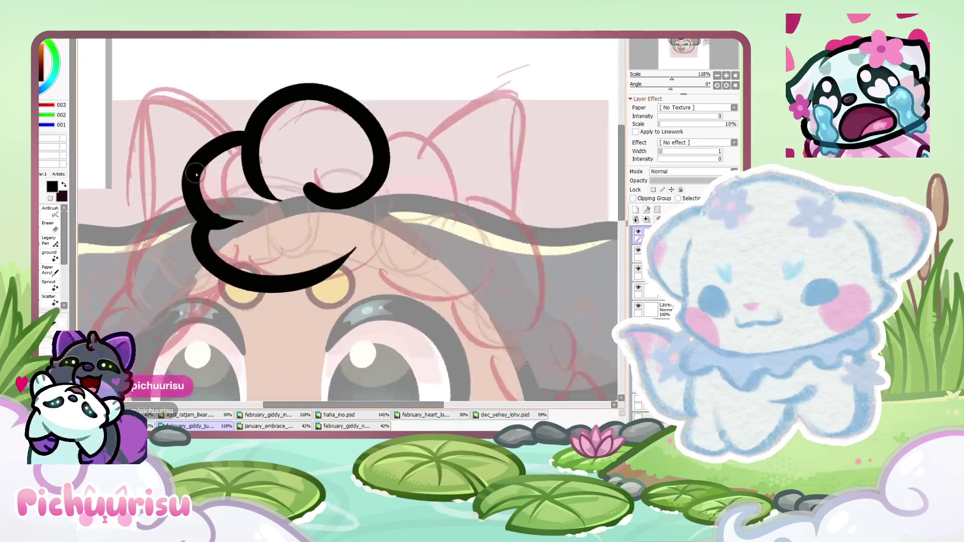
{"action": "key", "text": "ctrl+z"}
{"action": "key", "text": "ctrl+z"}
{"action": "left_click_drag", "start_coordinate": [241, 151], "coordinate": [266, 246]}
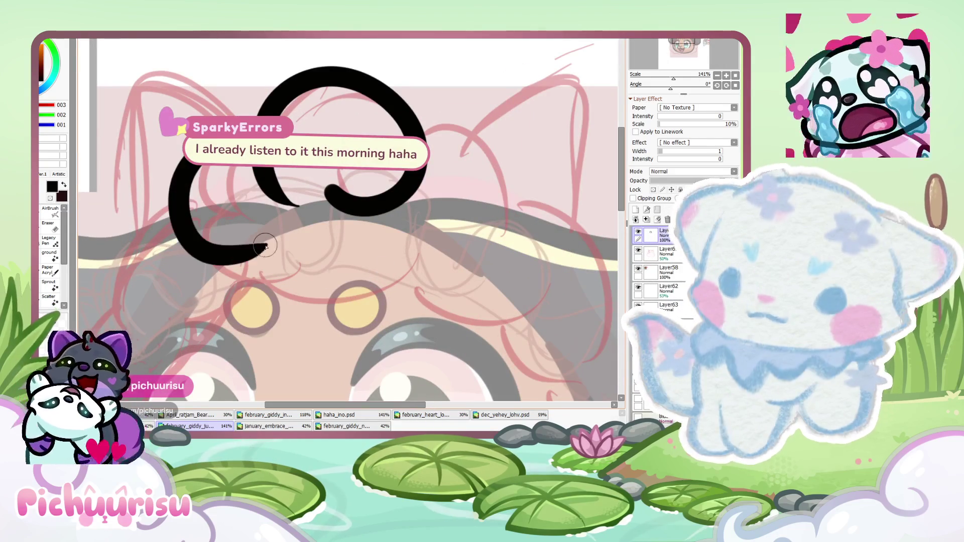
{"action": "left_click_drag", "start_coordinate": [233, 284], "coordinate": [421, 240]}
{"action": "scroll", "coordinate": [154, 202], "scroll_direction": "up", "scroll_amount": 2}
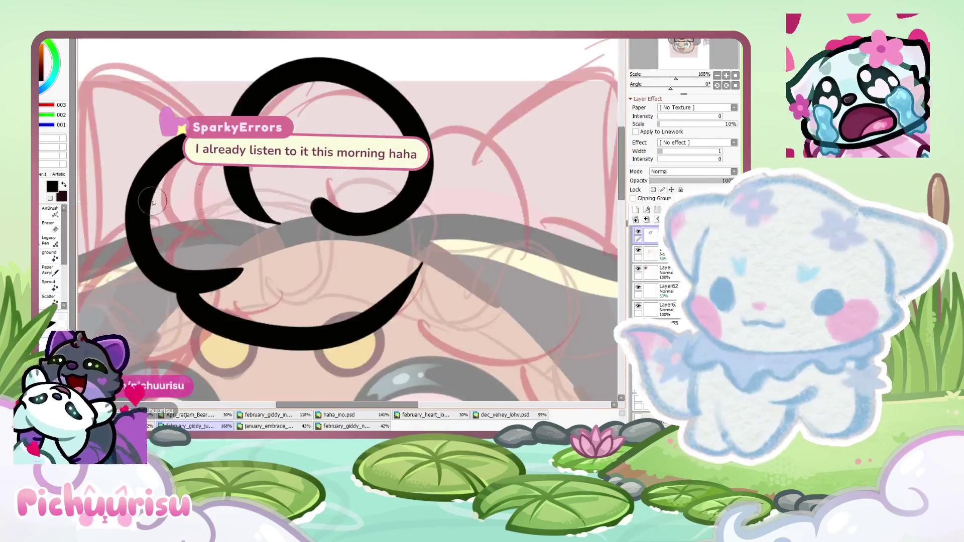
{"action": "scroll", "coordinate": [249, 110], "scroll_direction": "up", "scroll_amount": 5}
Trim the black curl's rough edges and shorten its tip
{"action": "left_click_drag", "start_coordinate": [245, 169], "coordinate": [280, 269]}
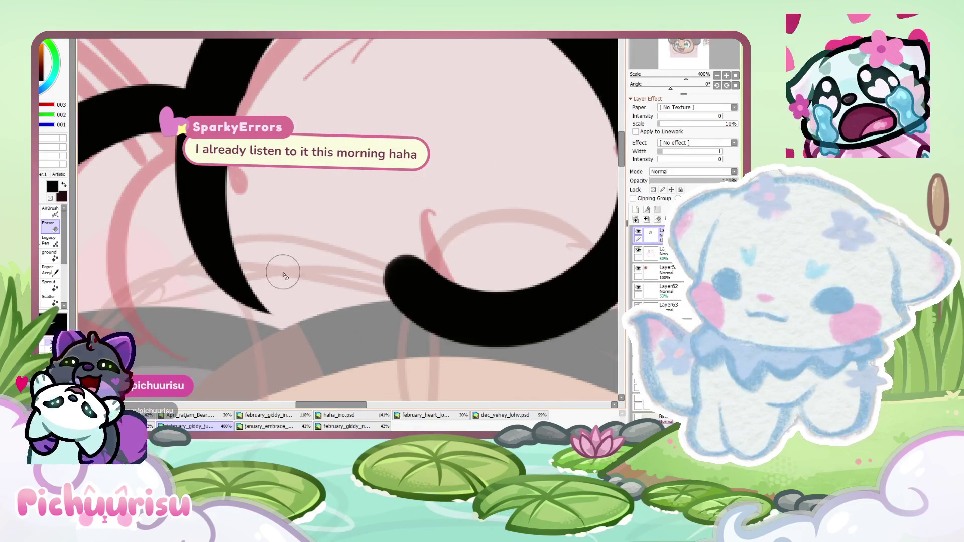
{"action": "scroll", "coordinate": [280, 269], "scroll_direction": "down", "scroll_amount": 4}
{"action": "scroll", "coordinate": [174, 246], "scroll_direction": "up", "scroll_amount": 4}
{"action": "left_click_drag", "start_coordinate": [234, 302], "coordinate": [359, 293]}
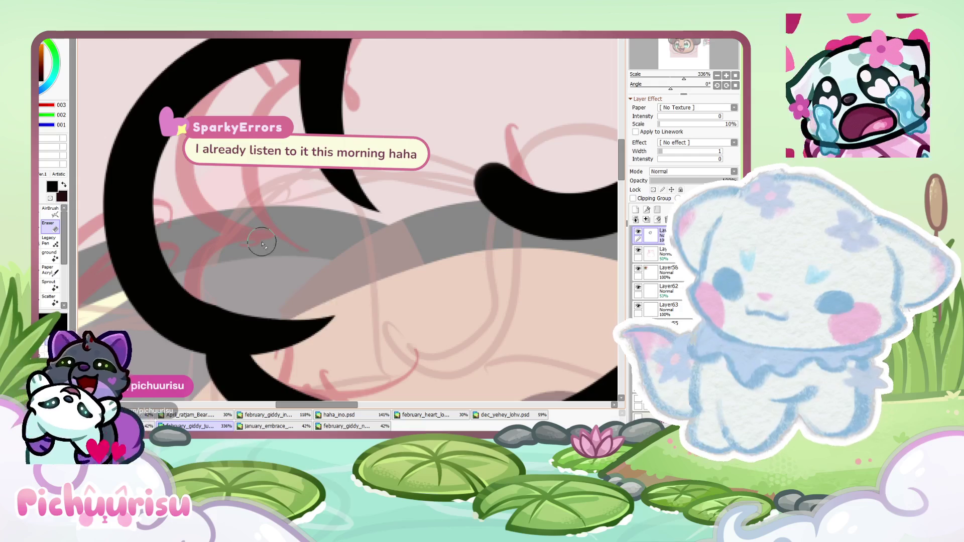
{"action": "scroll", "coordinate": [180, 253], "scroll_direction": "up", "scroll_amount": 3}
{"action": "scroll", "coordinate": [380, 237], "scroll_direction": "down", "scroll_amount": 3}
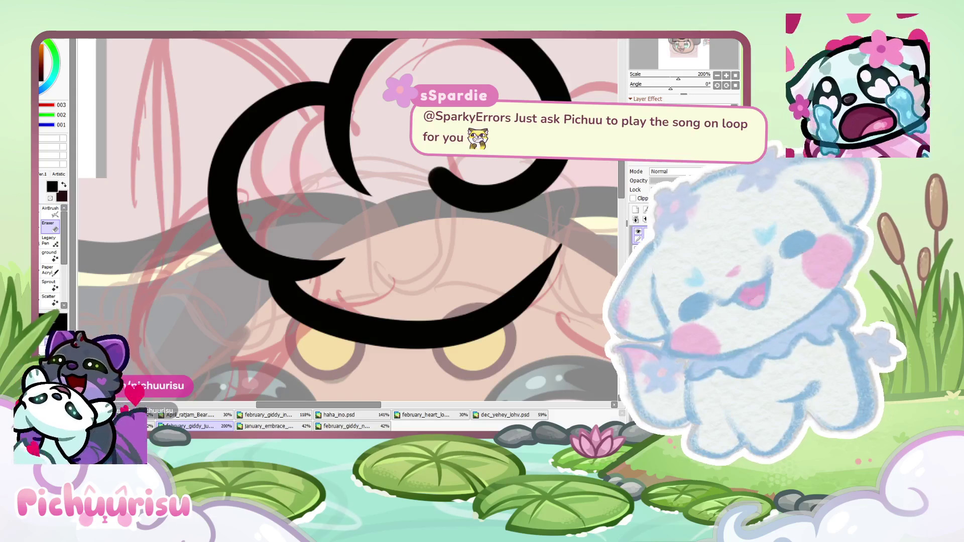
{"action": "scroll", "coordinate": [279, 234], "scroll_direction": "down", "scroll_amount": 5}
{"action": "scroll", "coordinate": [279, 234], "scroll_direction": "up", "scroll_amount": 3}
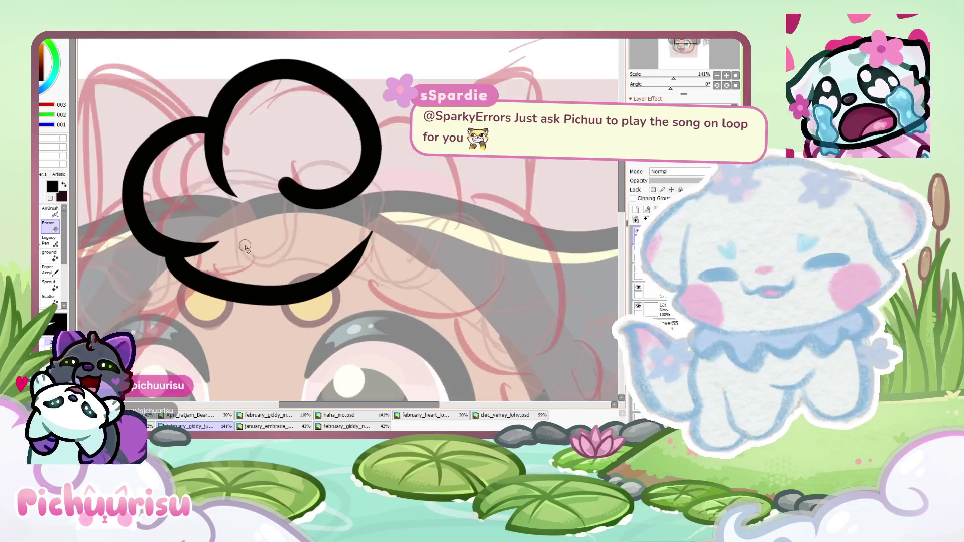
{"action": "scroll", "coordinate": [219, 275], "scroll_direction": "up", "scroll_amount": 4}
{"action": "left_click_drag", "start_coordinate": [290, 291], "coordinate": [472, 191]}
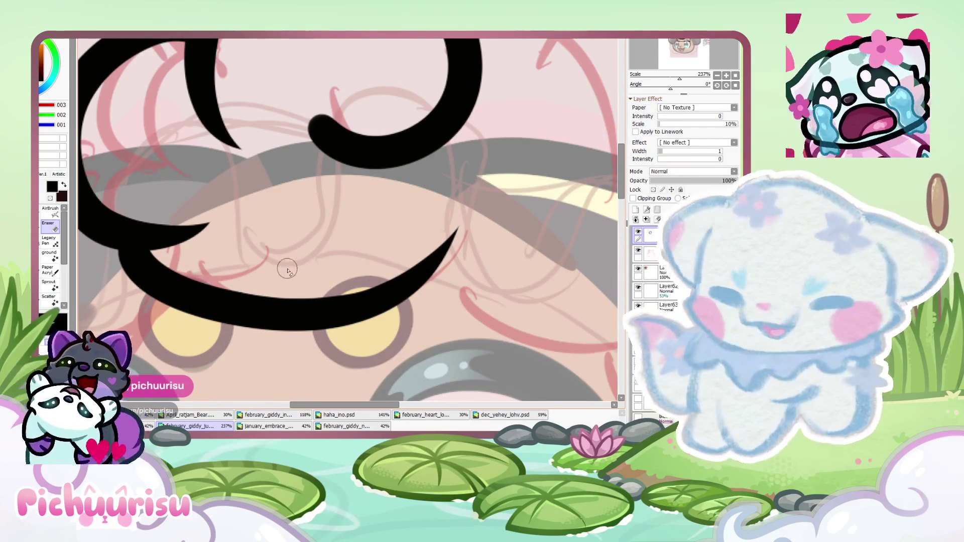
{"action": "scroll", "coordinate": [345, 349], "scroll_direction": "down", "scroll_amount": 2}
{"action": "scroll", "coordinate": [177, 242], "scroll_direction": "down", "scroll_amount": 3}
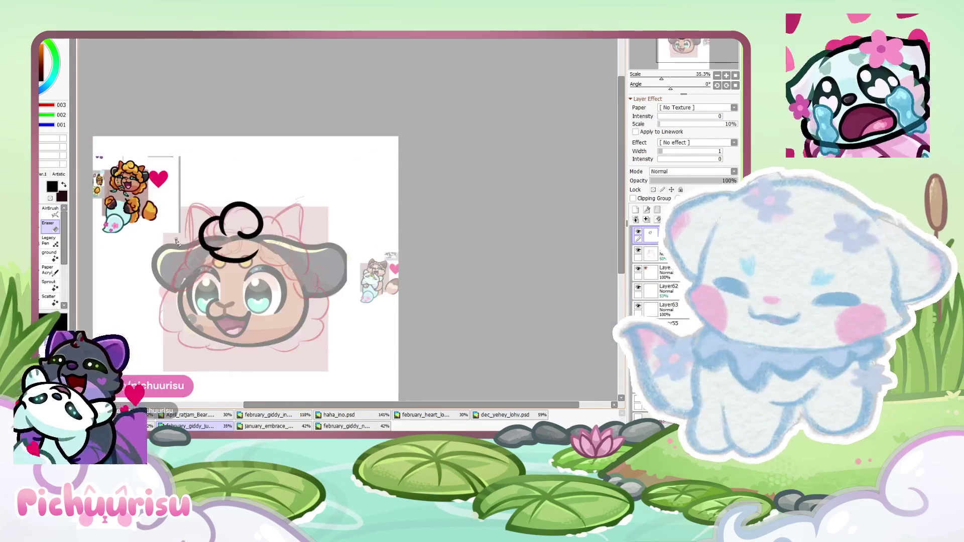
{"action": "scroll", "coordinate": [135, 183], "scroll_direction": "up", "scroll_amount": 2}
{"action": "scroll", "coordinate": [135, 182], "scroll_direction": "down", "scroll_amount": 2}
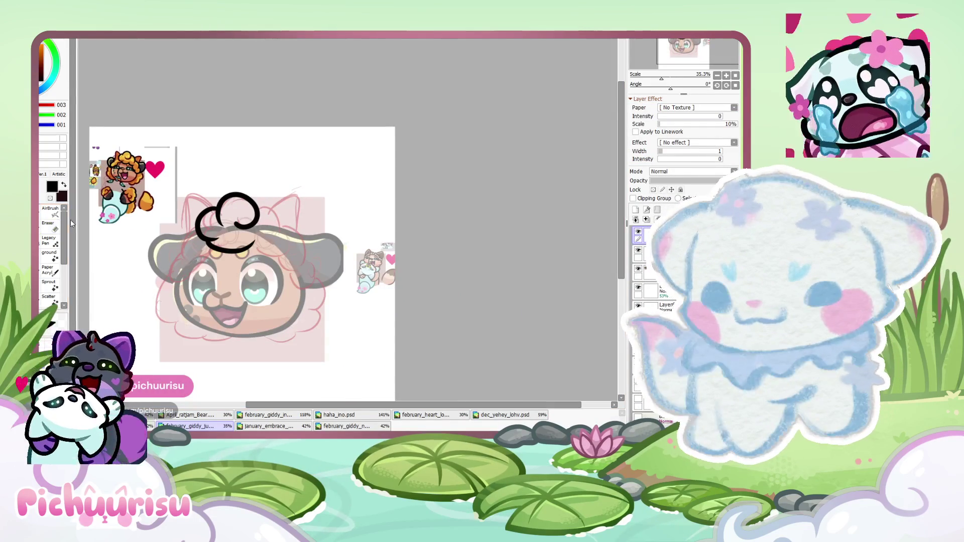
{"action": "scroll", "coordinate": [281, 261], "scroll_direction": "up", "scroll_amount": 2}
{"action": "scroll", "coordinate": [280, 261], "scroll_direction": "up", "scroll_amount": 1}
Ink more black curls on the hair's right side and beneath the cloud-shaped hair, refining the stroke above the eye
{"action": "left_click_drag", "start_coordinate": [241, 181], "coordinate": [311, 236]}
{"action": "scroll", "coordinate": [179, 167], "scroll_direction": "down", "scroll_amount": 2}
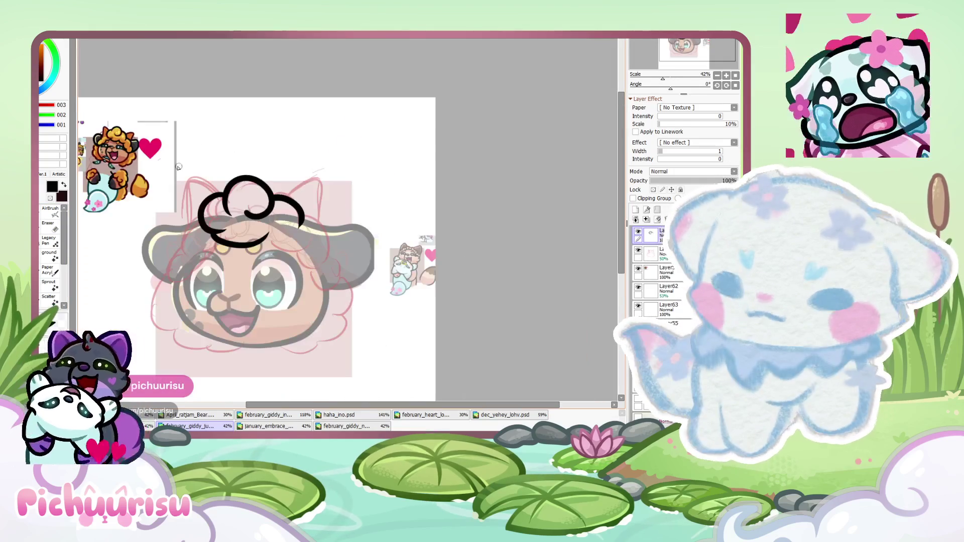
{"action": "scroll", "coordinate": [281, 246], "scroll_direction": "up", "scroll_amount": 3}
{"action": "mouse_move", "coordinate": [261, 215]}
{"action": "left_mouse_down"}
{"action": "mouse_move", "coordinate": [317, 284]}
{"action": "mouse_move", "coordinate": [457, 311]}
{"action": "left_mouse_up"}
{"action": "scroll", "coordinate": [266, 178], "scroll_direction": "down", "scroll_amount": 2}
{"action": "scroll", "coordinate": [360, 220], "scroll_direction": "up", "scroll_amount": 1}
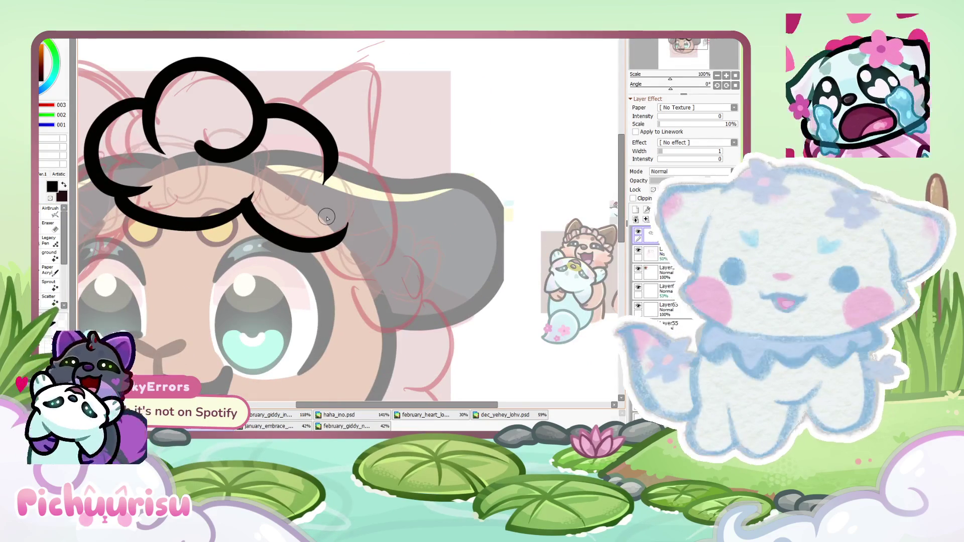
{"action": "scroll", "coordinate": [245, 187], "scroll_direction": "up", "scroll_amount": 1}
{"action": "scroll", "coordinate": [250, 201], "scroll_direction": "up", "scroll_amount": 5}
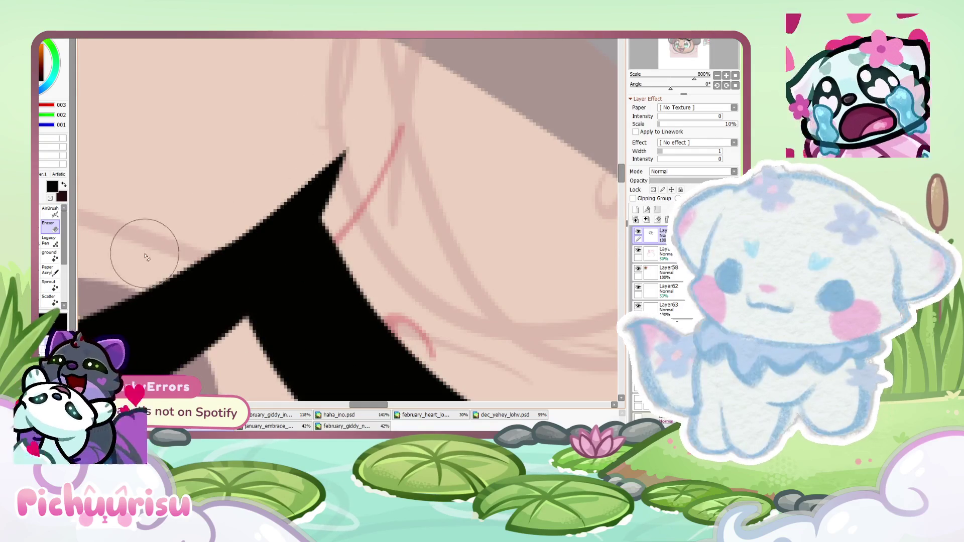
{"action": "scroll", "coordinate": [265, 155], "scroll_direction": "down", "scroll_amount": 3}
{"action": "scroll", "coordinate": [211, 195], "scroll_direction": "down", "scroll_amount": 2}
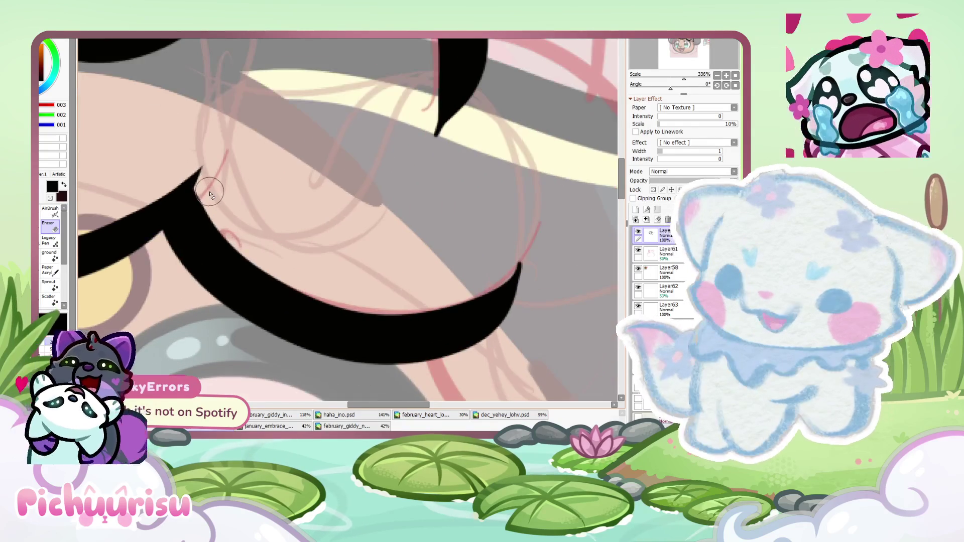
{"action": "scroll", "coordinate": [484, 241], "scroll_direction": "down", "scroll_amount": 3}
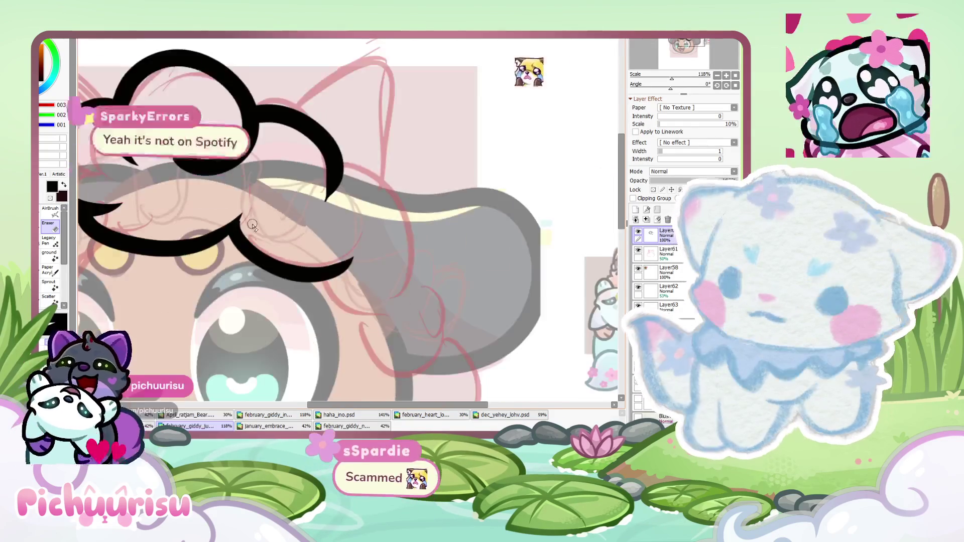
{"action": "scroll", "coordinate": [132, 195], "scroll_direction": "down", "scroll_amount": 2}
{"action": "scroll", "coordinate": [155, 221], "scroll_direction": "up", "scroll_amount": 2}
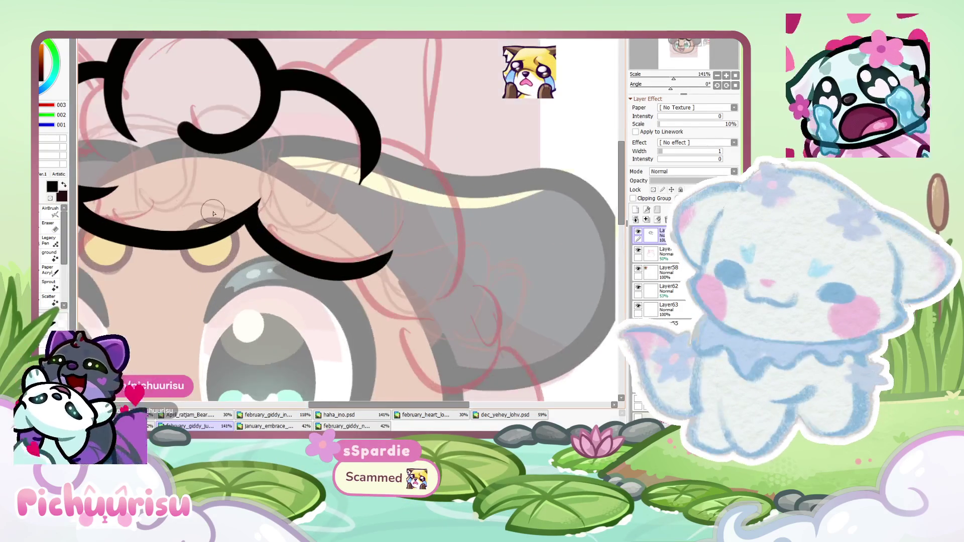
{"action": "scroll", "coordinate": [155, 221], "scroll_direction": "up", "scroll_amount": 3}
{"action": "mouse_move", "coordinate": [282, 228]}
{"action": "left_mouse_down"}
{"action": "mouse_move", "coordinate": [387, 173]}
{"action": "mouse_move", "coordinate": [215, 240]}
{"action": "left_mouse_up"}
{"action": "scroll", "coordinate": [361, 194], "scroll_direction": "up", "scroll_amount": 1}
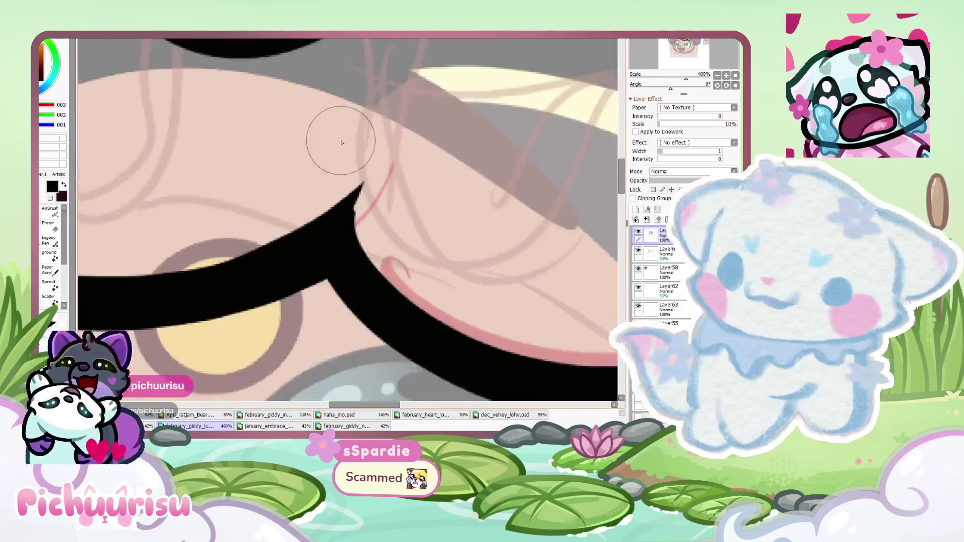
Using the Eraser, trim the curl stroke's outer edge and tip
{"action": "key", "text": "e"}
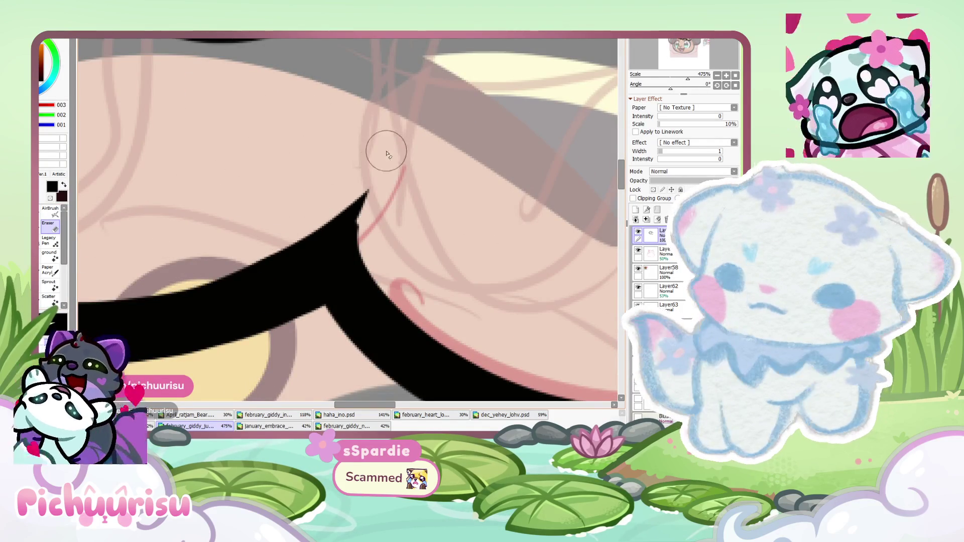
{"action": "left_click_drag", "start_coordinate": [394, 222], "coordinate": [337, 193]}
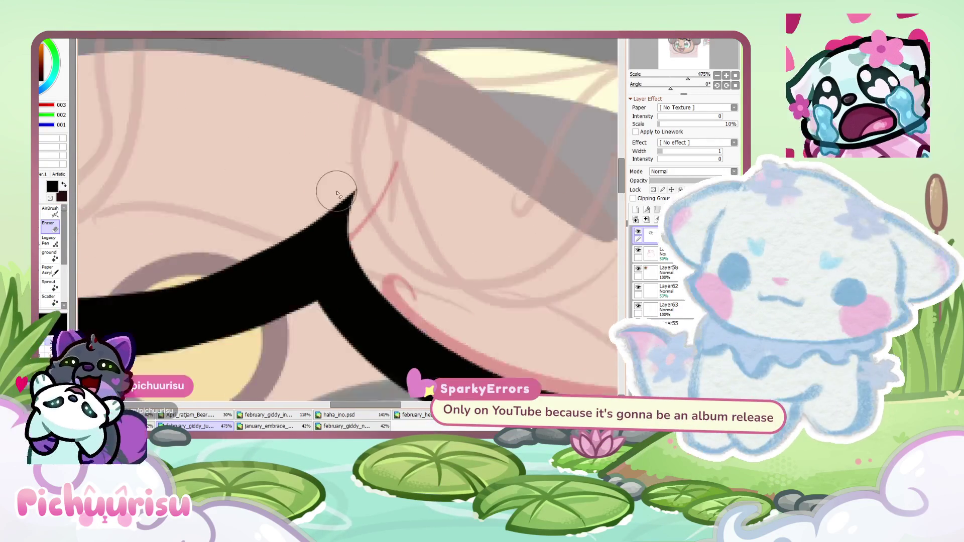
{"action": "scroll", "coordinate": [336, 193], "scroll_direction": "down", "scroll_amount": 10}
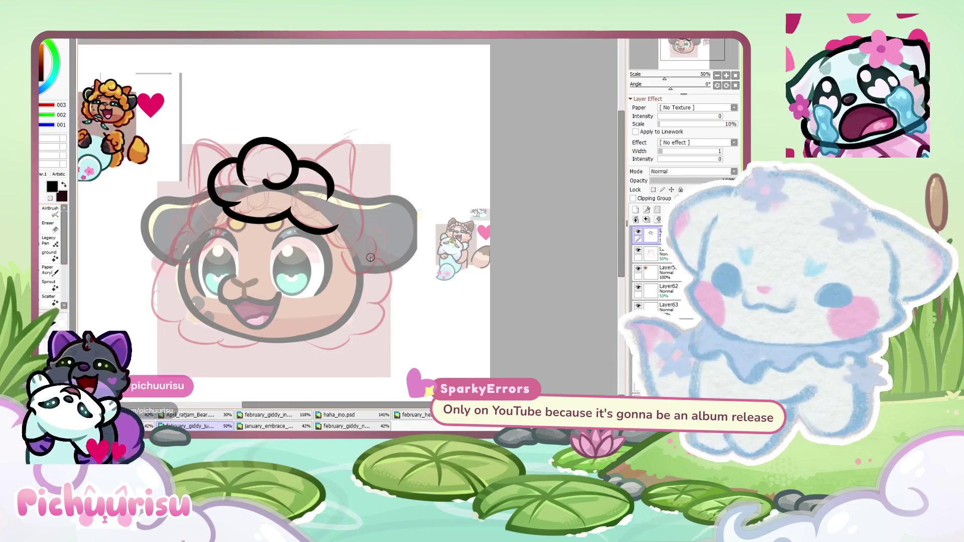
{"action": "scroll", "coordinate": [360, 200], "scroll_direction": "up", "scroll_amount": 2}
{"action": "left_click", "coordinate": [49, 228]}
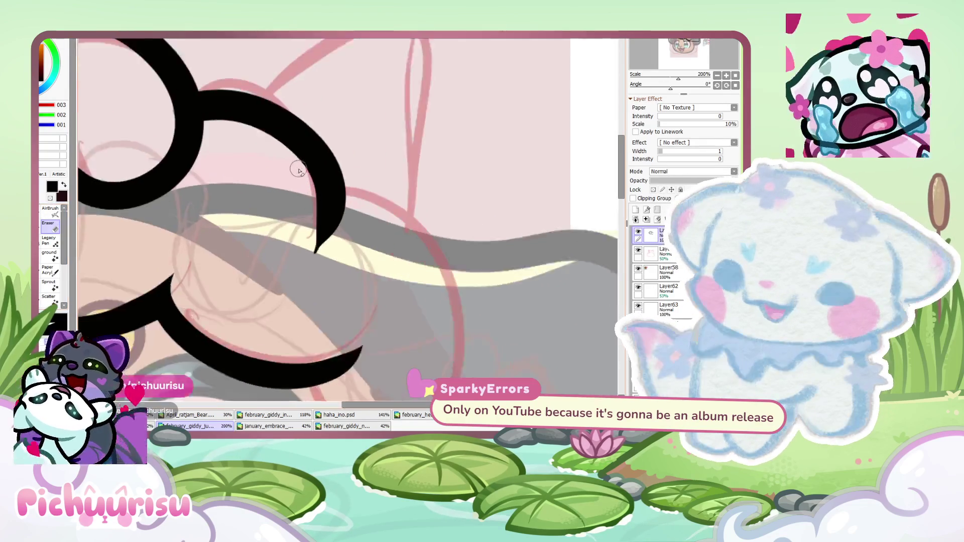
{"action": "scroll", "coordinate": [301, 161], "scroll_direction": "up", "scroll_amount": 9}
{"action": "left_click_drag", "start_coordinate": [382, 151], "coordinate": [323, 338]}
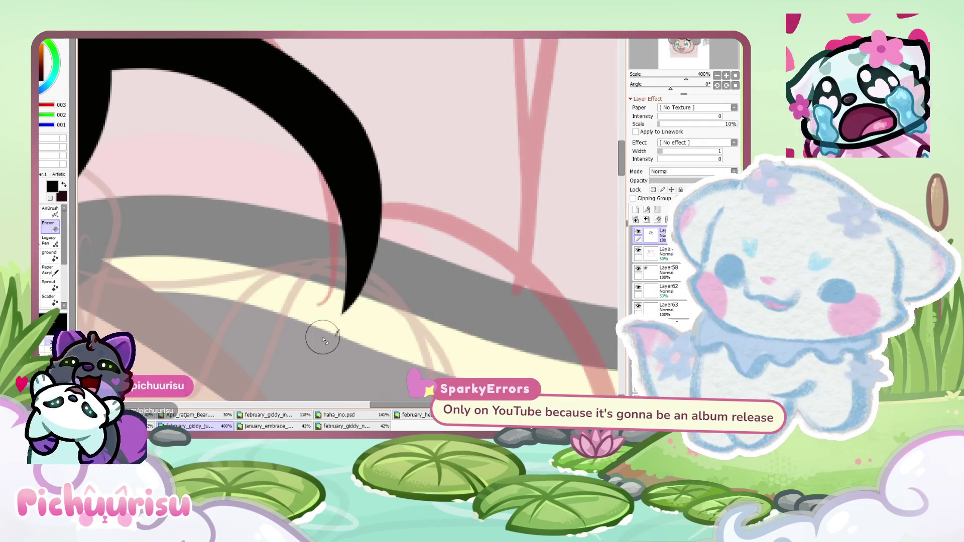
{"action": "scroll", "coordinate": [323, 338], "scroll_direction": "down", "scroll_amount": 6}
{"action": "scroll", "coordinate": [355, 178], "scroll_direction": "up", "scroll_amount": 5}
Taper the curl's right edge to a sharp tip, redoing it more gently, and thin its inner edge
{"action": "left_click_drag", "start_coordinate": [384, 156], "coordinate": [351, 338]}
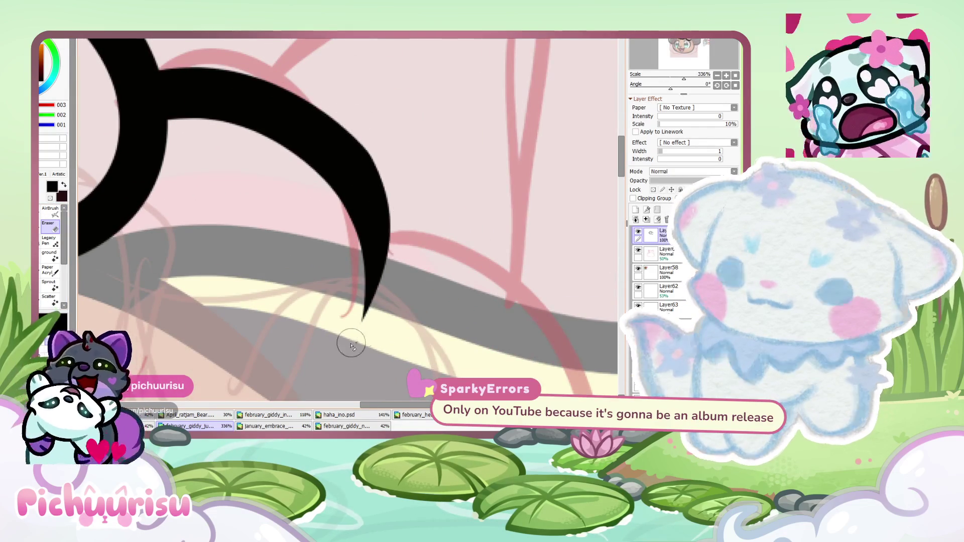
{"action": "scroll", "coordinate": [383, 162], "scroll_direction": "down", "scroll_amount": 4}
{"action": "scroll", "coordinate": [199, 152], "scroll_direction": "down", "scroll_amount": 4}
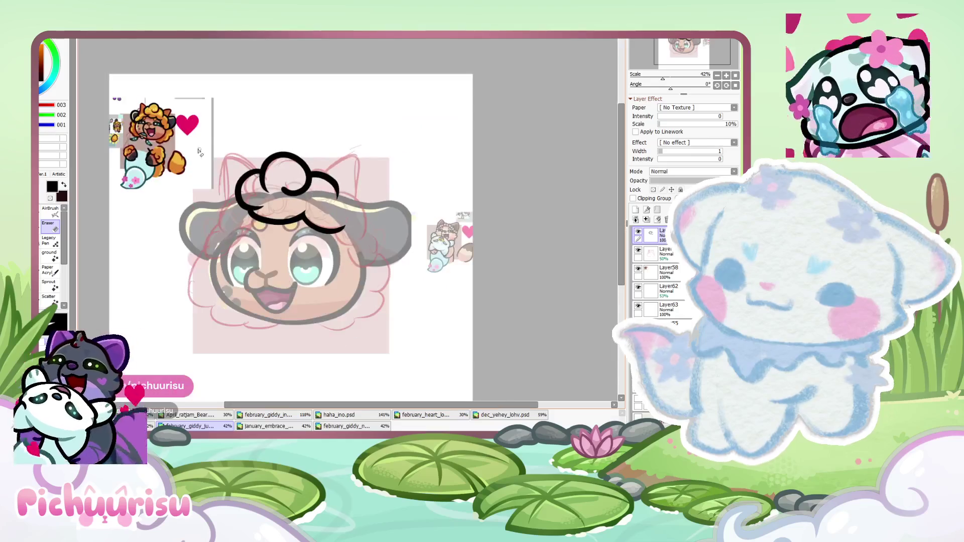
{"action": "scroll", "coordinate": [309, 165], "scroll_direction": "up", "scroll_amount": 7}
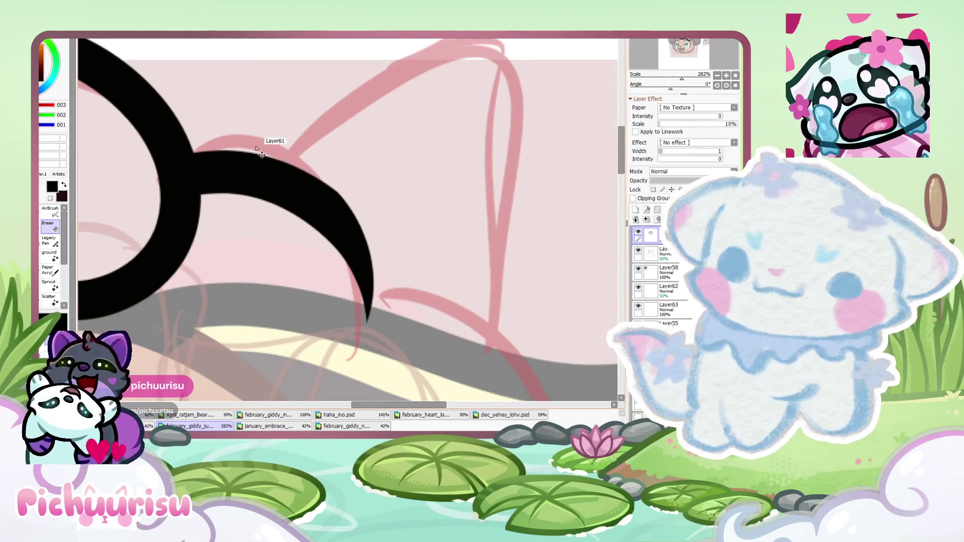
{"action": "key", "text": "ctrl+z"}
{"action": "left_click_drag", "start_coordinate": [344, 189], "coordinate": [364, 372]}
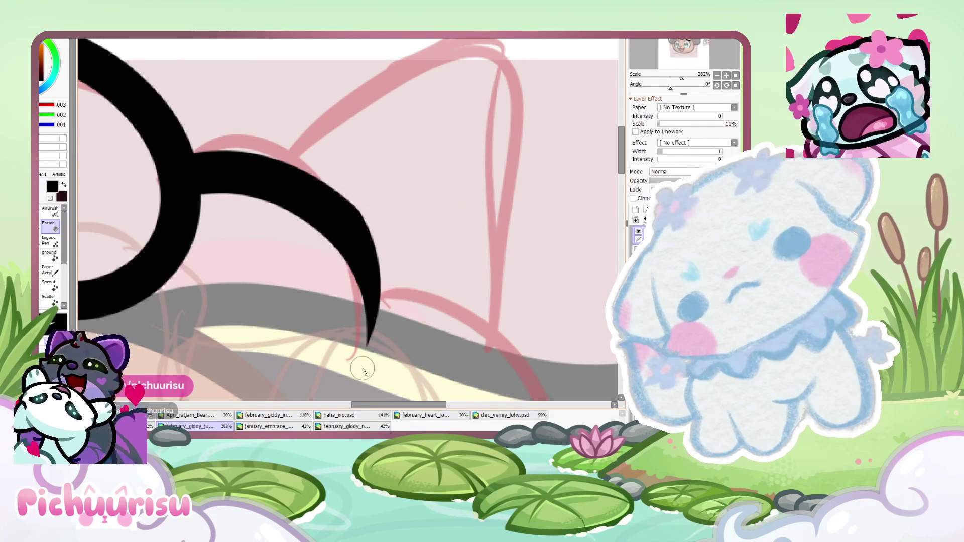
{"action": "scroll", "coordinate": [334, 161], "scroll_direction": "down", "scroll_amount": 5}
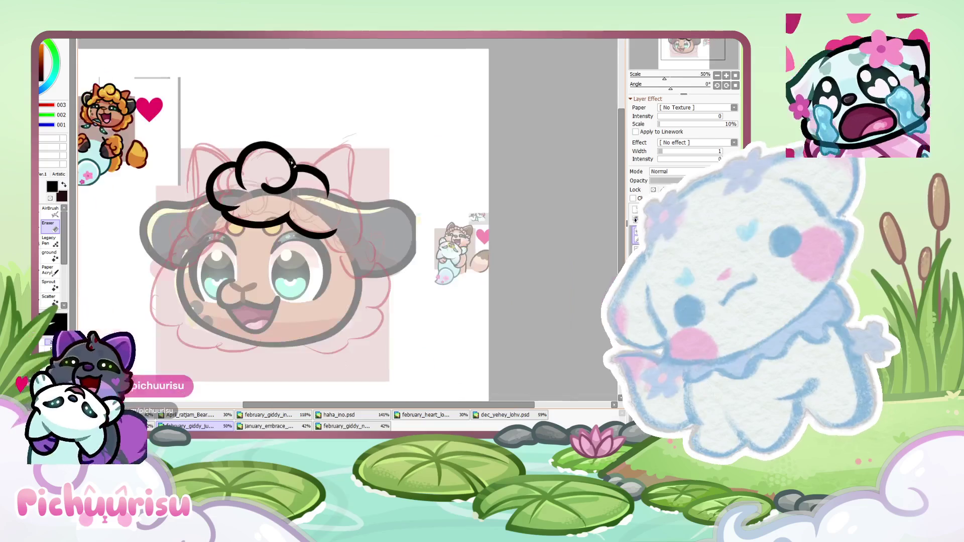
{"action": "scroll", "coordinate": [281, 174], "scroll_direction": "up", "scroll_amount": 7}
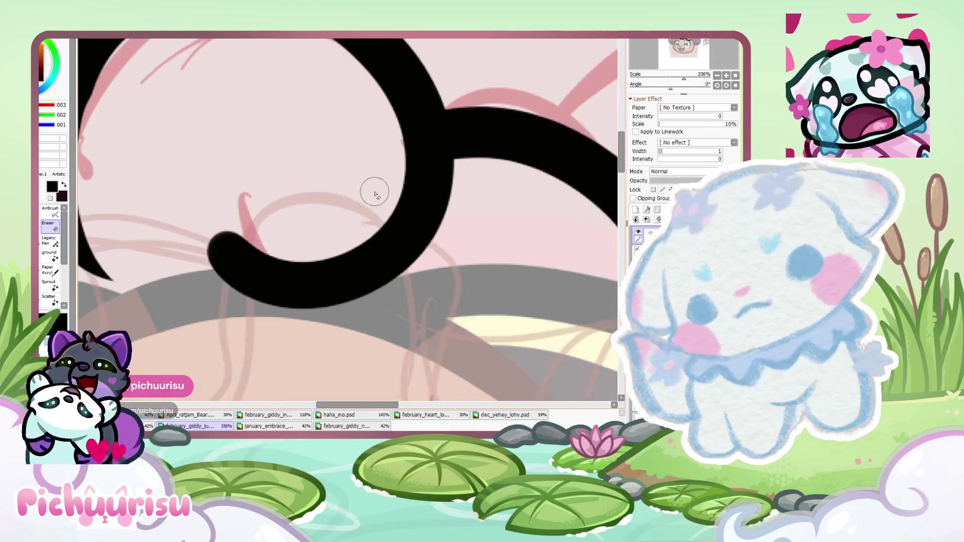
{"action": "left_click_drag", "start_coordinate": [382, 207], "coordinate": [208, 220]}
{"action": "scroll", "coordinate": [234, 221], "scroll_direction": "down", "scroll_amount": 8}
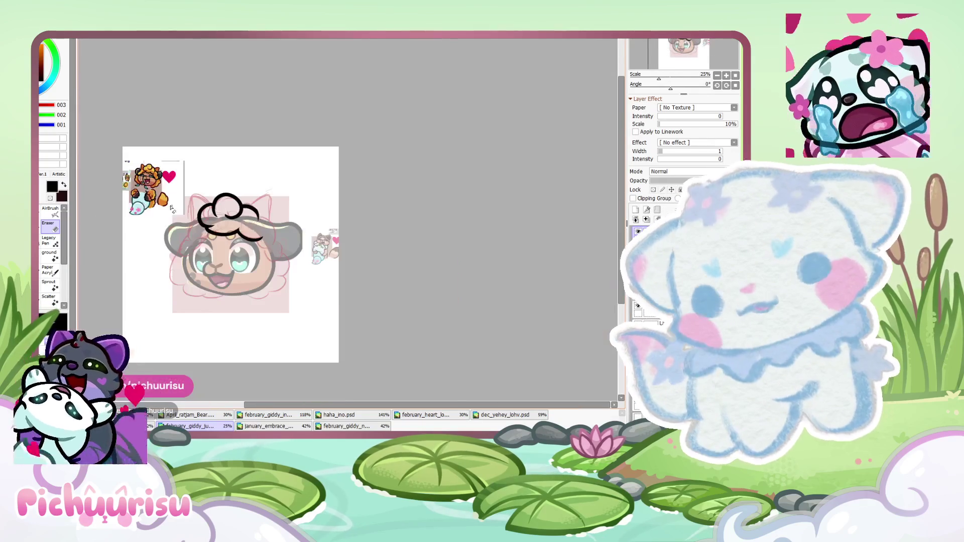
{"action": "scroll", "coordinate": [247, 177], "scroll_direction": "up", "scroll_amount": 5}
Ink additional black curl strokes on the hair's right side and along the right ear
{"action": "left_click_drag", "start_coordinate": [247, 177], "coordinate": [274, 331]}
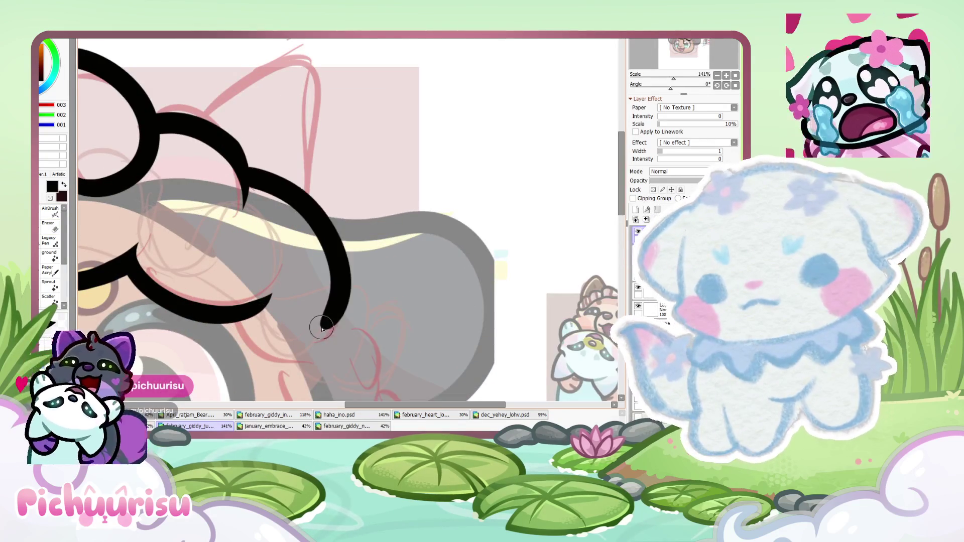
{"action": "scroll", "coordinate": [251, 161], "scroll_direction": "down", "scroll_amount": 3}
{"action": "scroll", "coordinate": [353, 223], "scroll_direction": "down", "scroll_amount": 2}
{"action": "scroll", "coordinate": [302, 226], "scroll_direction": "up", "scroll_amount": 5}
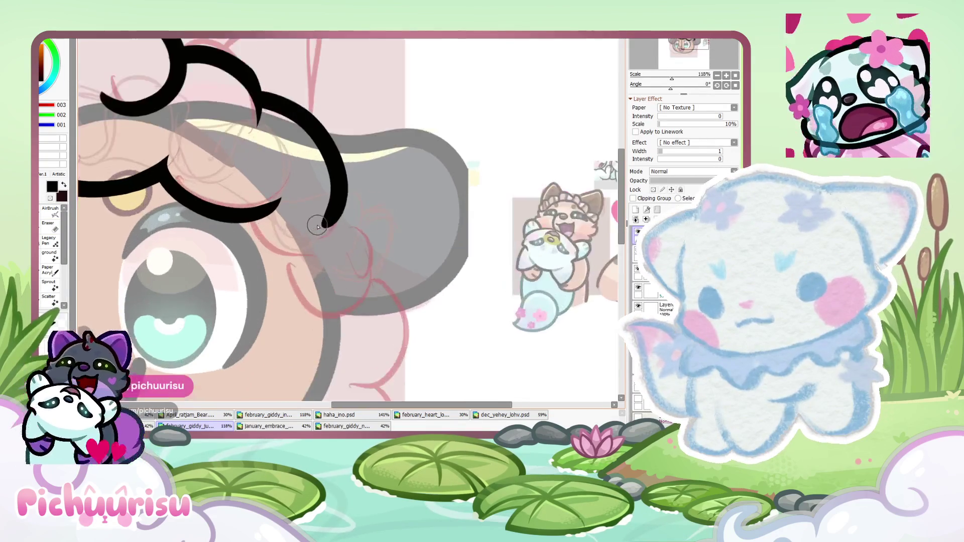
{"action": "left_click_drag", "start_coordinate": [228, 211], "coordinate": [361, 273]}
{"action": "left_click_drag", "start_coordinate": [308, 299], "coordinate": [392, 191]}
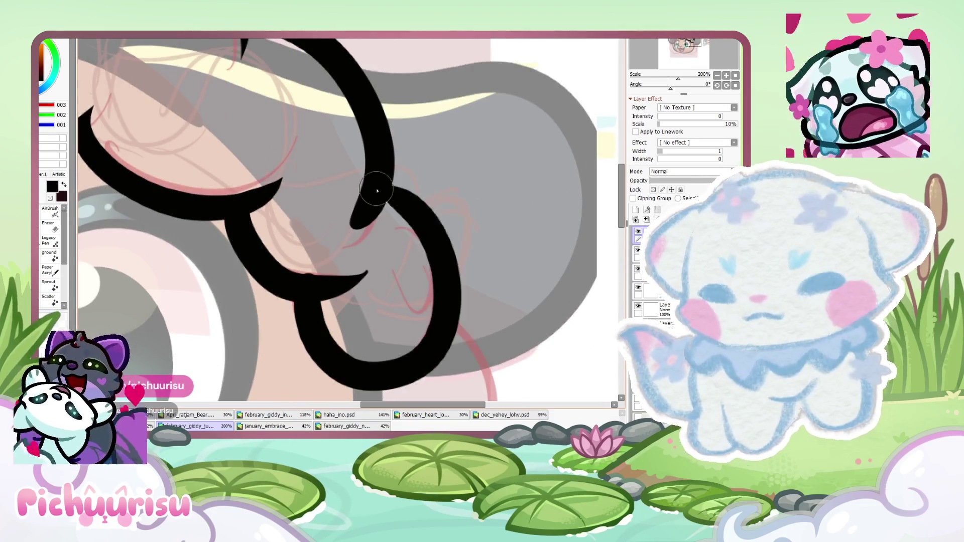
{"action": "scroll", "coordinate": [352, 211], "scroll_direction": "down", "scroll_amount": 5}
{"action": "scroll", "coordinate": [339, 215], "scroll_direction": "up", "scroll_amount": 4}
{"action": "scroll", "coordinate": [339, 214], "scroll_direction": "up", "scroll_amount": 5}
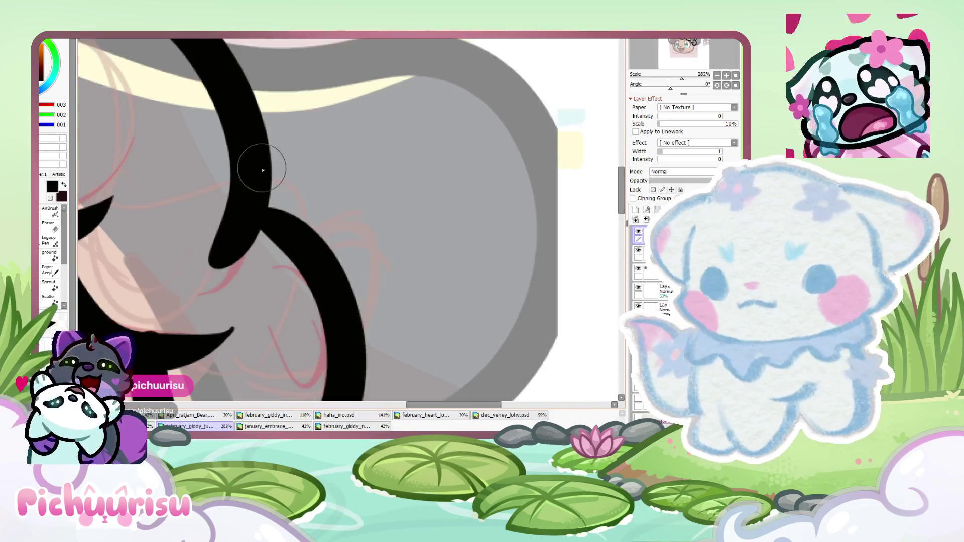
{"action": "scroll", "coordinate": [288, 233], "scroll_direction": "down", "scroll_amount": 4}
{"action": "scroll", "coordinate": [276, 211], "scroll_direction": "up", "scroll_amount": 2}
Erase along the curl line to thin its inner edge, then return to the inking brush
{"action": "key", "text": "e"}
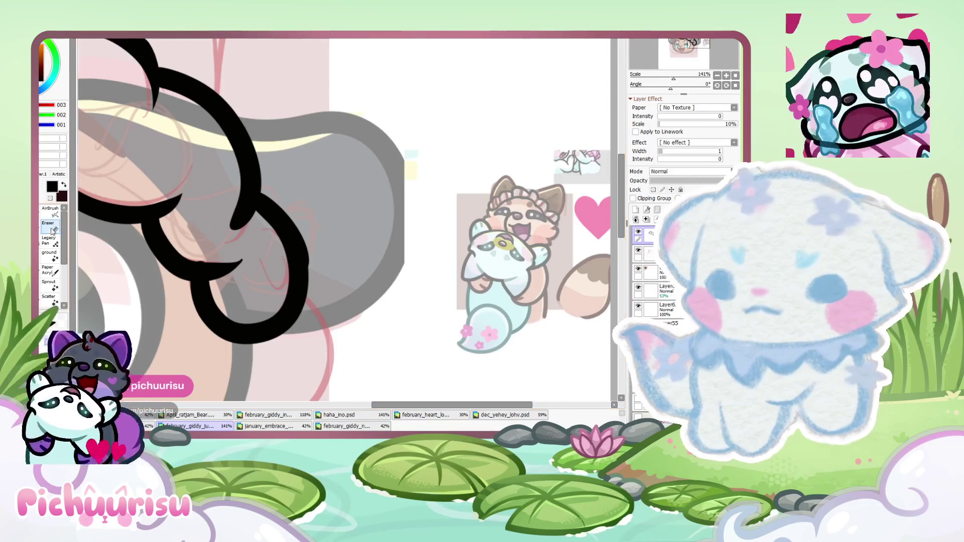
{"action": "scroll", "coordinate": [269, 193], "scroll_direction": "up", "scroll_amount": 2}
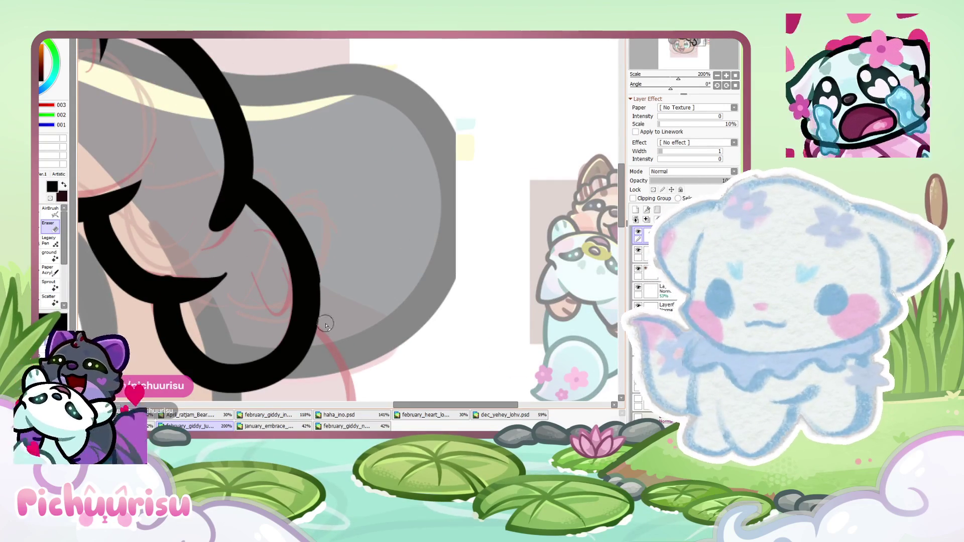
{"action": "scroll", "coordinate": [226, 181], "scroll_direction": "down", "scroll_amount": 2}
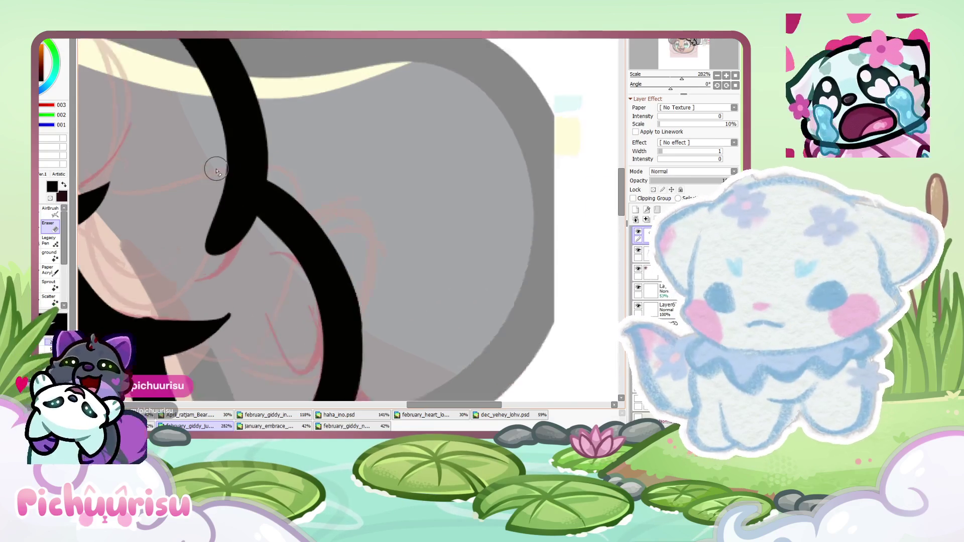
{"action": "scroll", "coordinate": [215, 130], "scroll_direction": "up", "scroll_amount": 2}
{"action": "scroll", "coordinate": [190, 201], "scroll_direction": "up", "scroll_amount": 2}
{"action": "scroll", "coordinate": [170, 238], "scroll_direction": "up", "scroll_amount": 1}
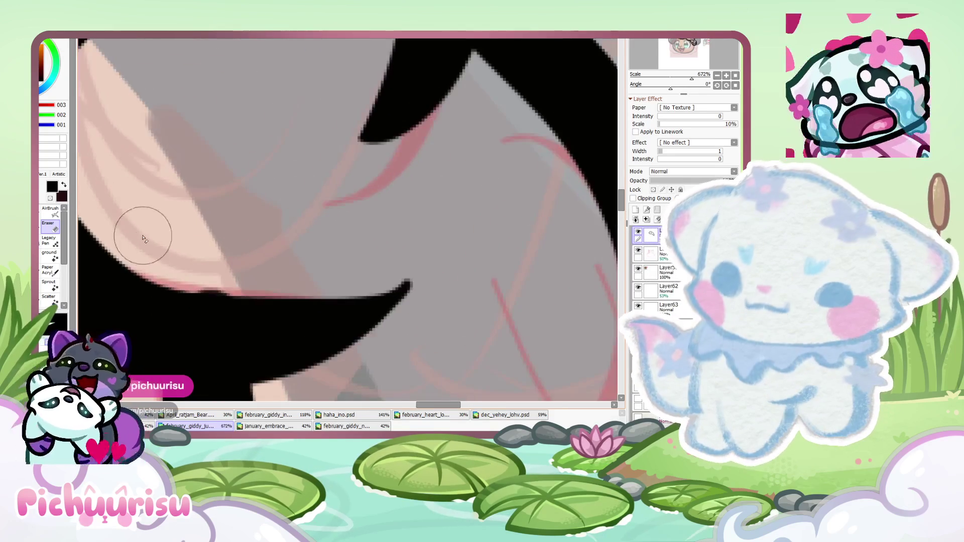
{"action": "scroll", "coordinate": [346, 220], "scroll_direction": "up", "scroll_amount": 1}
{"action": "scroll", "coordinate": [245, 198], "scroll_direction": "up", "scroll_amount": 5}
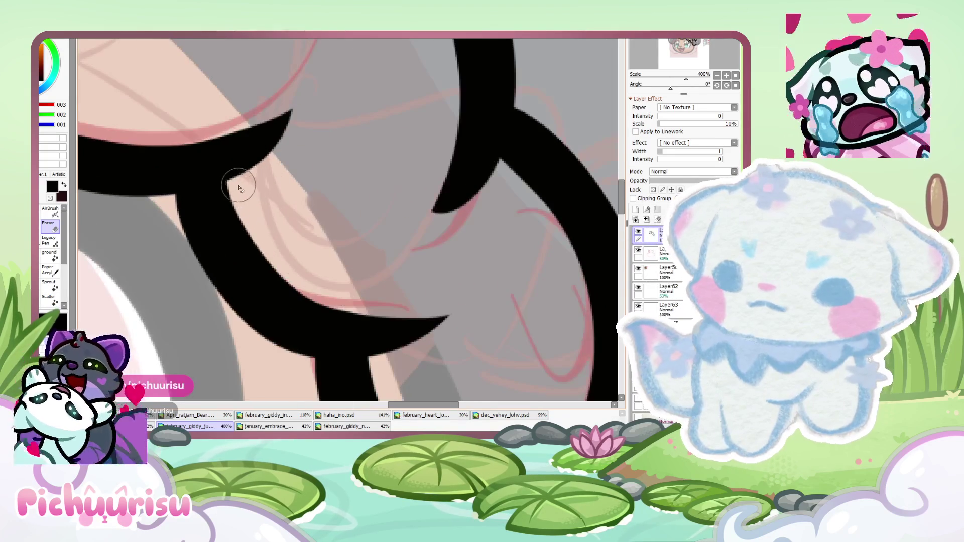
{"action": "left_click_drag", "start_coordinate": [243, 224], "coordinate": [466, 284]}
{"action": "key", "text": "n"}
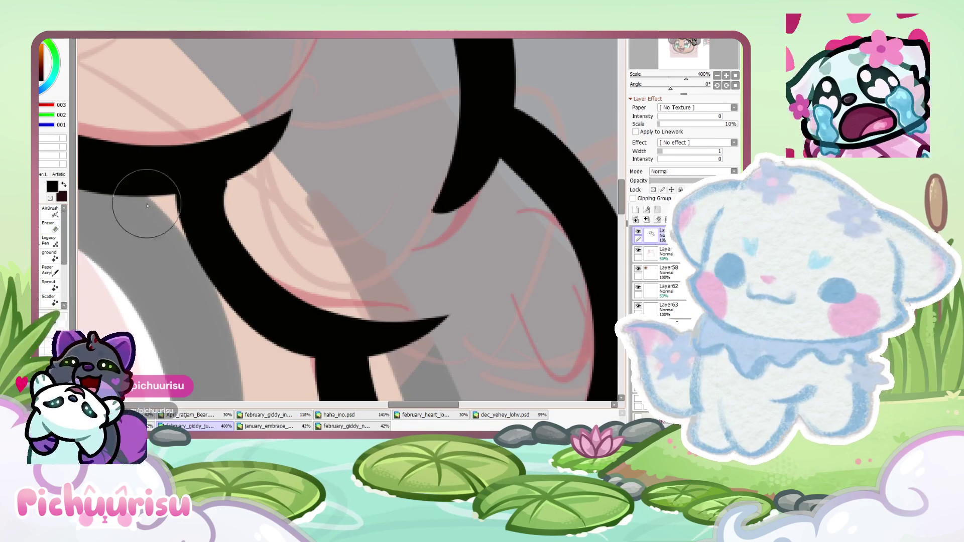
{"action": "scroll", "coordinate": [489, 221], "scroll_direction": "down", "scroll_amount": 4}
{"action": "scroll", "coordinate": [482, 222], "scroll_direction": "down", "scroll_amount": 4}
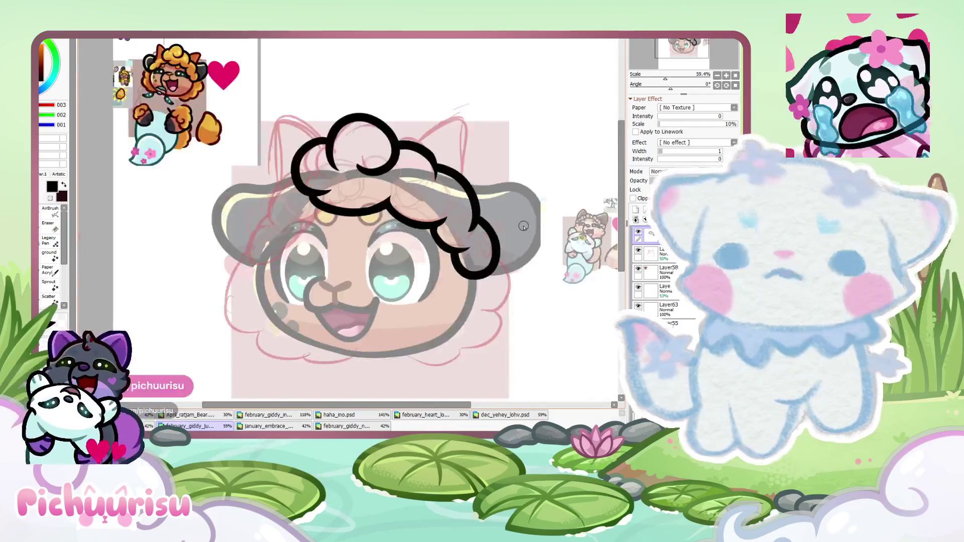
Draw a stroke over the left ear, then undo it as a stray line
{"action": "scroll", "coordinate": [482, 221], "scroll_direction": "up", "scroll_amount": 2}
{"action": "scroll", "coordinate": [451, 223], "scroll_direction": "up", "scroll_amount": 2}
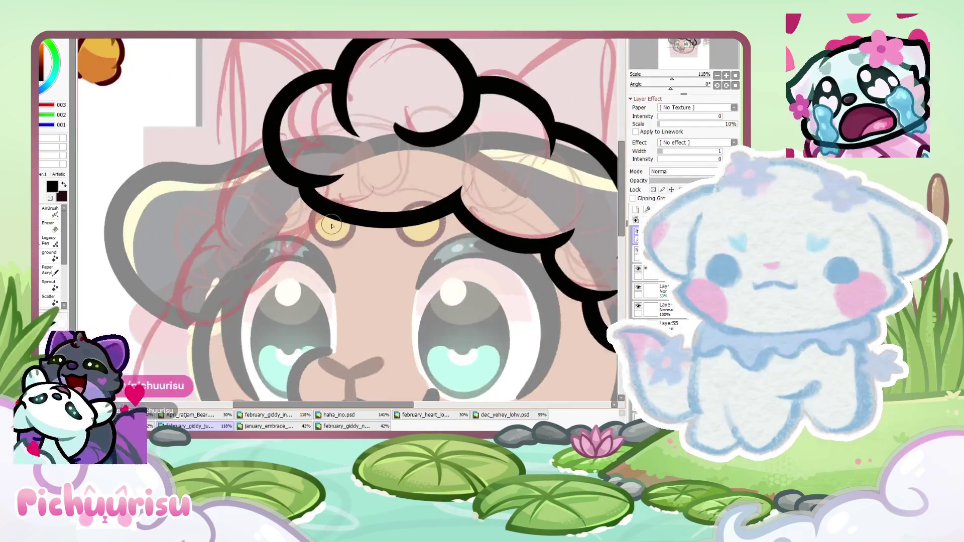
{"action": "scroll", "coordinate": [411, 229], "scroll_direction": "down", "scroll_amount": 2}
{"action": "scroll", "coordinate": [389, 237], "scroll_direction": "up", "scroll_amount": 6}
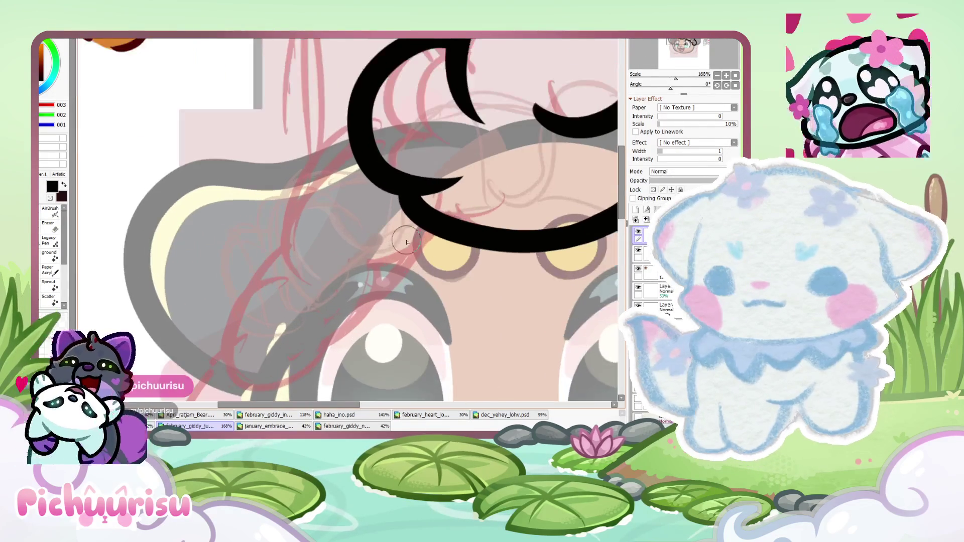
{"action": "left_click_drag", "start_coordinate": [321, 271], "coordinate": [191, 191]}
{"action": "scroll", "coordinate": [397, 226], "scroll_direction": "down", "scroll_amount": 3}
{"action": "scroll", "coordinate": [369, 203], "scroll_direction": "up", "scroll_amount": 1}
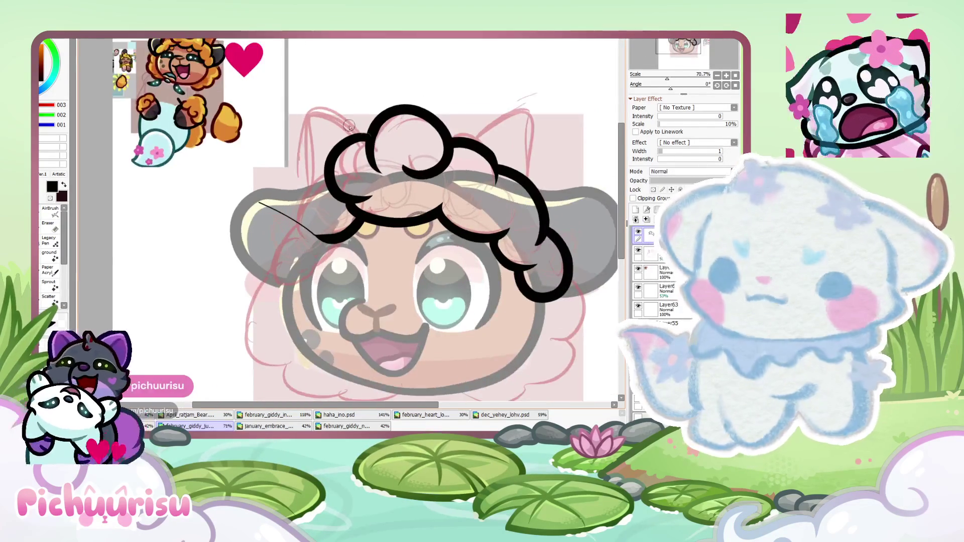
{"action": "scroll", "coordinate": [369, 204], "scroll_direction": "up", "scroll_amount": 1}
{"action": "key", "text": "ctrl+z"}
Ink several black looping curl strokes running down the left side of the hair
{"action": "scroll", "coordinate": [371, 206], "scroll_direction": "up", "scroll_amount": 2}
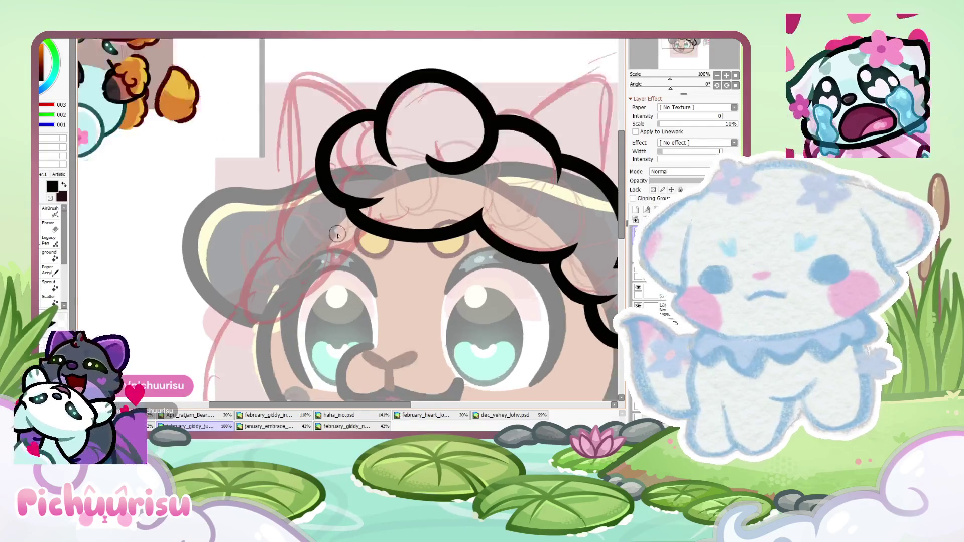
{"action": "scroll", "coordinate": [379, 213], "scroll_direction": "up", "scroll_amount": 2}
{"action": "scroll", "coordinate": [380, 215], "scroll_direction": "down", "scroll_amount": 6}
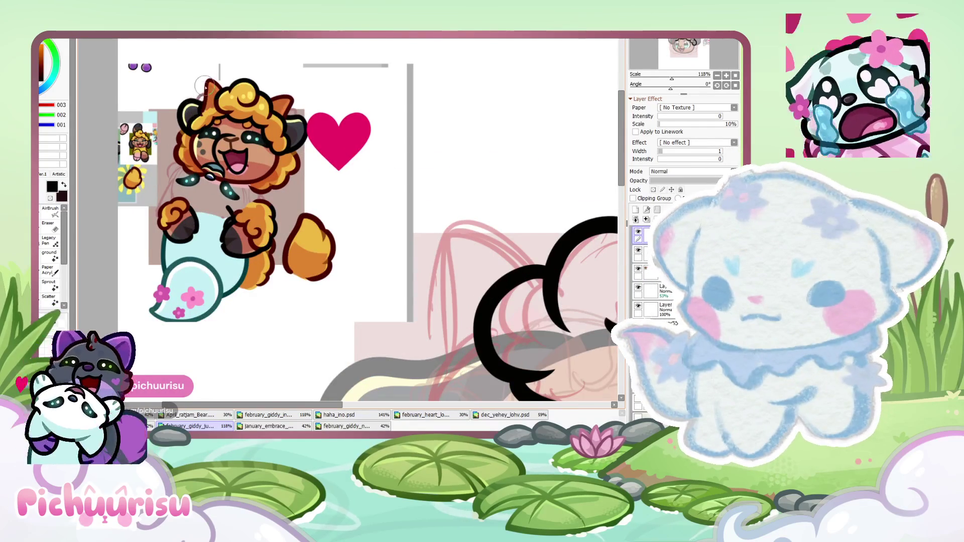
{"action": "scroll", "coordinate": [342, 226], "scroll_direction": "up", "scroll_amount": 2}
{"action": "left_click_drag", "start_coordinate": [346, 190], "coordinate": [324, 285]}
{"action": "scroll", "coordinate": [324, 285], "scroll_direction": "down", "scroll_amount": 2}
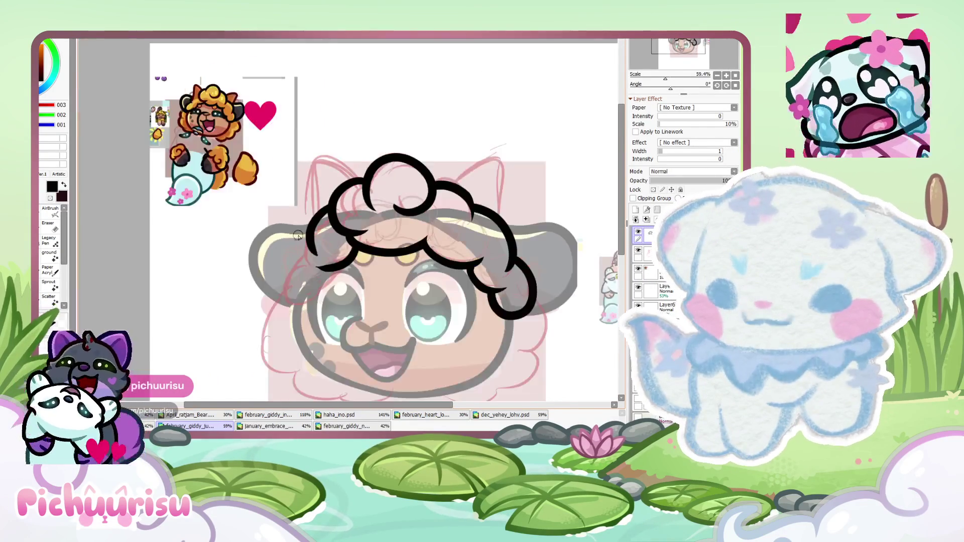
{"action": "scroll", "coordinate": [321, 251], "scroll_direction": "up", "scroll_amount": 3}
{"action": "left_click_drag", "start_coordinate": [367, 241], "coordinate": [298, 253]}
{"action": "left_click_drag", "start_coordinate": [356, 256], "coordinate": [273, 309]}
{"action": "mouse_move", "coordinate": [296, 211]}
{"action": "left_mouse_down"}
{"action": "mouse_move", "coordinate": [228, 254]}
{"action": "mouse_move", "coordinate": [301, 347]}
{"action": "left_mouse_up"}
Undo the large lower-left curl and redraw it as a smaller looping curl
{"action": "scroll", "coordinate": [302, 347], "scroll_direction": "down", "scroll_amount": 3}
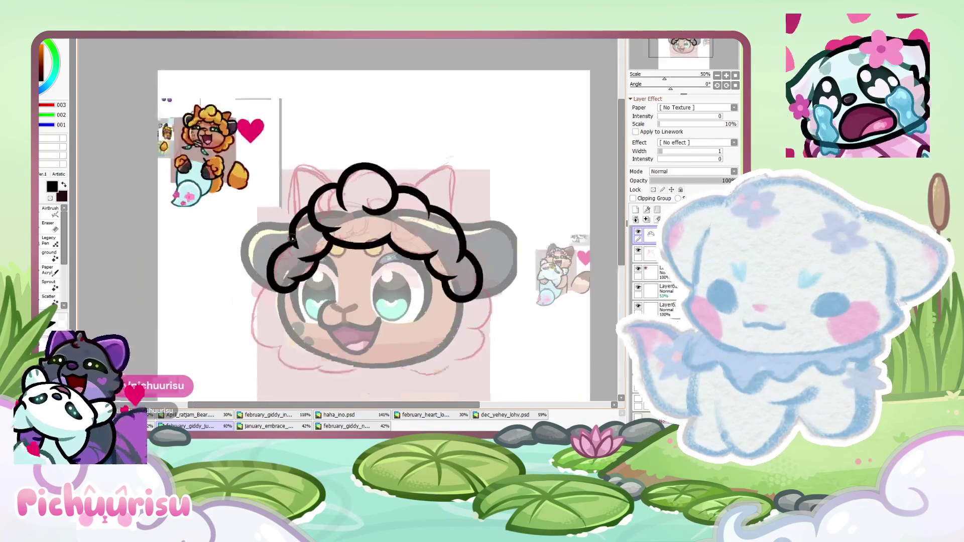
{"action": "scroll", "coordinate": [292, 243], "scroll_direction": "up", "scroll_amount": 2}
{"action": "key", "text": "ctrl+z"}
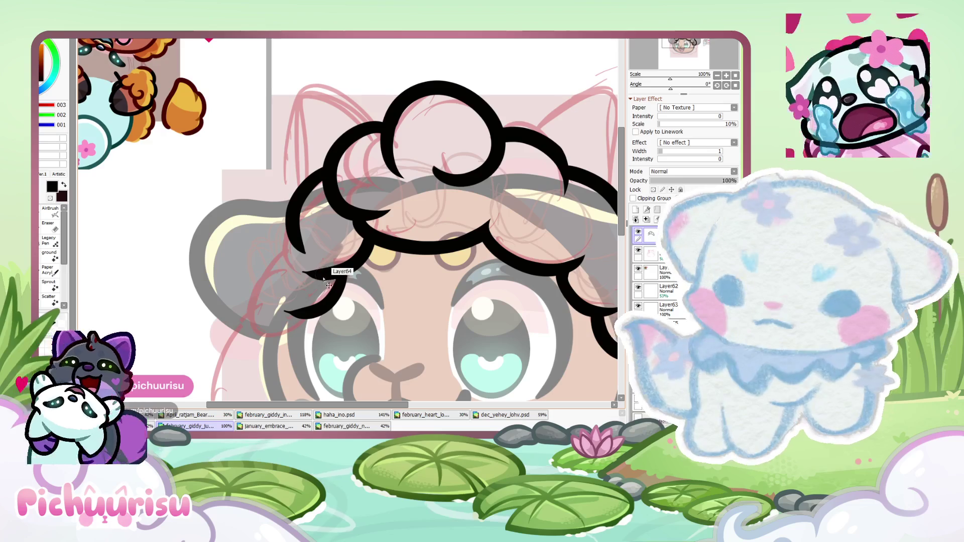
{"action": "left_click_drag", "start_coordinate": [281, 244], "coordinate": [274, 273]}
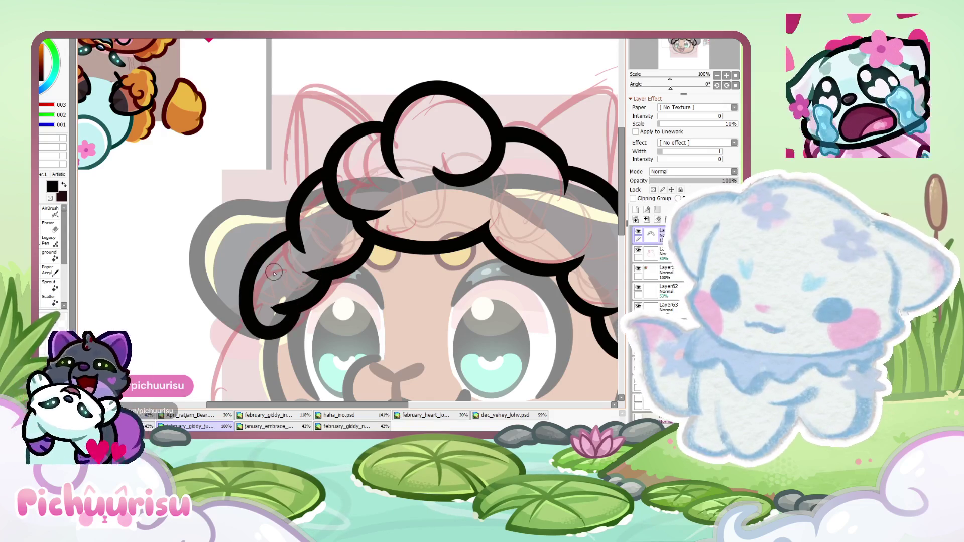
Redo the lower-left curl several times, settling on a hooked curl beside the eye
{"action": "key", "text": "ctrl+z"}
{"action": "left_click_drag", "start_coordinate": [281, 234], "coordinate": [304, 310]}
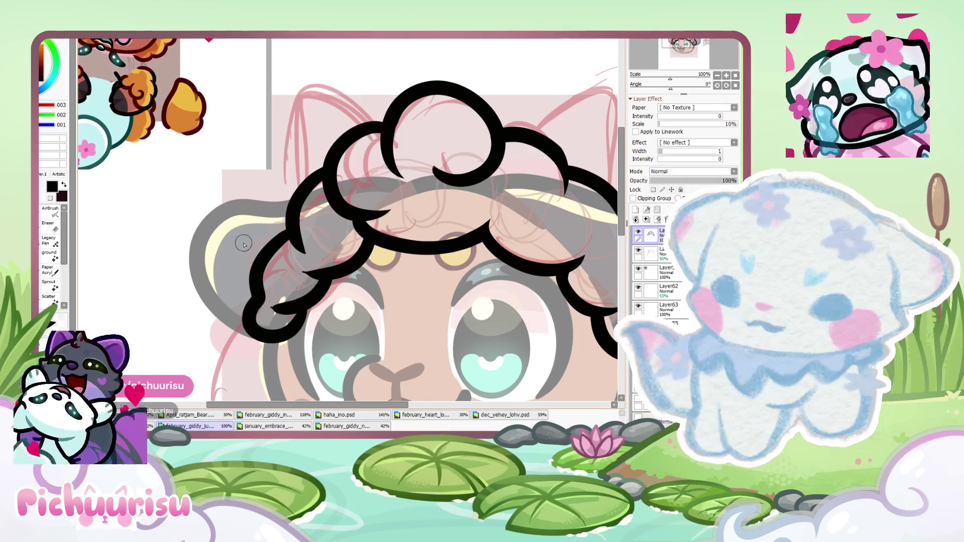
{"action": "key", "text": "ctrl+z"}
{"action": "mouse_move", "coordinate": [281, 231]}
{"action": "left_mouse_down"}
{"action": "mouse_move", "coordinate": [278, 309]}
{"action": "mouse_move", "coordinate": [301, 326]}
{"action": "left_mouse_up"}
{"action": "key", "text": "ctrl+z"}
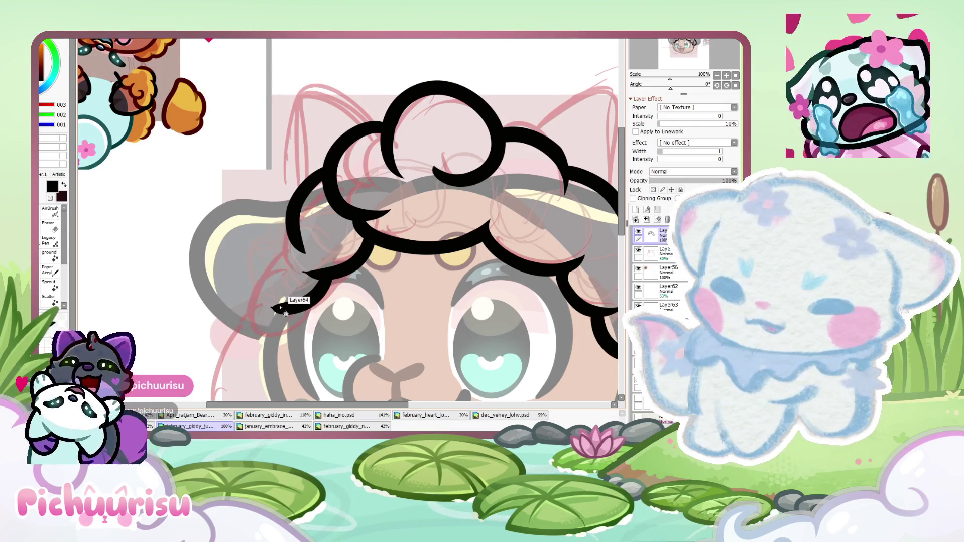
{"action": "left_click_drag", "start_coordinate": [282, 232], "coordinate": [280, 333]}
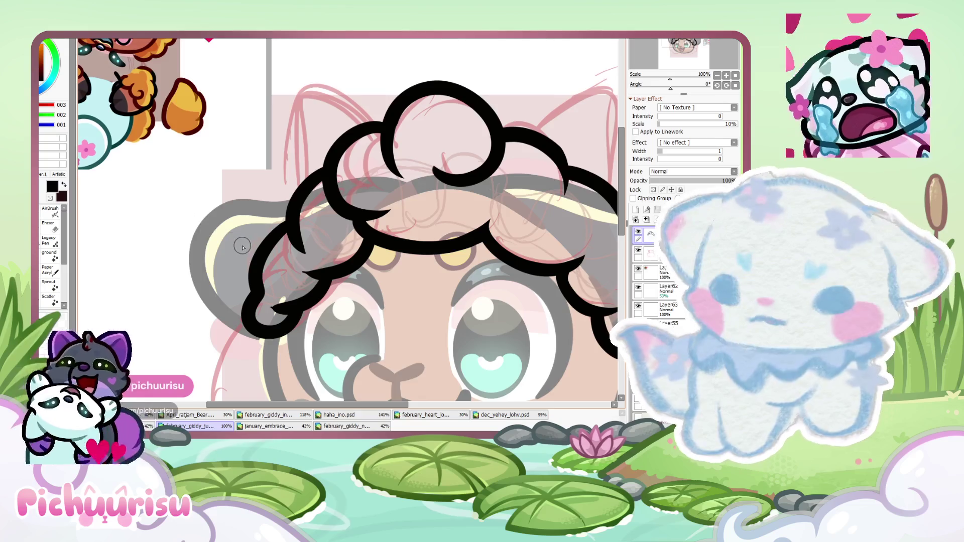
{"action": "scroll", "coordinate": [243, 247], "scroll_direction": "down", "scroll_amount": 5}
{"action": "scroll", "coordinate": [251, 248], "scroll_direction": "up", "scroll_amount": 3}
Erase the black hair spike near the eye and the nearby red sketch lines
{"action": "key", "text": "e"}
{"action": "scroll", "coordinate": [256, 251], "scroll_direction": "up", "scroll_amount": 3}
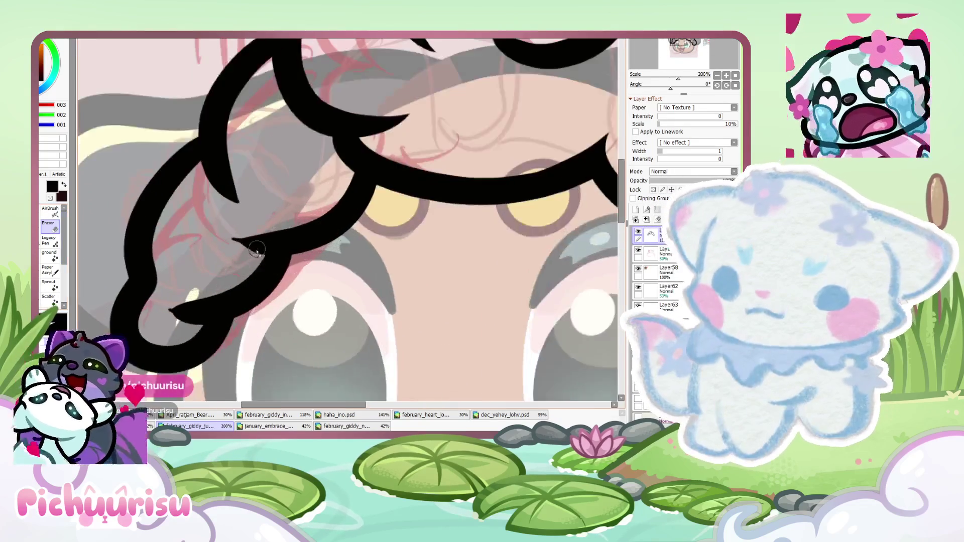
{"action": "scroll", "coordinate": [257, 251], "scroll_direction": "up", "scroll_amount": 2}
{"action": "left_click_drag", "start_coordinate": [256, 269], "coordinate": [284, 216]}
{"action": "scroll", "coordinate": [271, 141], "scroll_direction": "up", "scroll_amount": 1}
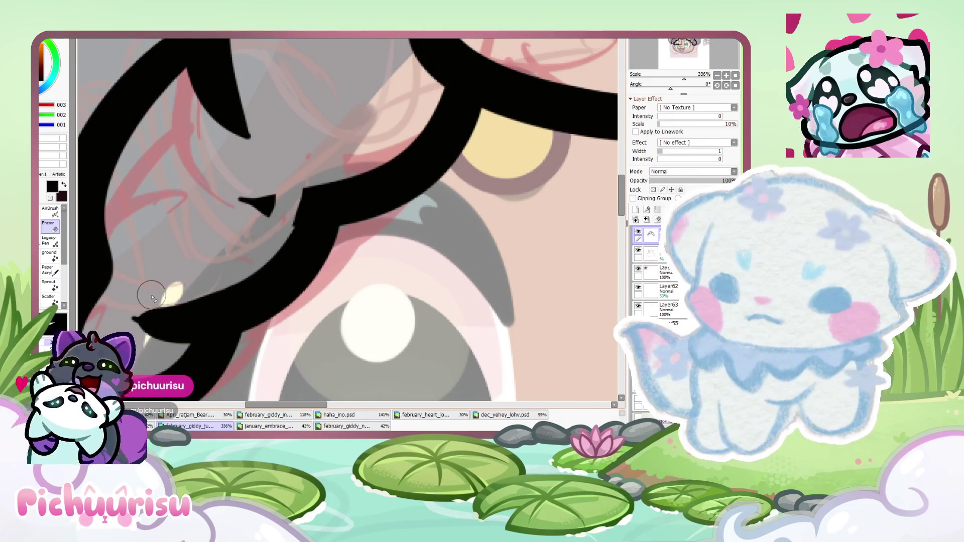
{"action": "scroll", "coordinate": [236, 196], "scroll_direction": "up", "scroll_amount": 4}
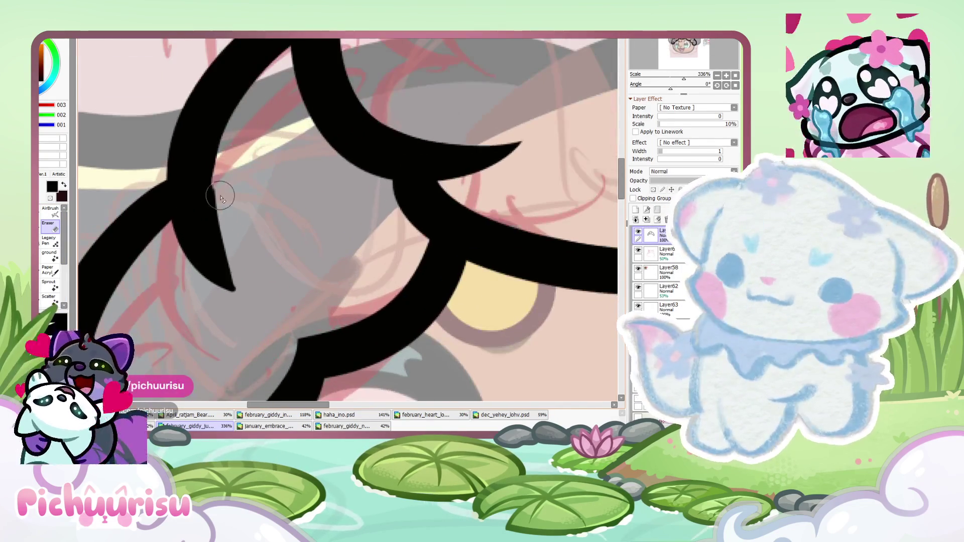
{"action": "left_click_drag", "start_coordinate": [220, 197], "coordinate": [254, 294]}
{"action": "scroll", "coordinate": [228, 152], "scroll_direction": "down", "scroll_amount": 5}
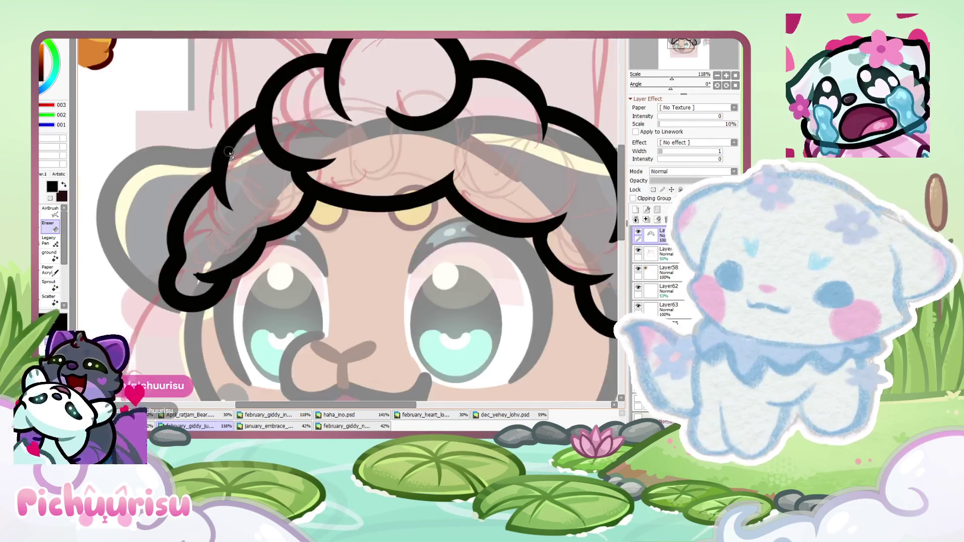
{"action": "scroll", "coordinate": [196, 281], "scroll_direction": "up", "scroll_amount": 6}
{"action": "left_click_drag", "start_coordinate": [322, 206], "coordinate": [131, 268]}
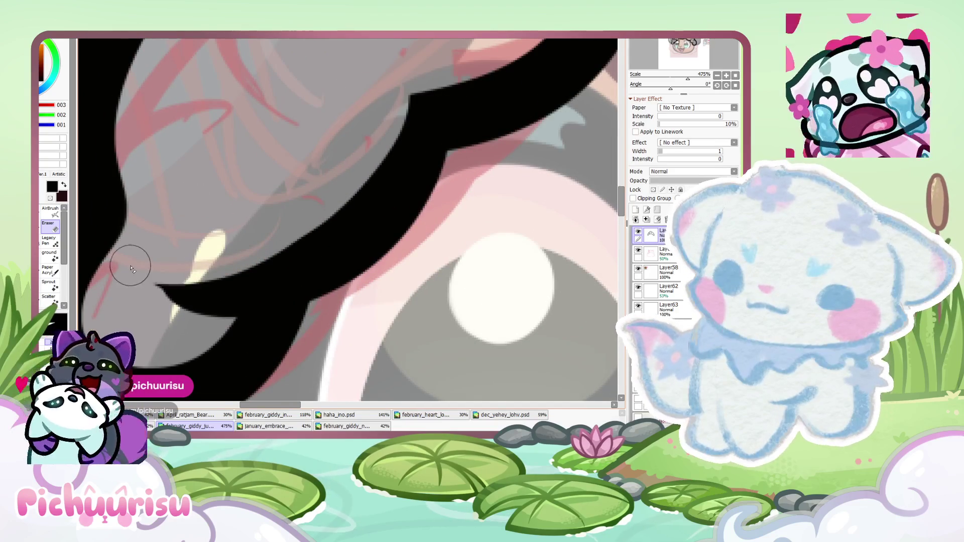
{"action": "left_click_drag", "start_coordinate": [230, 317], "coordinate": [135, 283]}
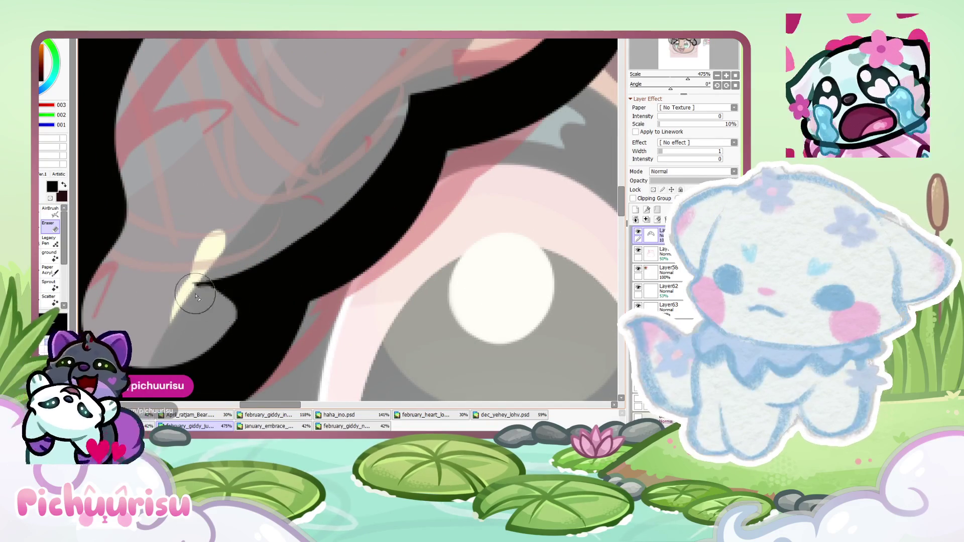
Zoom in and trim the inner edge of the left hair curl with the eraser
{"action": "scroll", "coordinate": [204, 317], "scroll_direction": "down", "scroll_amount": 5}
{"action": "scroll", "coordinate": [204, 317], "scroll_direction": "down", "scroll_amount": 6}
{"action": "scroll", "coordinate": [225, 215], "scroll_direction": "up", "scroll_amount": 4}
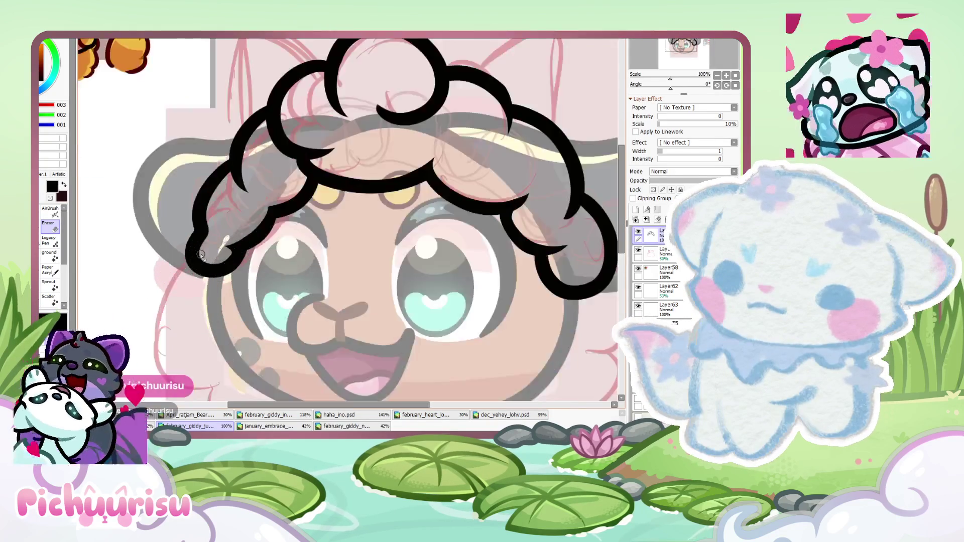
{"action": "scroll", "coordinate": [225, 214], "scroll_direction": "up", "scroll_amount": 5}
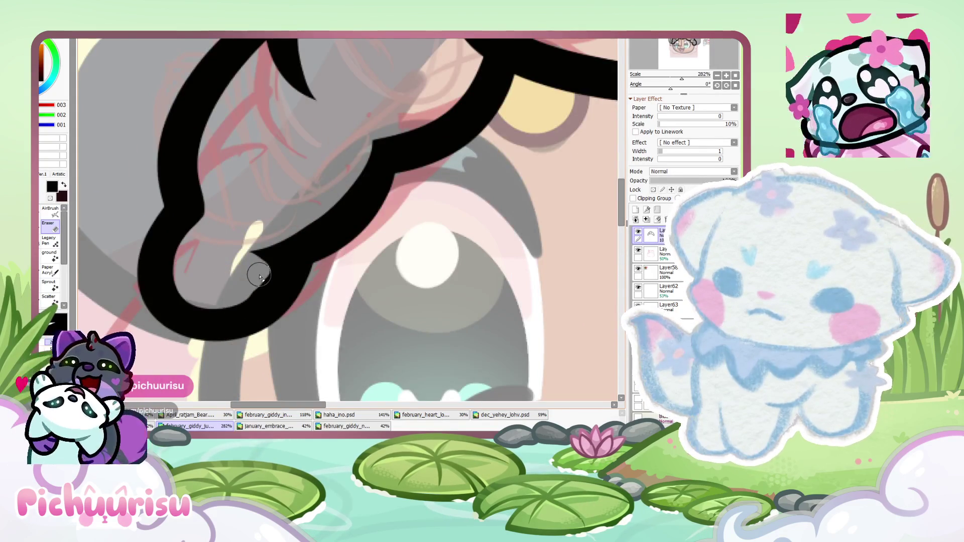
{"action": "scroll", "coordinate": [260, 277], "scroll_direction": "up", "scroll_amount": 3}
{"action": "scroll", "coordinate": [171, 292], "scroll_direction": "down", "scroll_amount": 10}
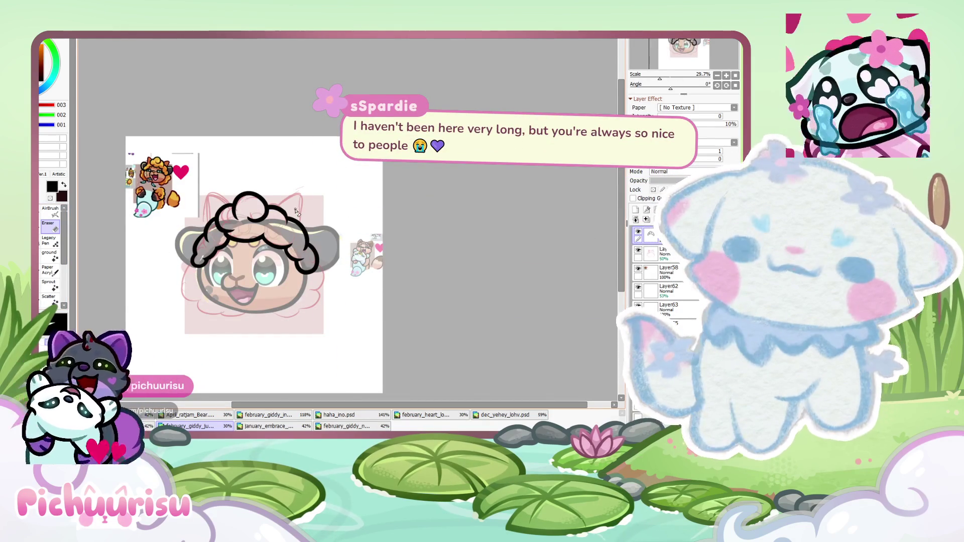
{"action": "scroll", "coordinate": [177, 277], "scroll_direction": "down", "scroll_amount": 1}
{"action": "scroll", "coordinate": [287, 176], "scroll_direction": "up", "scroll_amount": 2}
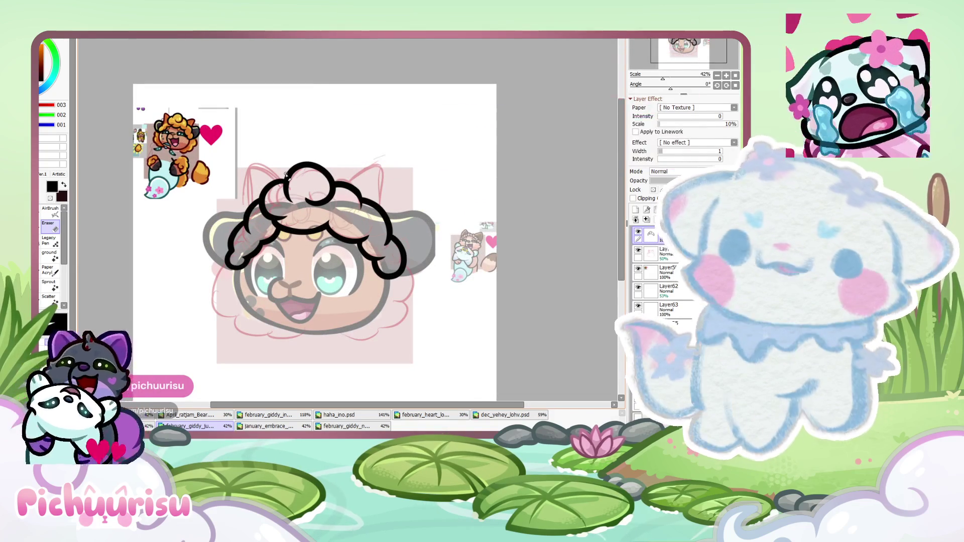
{"action": "scroll", "coordinate": [287, 176], "scroll_direction": "up", "scroll_amount": 2}
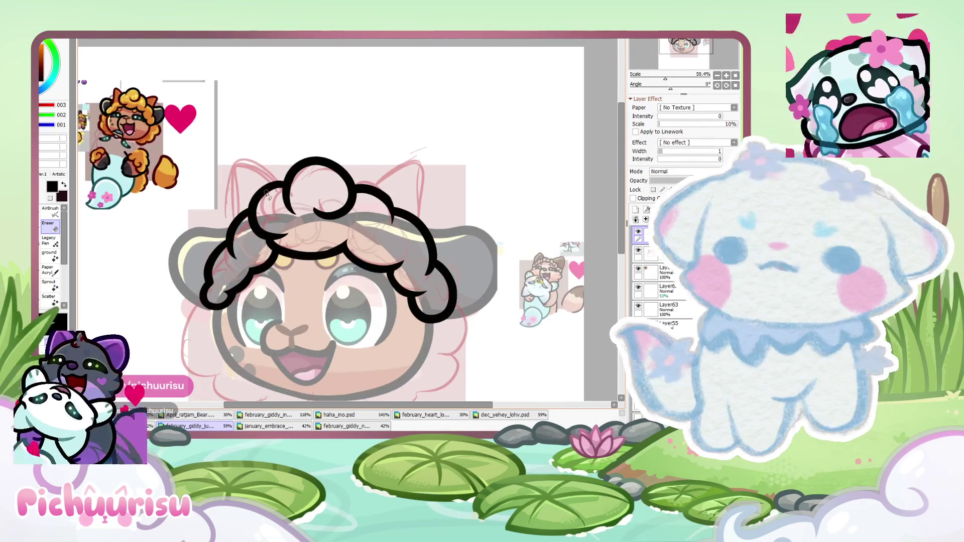
{"action": "scroll", "coordinate": [221, 251], "scroll_direction": "up", "scroll_amount": 5}
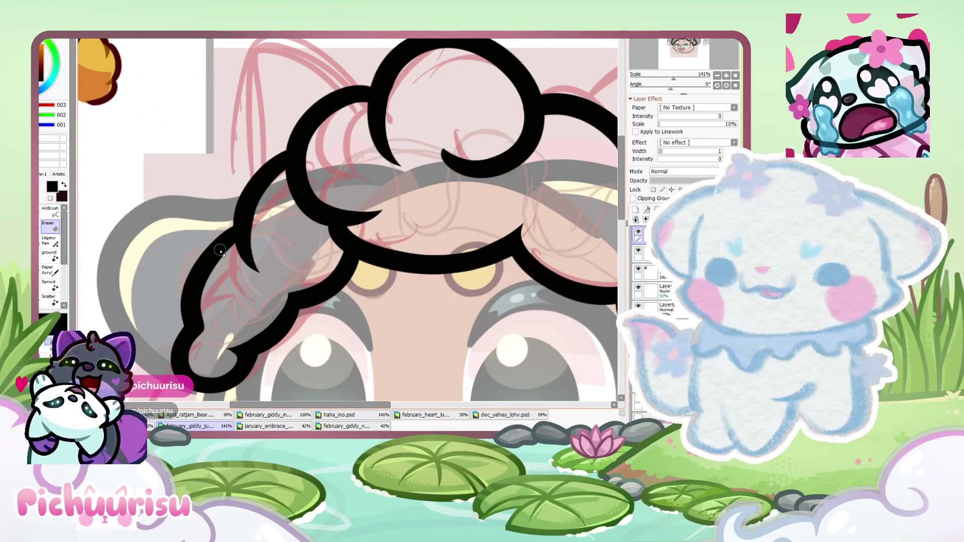
{"action": "key", "text": "e"}
{"action": "scroll", "coordinate": [200, 311], "scroll_direction": "up", "scroll_amount": 2}
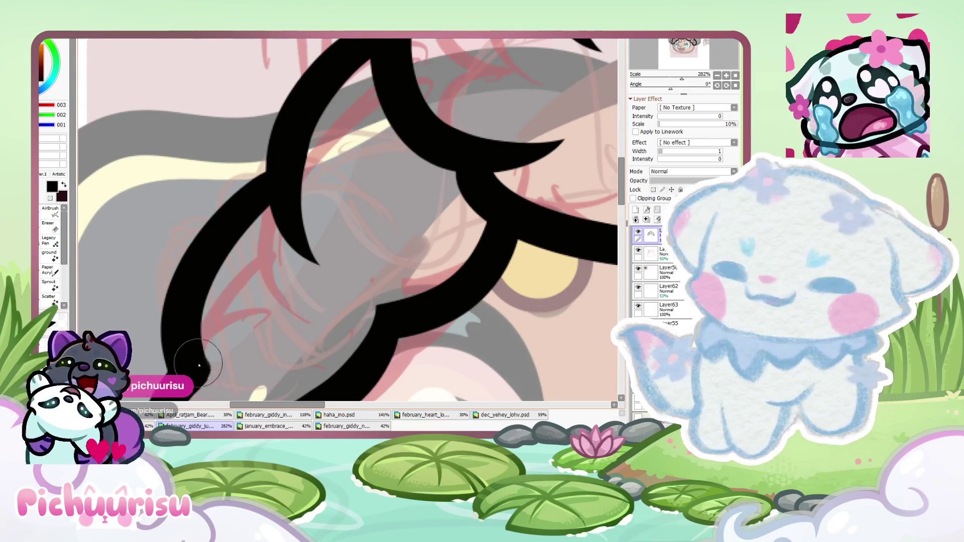
{"action": "scroll", "coordinate": [181, 322], "scroll_direction": "down", "scroll_amount": 3}
{"action": "scroll", "coordinate": [166, 290], "scroll_direction": "up", "scroll_amount": 2}
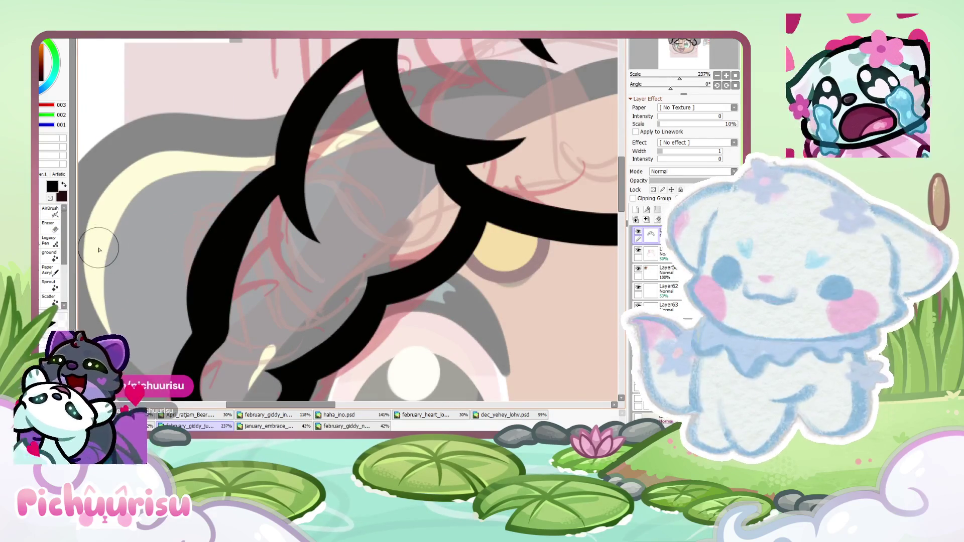
{"action": "scroll", "coordinate": [217, 290], "scroll_direction": "down", "scroll_amount": 1}
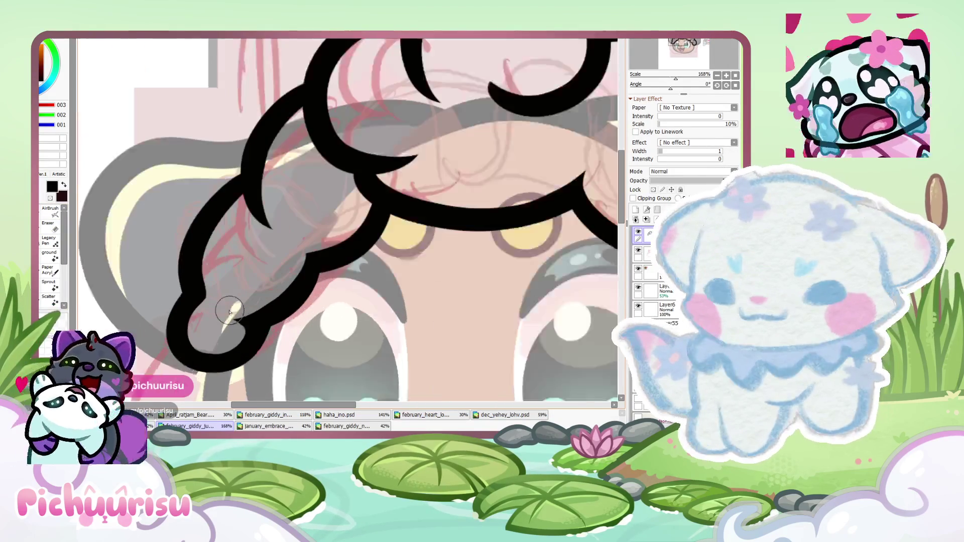
{"action": "scroll", "coordinate": [214, 257], "scroll_direction": "up", "scroll_amount": 3}
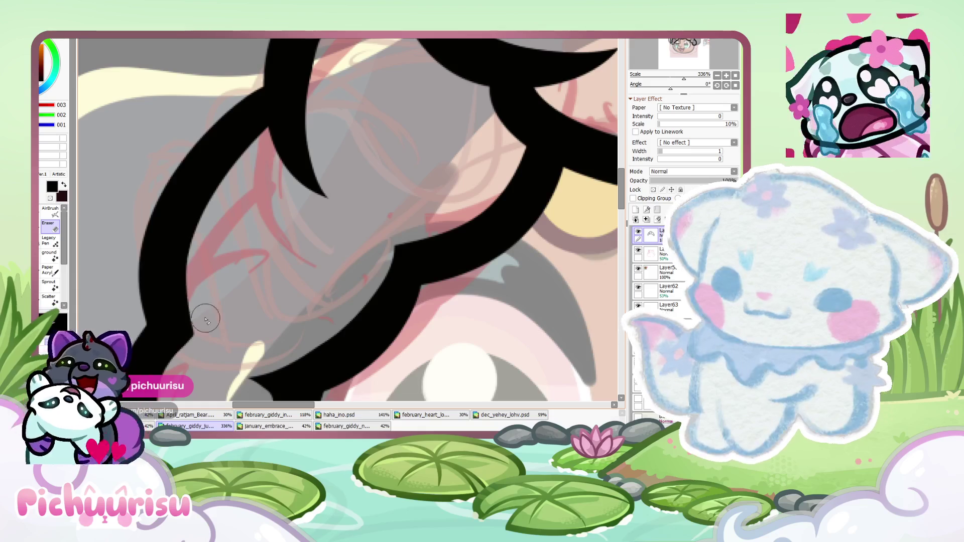
{"action": "scroll", "coordinate": [203, 263], "scroll_direction": "down", "scroll_amount": 4}
{"action": "scroll", "coordinate": [204, 271], "scroll_direction": "down", "scroll_amount": 2}
{"action": "scroll", "coordinate": [206, 297], "scroll_direction": "up", "scroll_amount": 2}
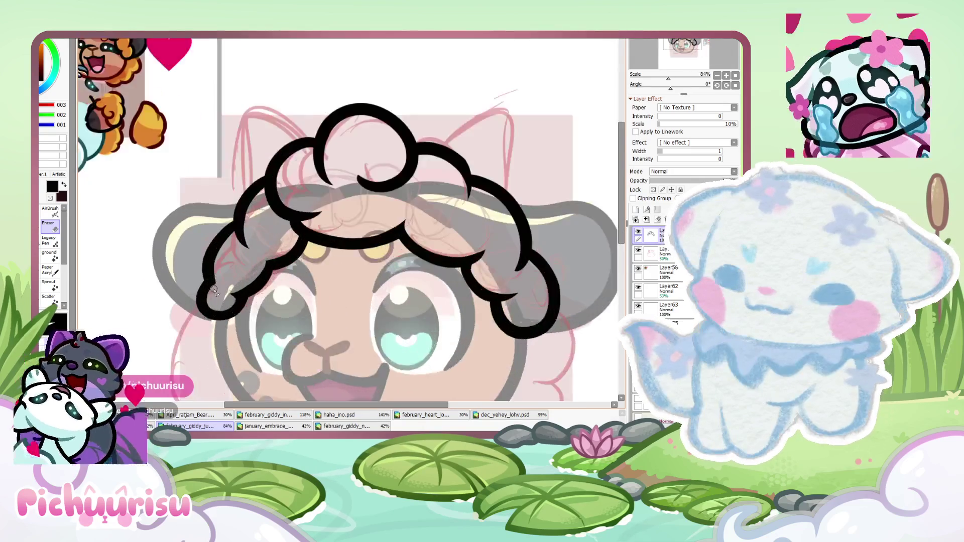
{"action": "scroll", "coordinate": [208, 328], "scroll_direction": "up", "scroll_amount": 4}
{"action": "left_click_drag", "start_coordinate": [256, 249], "coordinate": [214, 339]}
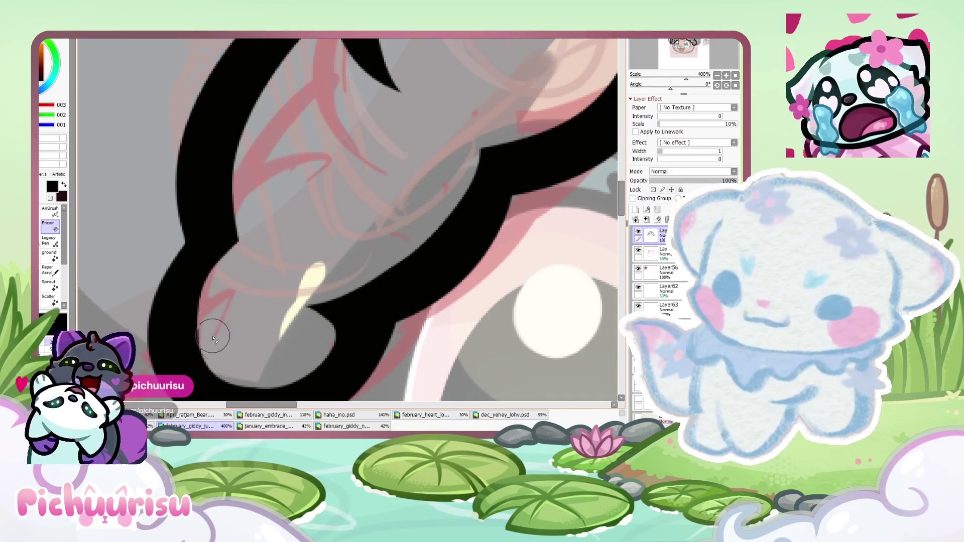
{"action": "scroll", "coordinate": [217, 300], "scroll_direction": "down", "scroll_amount": 2}
Switch back to the inking pen and zoom out to check the curly hair outline
{"action": "key", "text": "n"}
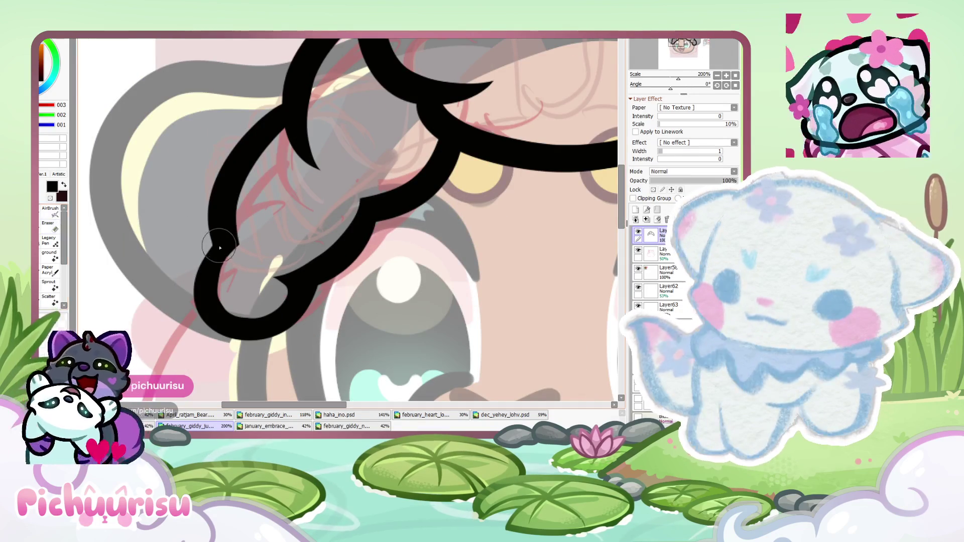
{"action": "scroll", "coordinate": [212, 284], "scroll_direction": "down", "scroll_amount": 8}
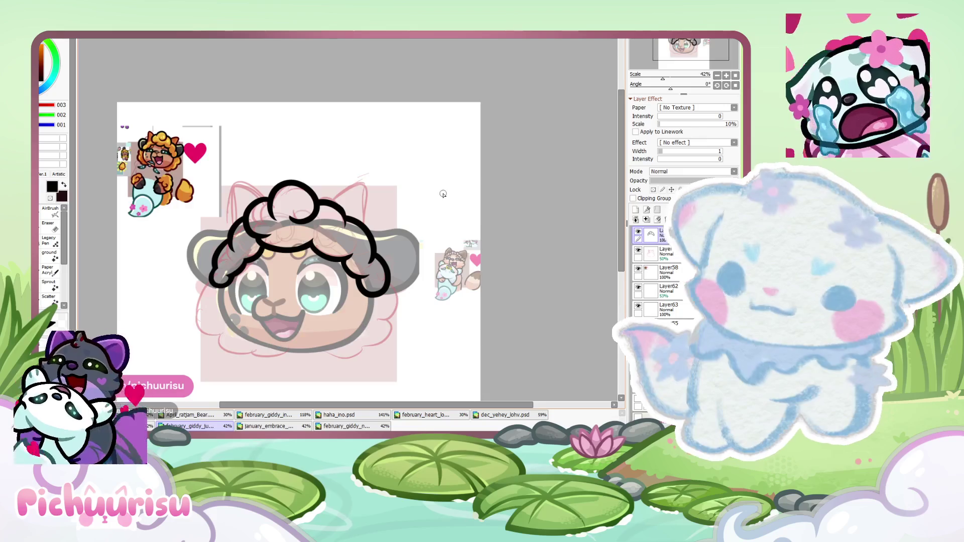
{"action": "scroll", "coordinate": [226, 314], "scroll_direction": "up", "scroll_amount": 5}
{"action": "scroll", "coordinate": [226, 314], "scroll_direction": "up", "scroll_amount": 3}
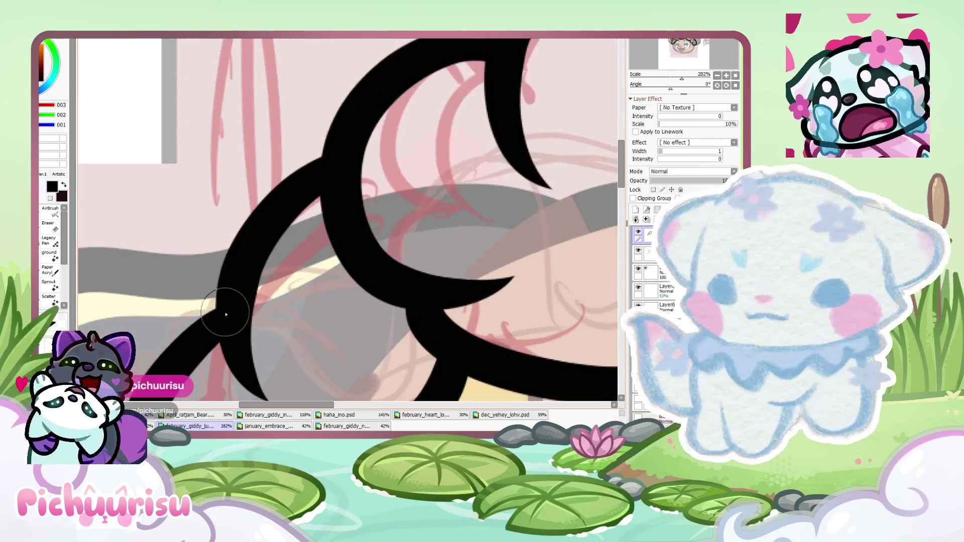
{"action": "scroll", "coordinate": [311, 176], "scroll_direction": "down", "scroll_amount": 5}
{"action": "scroll", "coordinate": [289, 187], "scroll_direction": "up", "scroll_amount": 4}
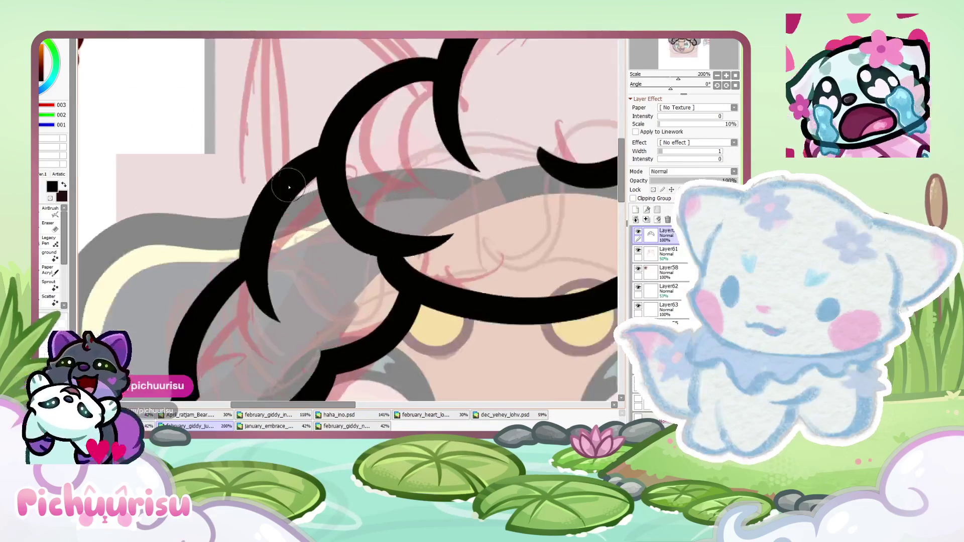
{"action": "scroll", "coordinate": [290, 188], "scroll_direction": "up", "scroll_amount": 5}
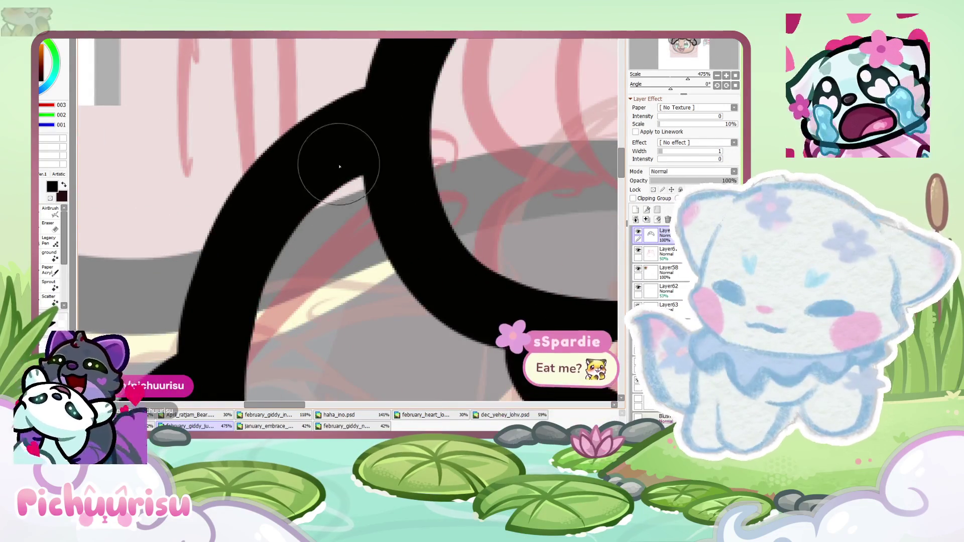
{"action": "scroll", "coordinate": [301, 191], "scroll_direction": "down", "scroll_amount": 6}
{"action": "scroll", "coordinate": [267, 211], "scroll_direction": "down", "scroll_amount": 4}
{"action": "scroll", "coordinate": [427, 230], "scroll_direction": "down", "scroll_amount": 1}
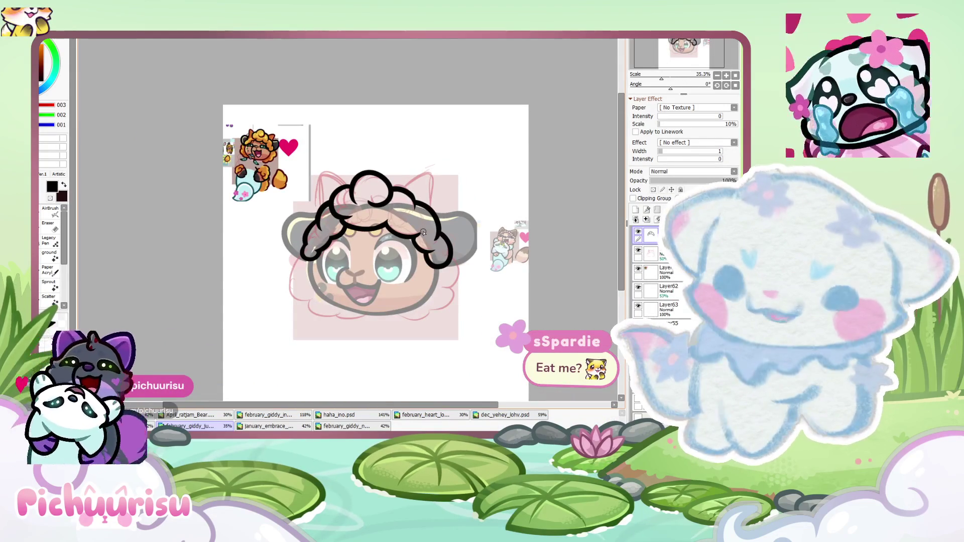
{"action": "scroll", "coordinate": [475, 265], "scroll_direction": "up", "scroll_amount": 1}
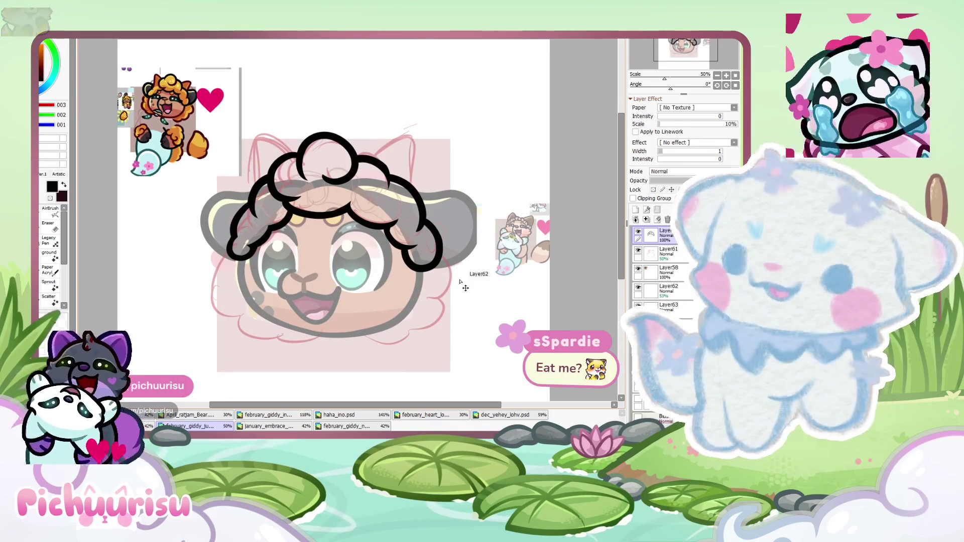
{"action": "key", "text": "ctrl+t"}
Scale the curly hair outline down slightly and apply the transform
{"action": "left_click_drag", "start_coordinate": [442, 275], "coordinate": [441, 272]}
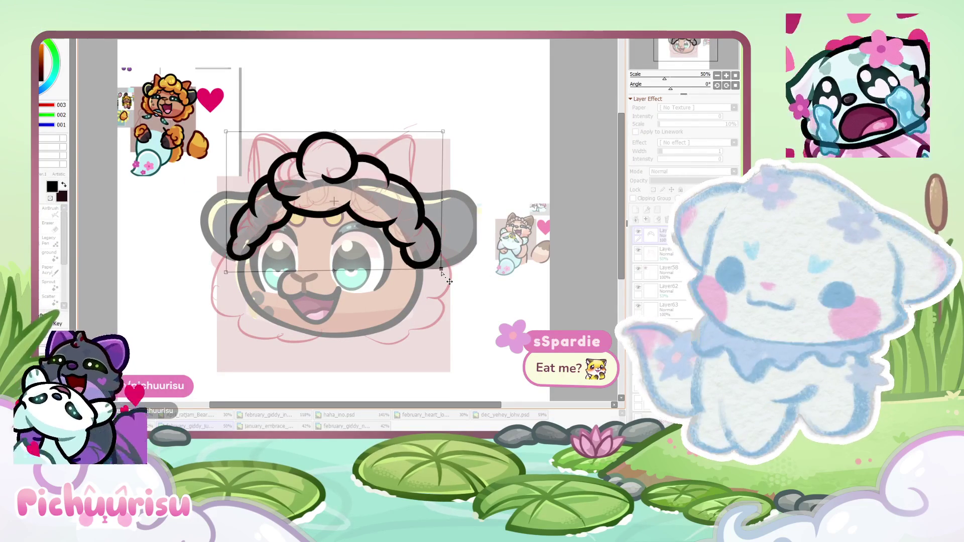
{"action": "key", "text": "Return"}
{"action": "scroll", "coordinate": [442, 274], "scroll_direction": "down", "scroll_amount": 2}
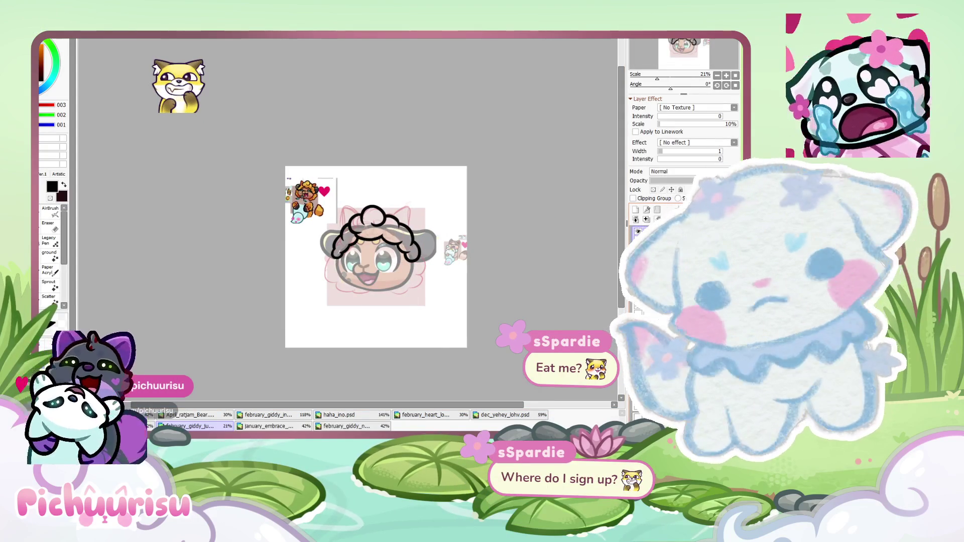
{"action": "scroll", "coordinate": [404, 285], "scroll_direction": "up", "scroll_amount": 3}
{"action": "scroll", "coordinate": [404, 285], "scroll_direction": "up", "scroll_amount": 3}
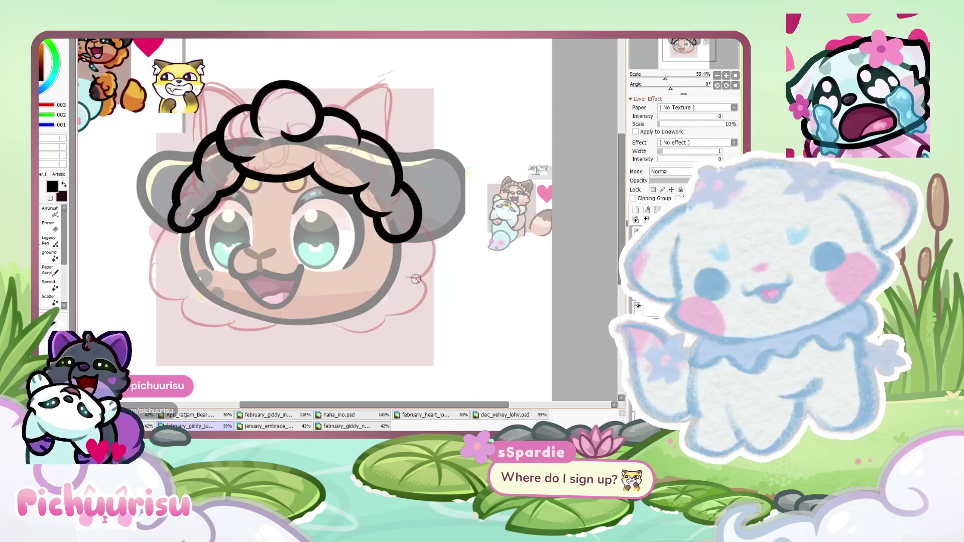
{"action": "scroll", "coordinate": [405, 285], "scroll_direction": "up", "scroll_amount": 2}
Ink black curls down the right side of the face
{"action": "mouse_move", "coordinate": [409, 207]}
{"action": "left_mouse_down"}
{"action": "mouse_move", "coordinate": [409, 294]}
{"action": "mouse_move", "coordinate": [279, 308]}
{"action": "left_mouse_up"}
{"action": "scroll", "coordinate": [280, 308], "scroll_direction": "down", "scroll_amount": 3}
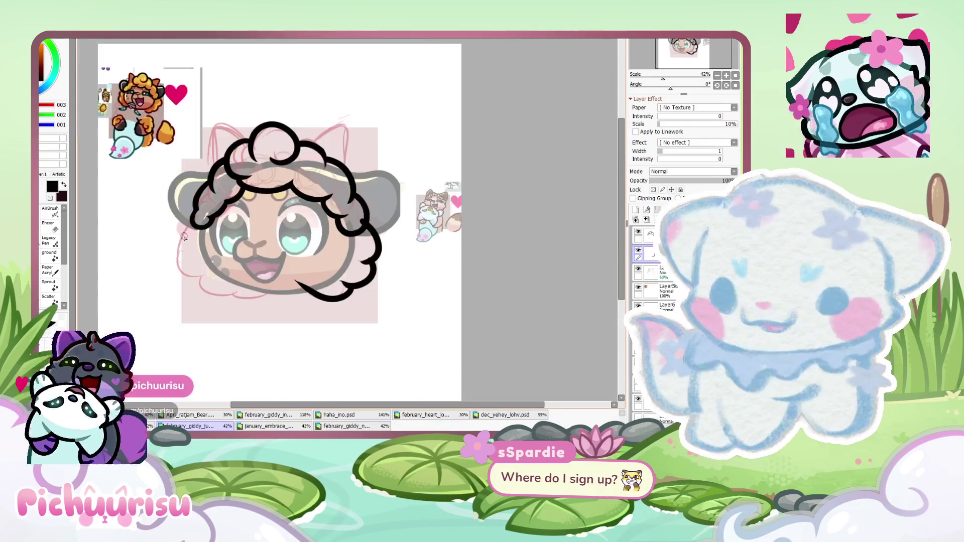
{"action": "scroll", "coordinate": [204, 174], "scroll_direction": "up", "scroll_amount": 4}
Ink black curls down the left side of the face and under the chin
{"action": "mouse_move", "coordinate": [204, 174]}
{"action": "left_mouse_down"}
{"action": "mouse_move", "coordinate": [191, 301]}
{"action": "mouse_move", "coordinate": [261, 346]}
{"action": "mouse_move", "coordinate": [361, 346]}
{"action": "left_mouse_up"}
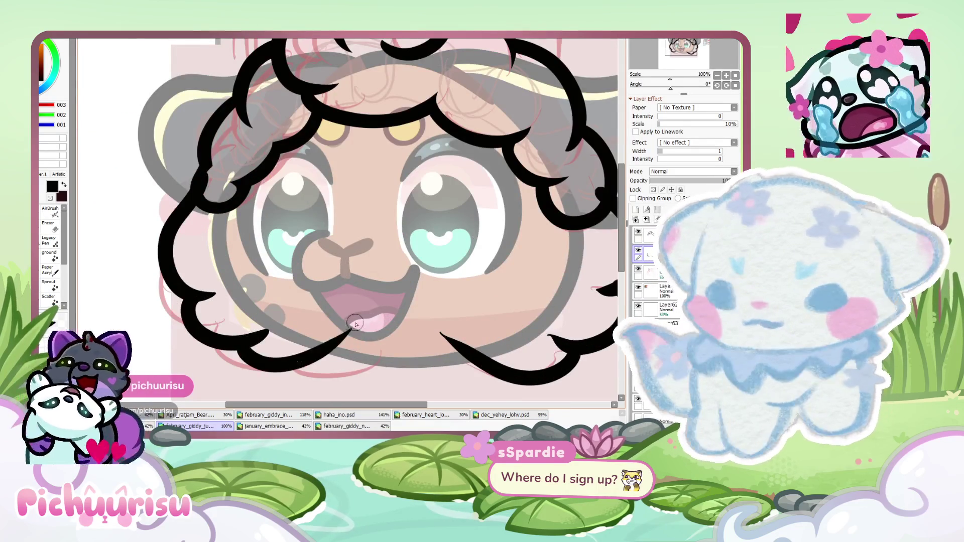
{"action": "scroll", "coordinate": [181, 241], "scroll_direction": "down", "scroll_amount": 4}
{"action": "scroll", "coordinate": [181, 241], "scroll_direction": "up", "scroll_amount": 1}
{"action": "scroll", "coordinate": [180, 242], "scroll_direction": "up", "scroll_amount": 1}
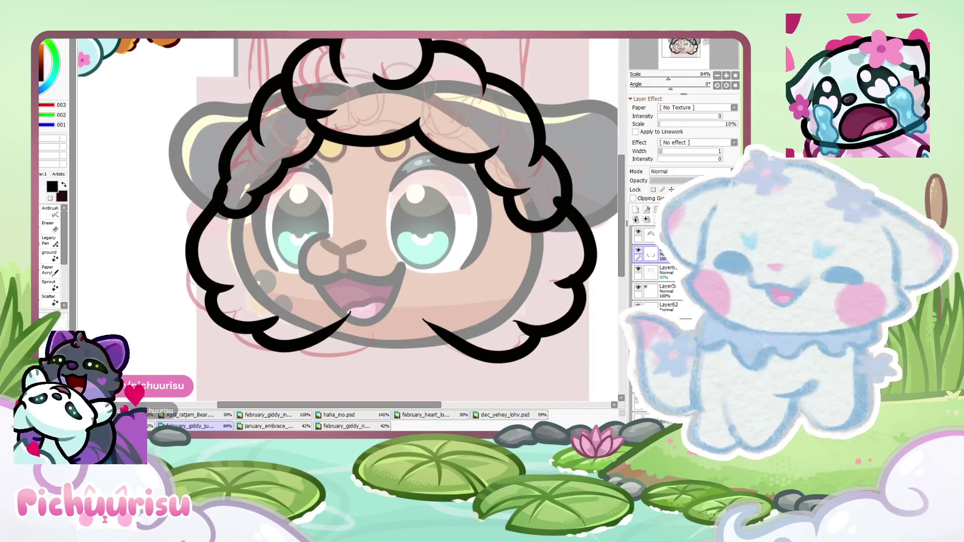
{"action": "scroll", "coordinate": [209, 273], "scroll_direction": "up", "scroll_amount": 2}
{"action": "scroll", "coordinate": [216, 287], "scroll_direction": "up", "scroll_amount": 2}
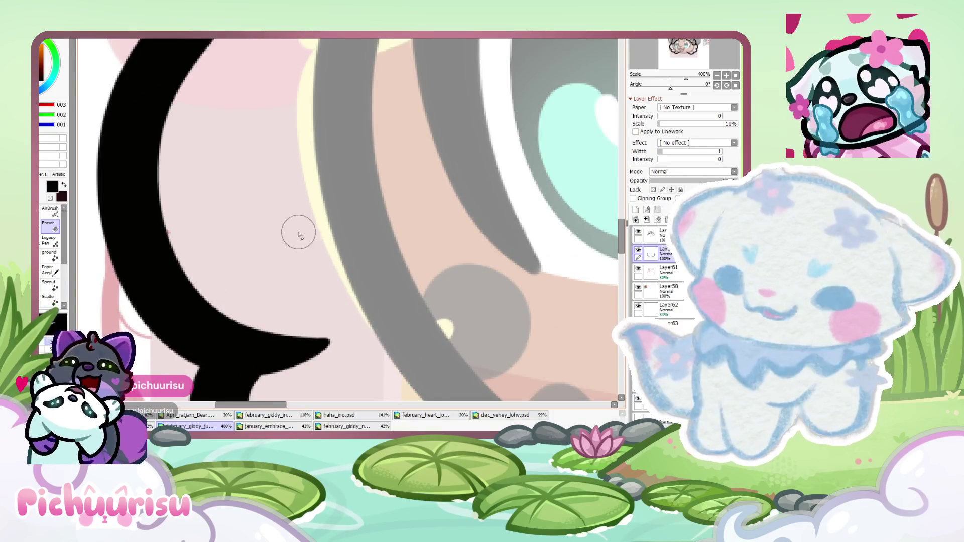
{"action": "scroll", "coordinate": [299, 236], "scroll_direction": "down", "scroll_amount": 1}
{"action": "scroll", "coordinate": [254, 274], "scroll_direction": "up", "scroll_amount": 2}
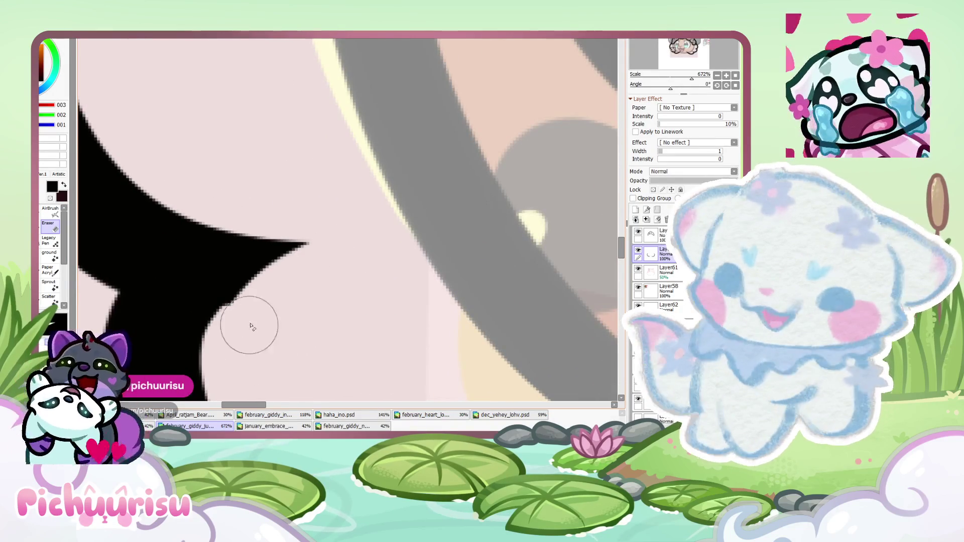
{"action": "scroll", "coordinate": [251, 326], "scroll_direction": "down", "scroll_amount": 1}
{"action": "scroll", "coordinate": [260, 272], "scroll_direction": "down", "scroll_amount": 1}
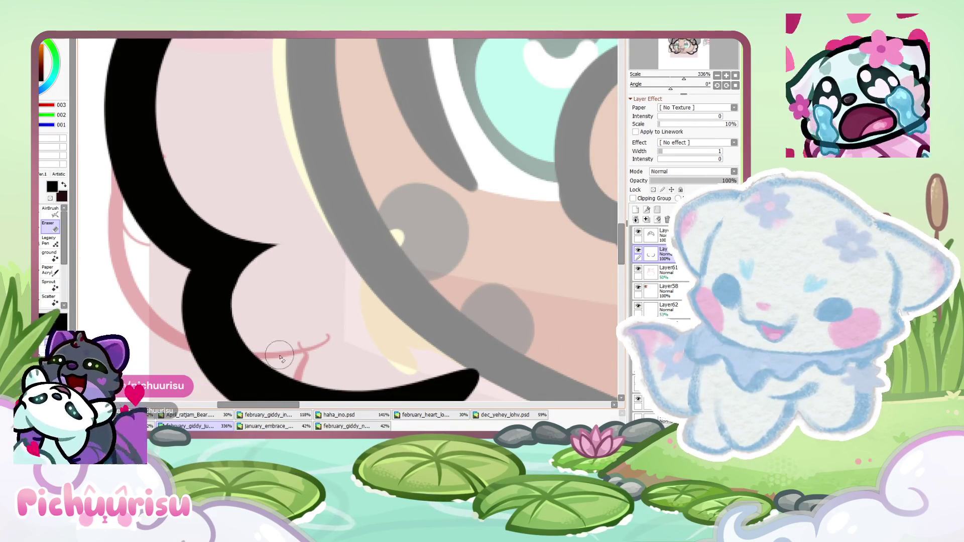
{"action": "scroll", "coordinate": [392, 274], "scroll_direction": "down", "scroll_amount": 5}
{"action": "scroll", "coordinate": [320, 288], "scroll_direction": "up", "scroll_amount": 4}
Erase the hooked tips of the lowest cheek curl into sharp tapered points
{"action": "mouse_move", "coordinate": [313, 268]}
{"action": "left_mouse_down"}
{"action": "mouse_move", "coordinate": [282, 297]}
{"action": "mouse_move", "coordinate": [489, 293]}
{"action": "left_mouse_up"}
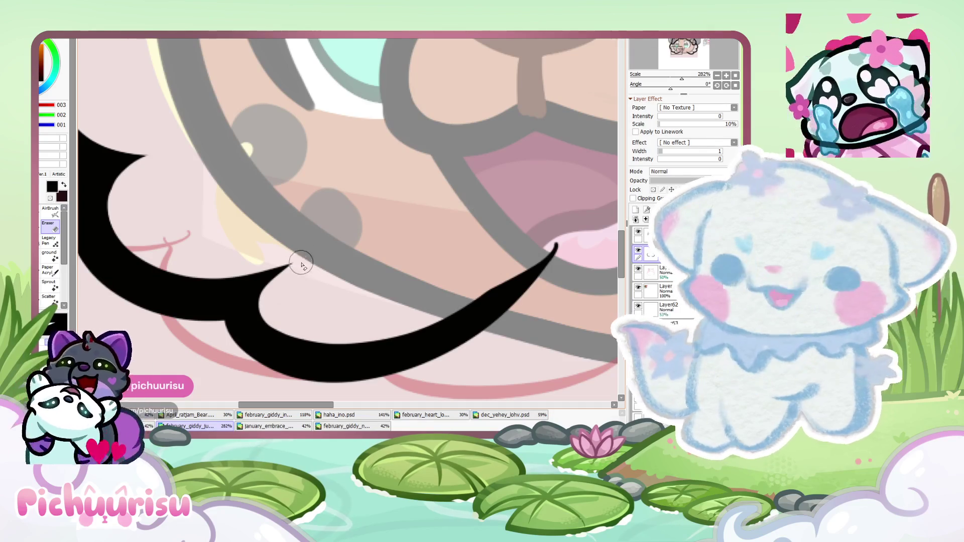
{"action": "scroll", "coordinate": [301, 264], "scroll_direction": "down", "scroll_amount": 3}
{"action": "scroll", "coordinate": [307, 266], "scroll_direction": "down", "scroll_amount": 2}
{"action": "scroll", "coordinate": [324, 272], "scroll_direction": "up", "scroll_amount": 3}
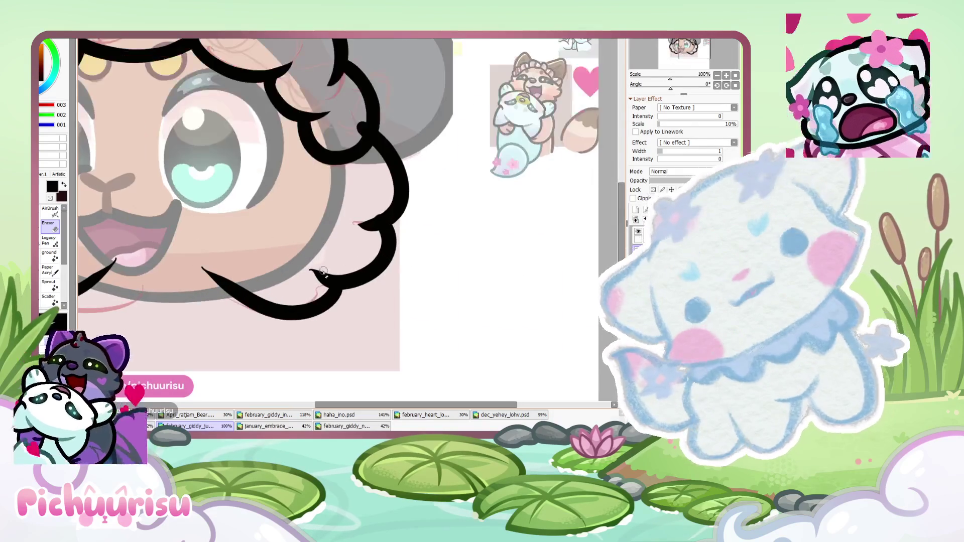
{"action": "scroll", "coordinate": [323, 273], "scroll_direction": "up", "scroll_amount": 6}
{"action": "scroll", "coordinate": [301, 258], "scroll_direction": "up", "scroll_amount": 8}
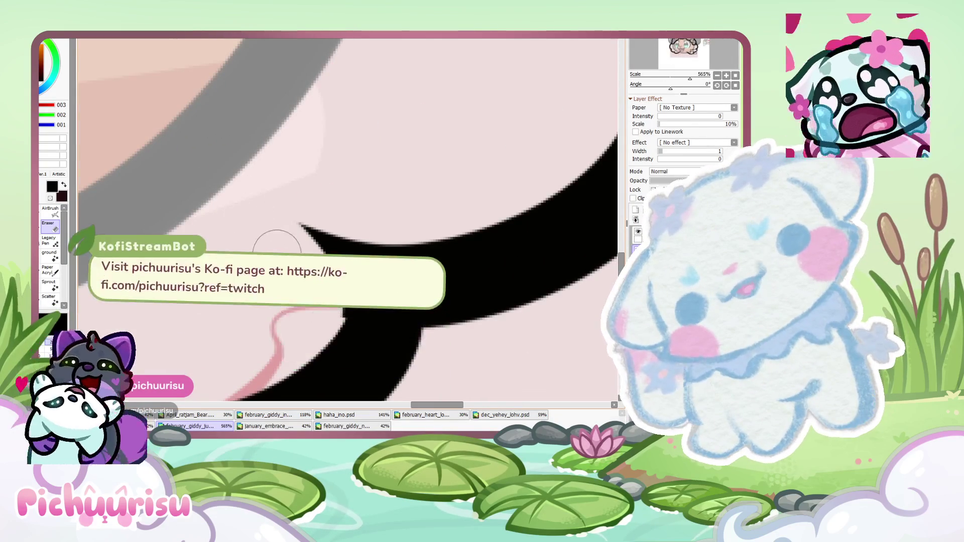
{"action": "left_click_drag", "start_coordinate": [326, 236], "coordinate": [299, 222]}
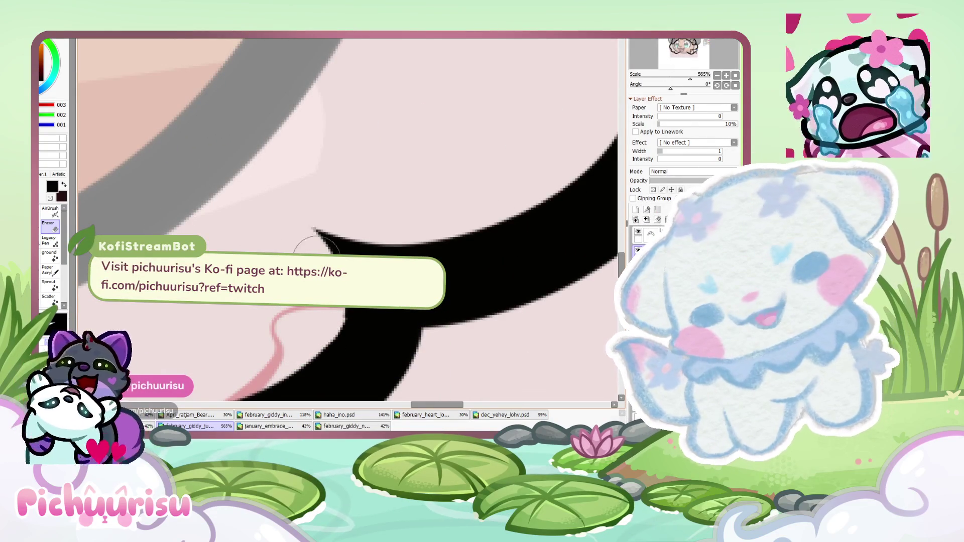
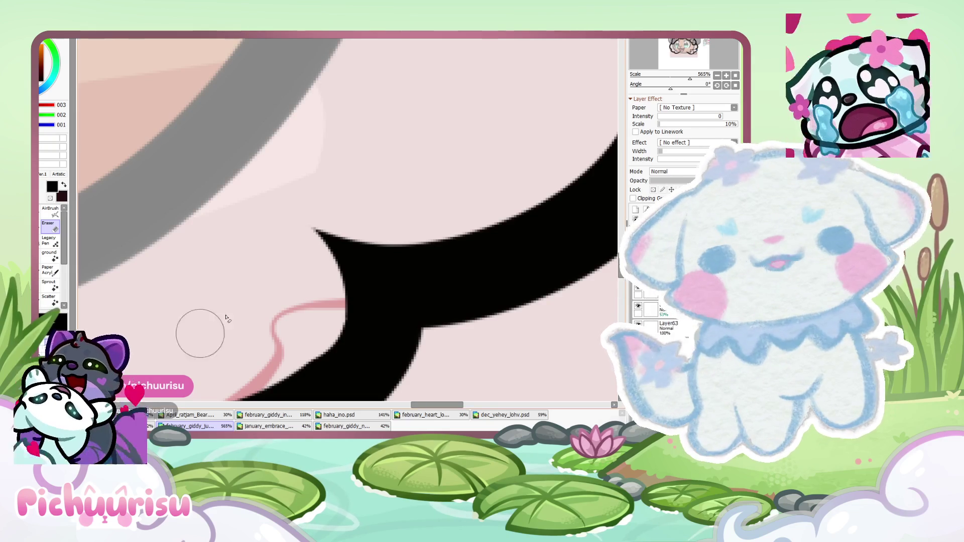
Erase the overhanging edge of the black wool outline near the sheep's mouth
{"action": "scroll", "coordinate": [226, 319], "scroll_direction": "down", "scroll_amount": 2}
{"action": "scroll", "coordinate": [265, 318], "scroll_direction": "up", "scroll_amount": 2}
{"action": "scroll", "coordinate": [182, 321], "scroll_direction": "up", "scroll_amount": 1}
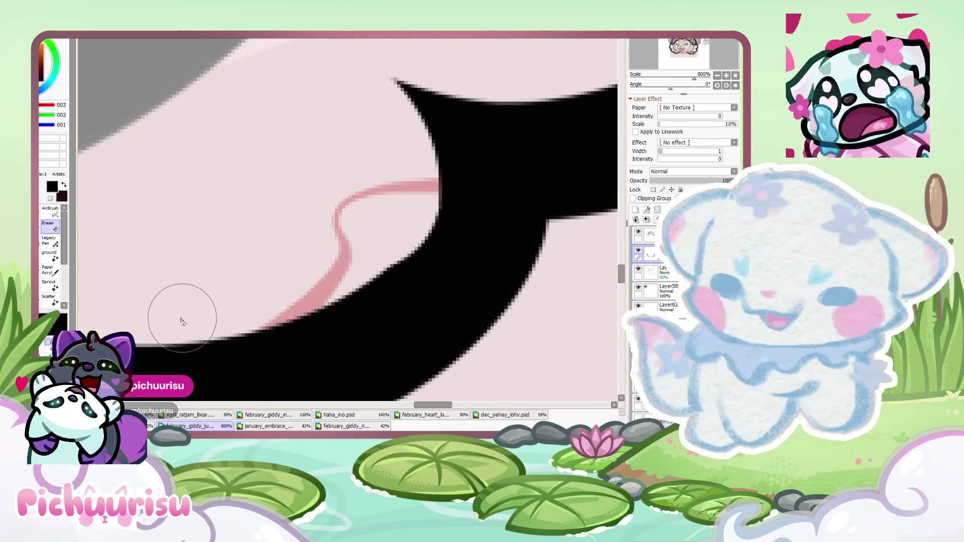
{"action": "left_click_drag", "start_coordinate": [398, 215], "coordinate": [361, 64]}
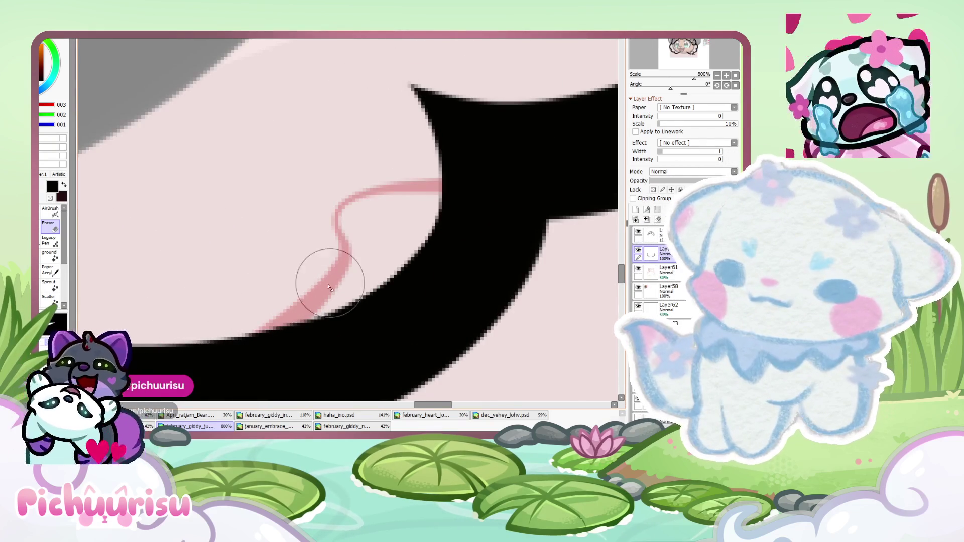
Zoom out and start free-transforming the sheep lineart layer with Ctrl+T
{"action": "scroll", "coordinate": [292, 283], "scroll_direction": "down", "scroll_amount": 7}
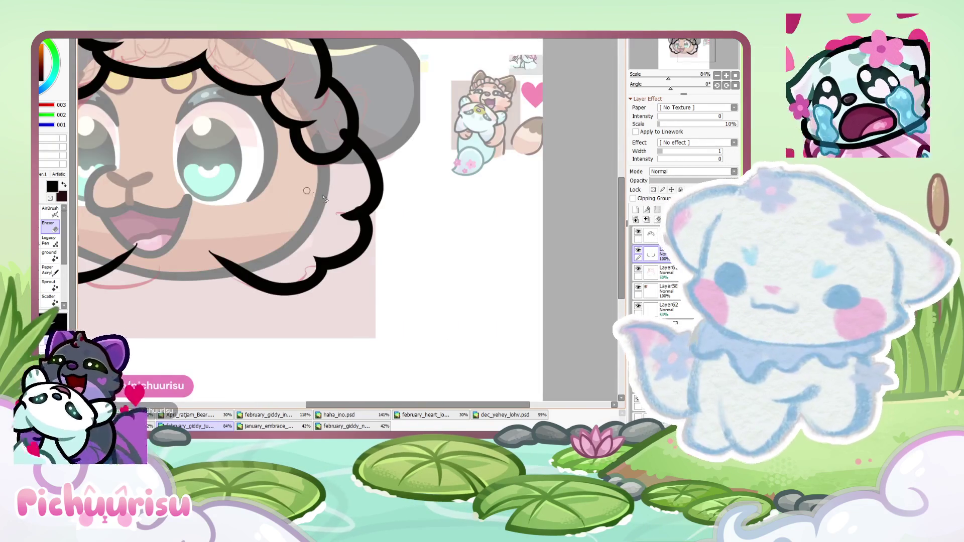
{"action": "scroll", "coordinate": [354, 215], "scroll_direction": "up", "scroll_amount": 3}
{"action": "scroll", "coordinate": [358, 275], "scroll_direction": "up", "scroll_amount": 2}
{"action": "scroll", "coordinate": [349, 204], "scroll_direction": "down", "scroll_amount": 1}
{"action": "scroll", "coordinate": [384, 150], "scroll_direction": "down", "scroll_amount": 1}
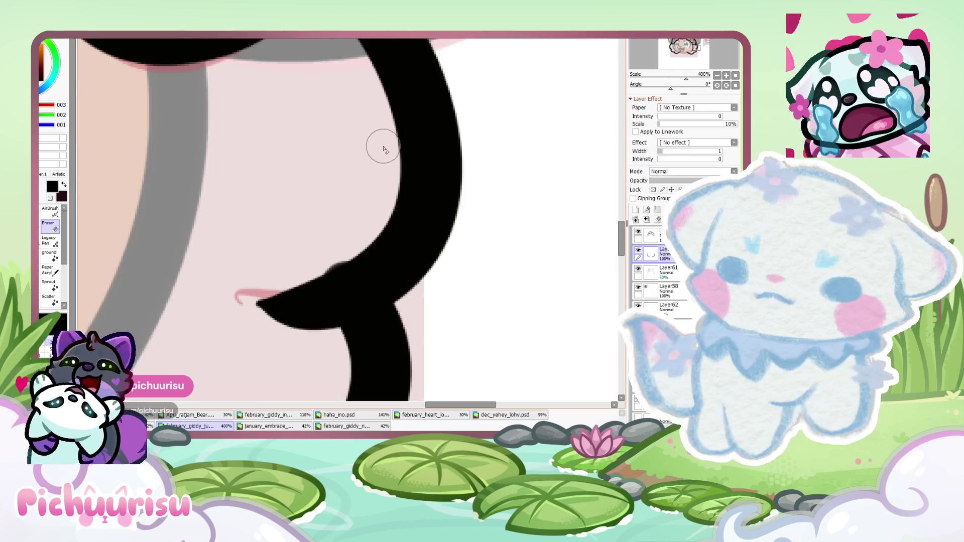
{"action": "scroll", "coordinate": [366, 222], "scroll_direction": "down", "scroll_amount": 1}
{"action": "scroll", "coordinate": [198, 301], "scroll_direction": "down", "scroll_amount": 3}
{"action": "scroll", "coordinate": [361, 216], "scroll_direction": "down", "scroll_amount": 2}
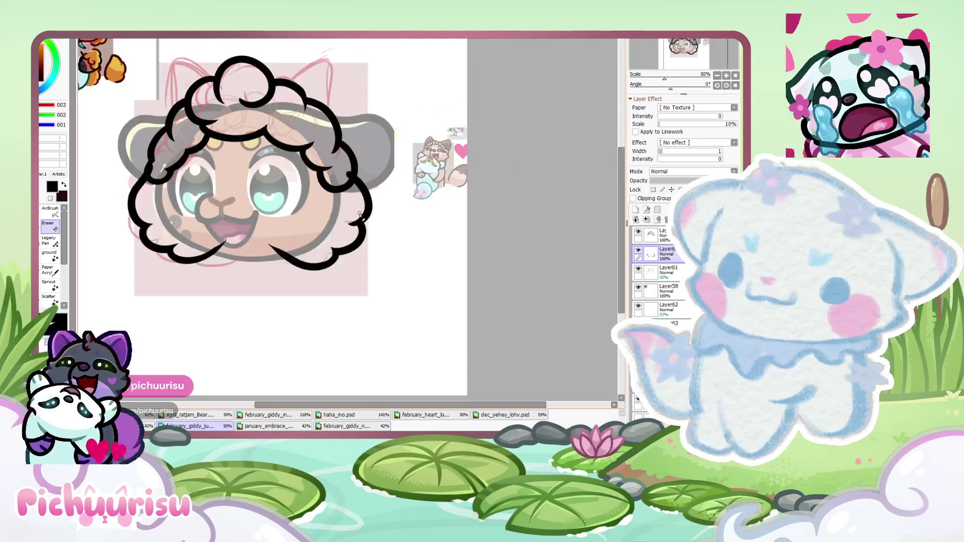
{"action": "scroll", "coordinate": [360, 216], "scroll_direction": "down", "scroll_amount": 3}
{"action": "scroll", "coordinate": [218, 201], "scroll_direction": "up", "scroll_amount": 2}
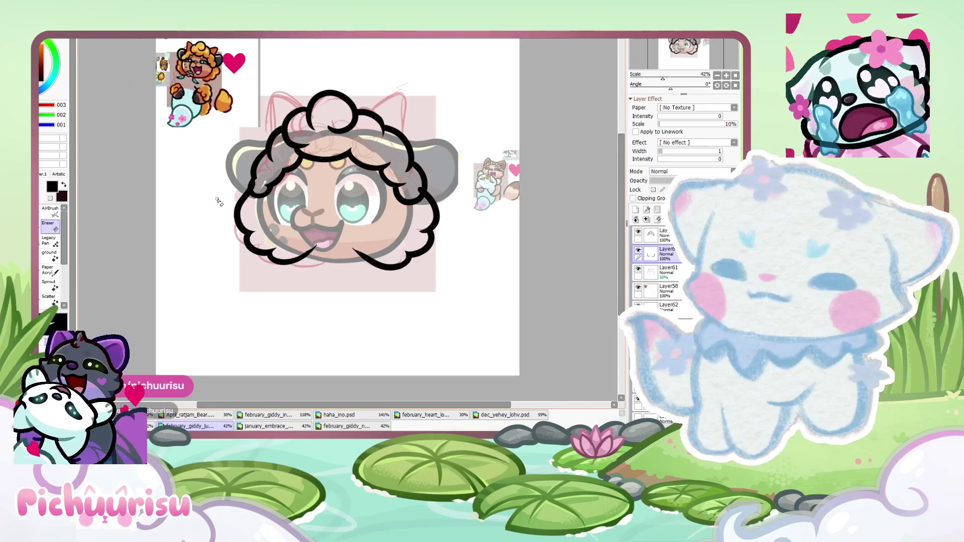
{"action": "scroll", "coordinate": [226, 211], "scroll_direction": "up", "scroll_amount": 4}
{"action": "scroll", "coordinate": [250, 239], "scroll_direction": "down", "scroll_amount": 3}
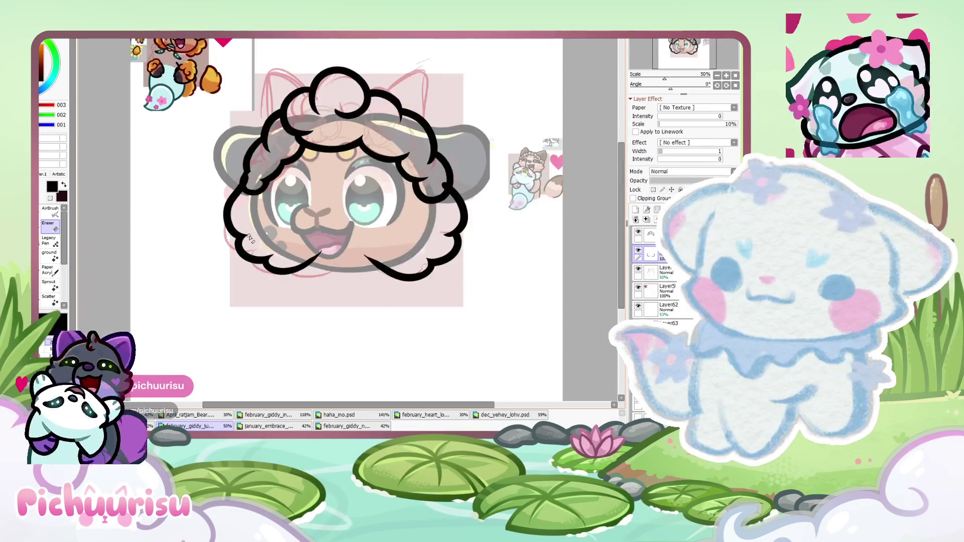
{"action": "scroll", "coordinate": [283, 257], "scroll_direction": "down", "scroll_amount": 1}
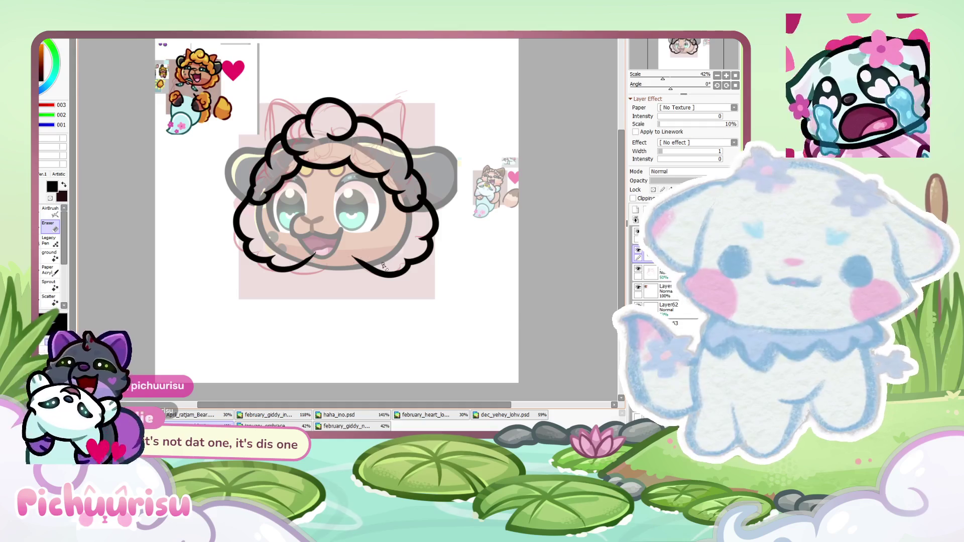
{"action": "scroll", "coordinate": [384, 266], "scroll_direction": "up", "scroll_amount": 1}
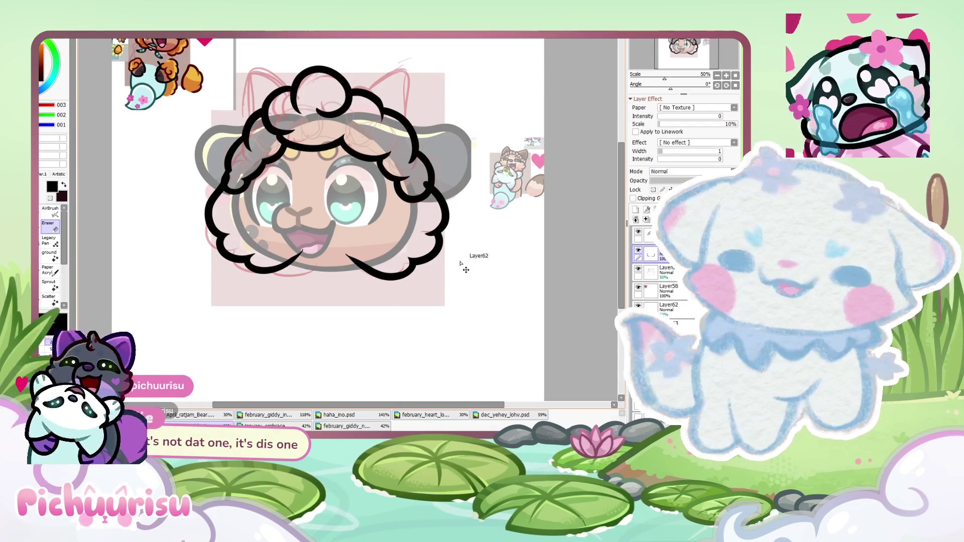
{"action": "key", "text": "ctrl+t"}
Resize the sheep lineart by its corner, confirm the transform, and return to the Eraser
{"action": "left_click_drag", "start_coordinate": [454, 281], "coordinate": [450, 278]}
{"action": "key", "text": "Return"}
{"action": "key", "text": "e"}
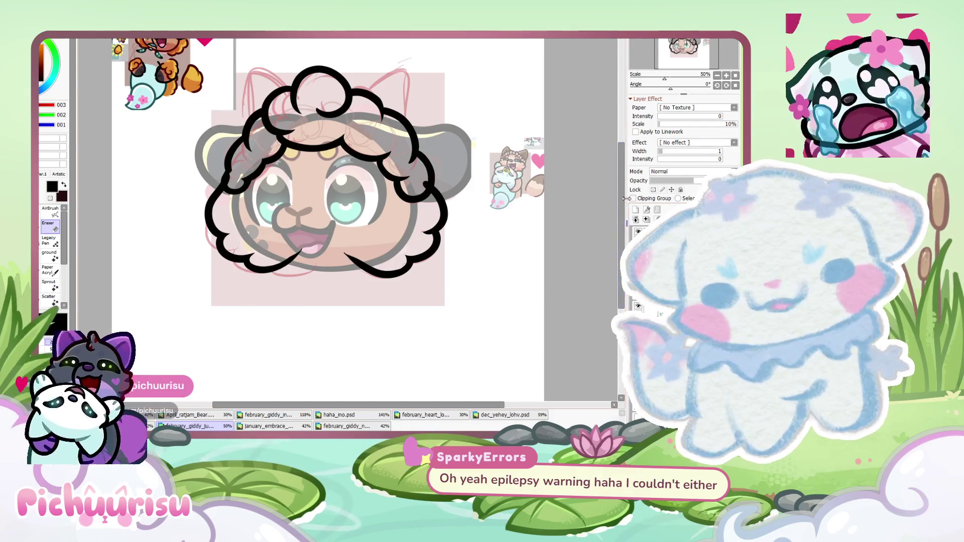
{"action": "scroll", "coordinate": [244, 108], "scroll_direction": "down", "scroll_amount": 2}
{"action": "scroll", "coordinate": [244, 108], "scroll_direction": "up", "scroll_amount": 5}
{"action": "scroll", "coordinate": [244, 108], "scroll_direction": "up", "scroll_amount": 3}
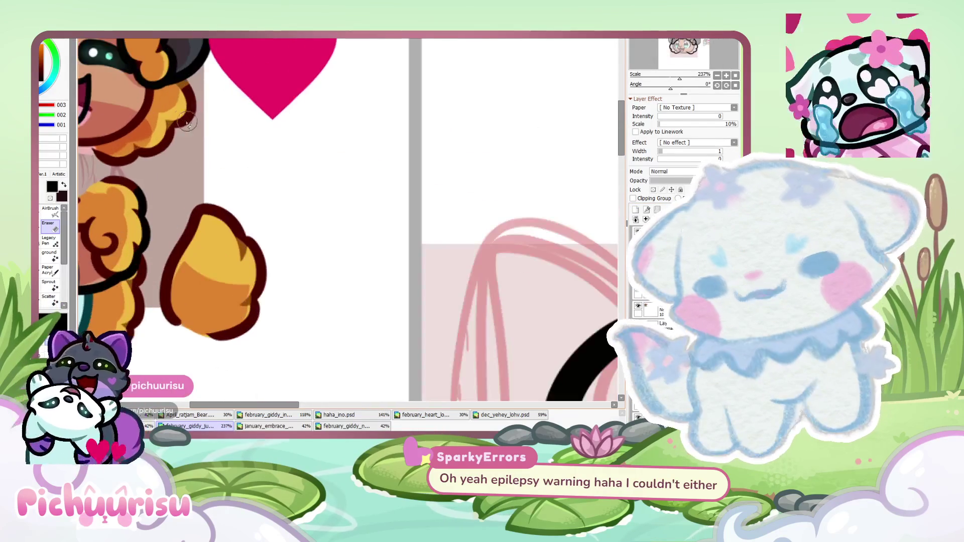
Sample gold from the reference sheep and paint the left cheek wool and lower-right curl
{"action": "right_click", "coordinate": [176, 118]}
{"action": "scroll", "coordinate": [301, 225], "scroll_direction": "down", "scroll_amount": 4}
{"action": "scroll", "coordinate": [324, 257], "scroll_direction": "up", "scroll_amount": 2}
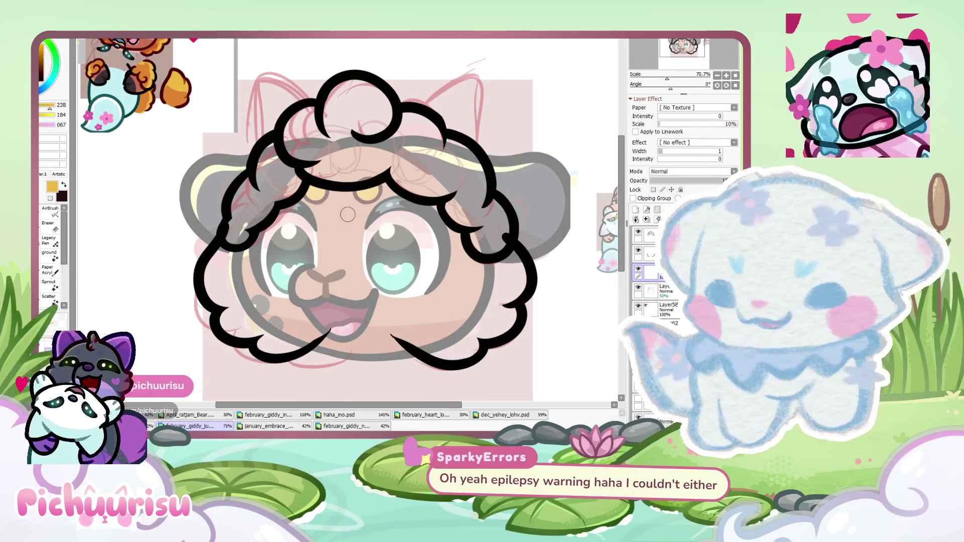
{"action": "left_click_drag", "start_coordinate": [235, 240], "coordinate": [227, 253]}
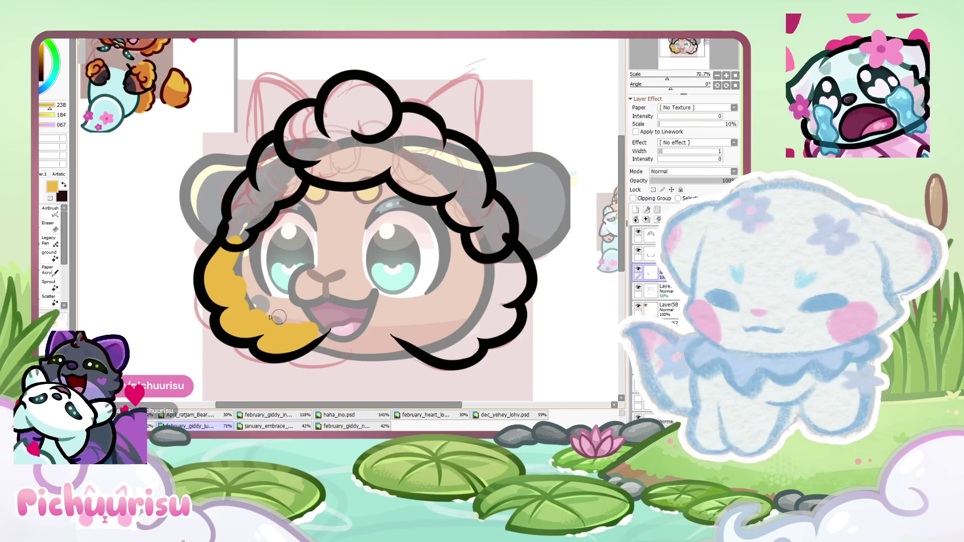
{"action": "left_click_drag", "start_coordinate": [255, 283], "coordinate": [264, 295]}
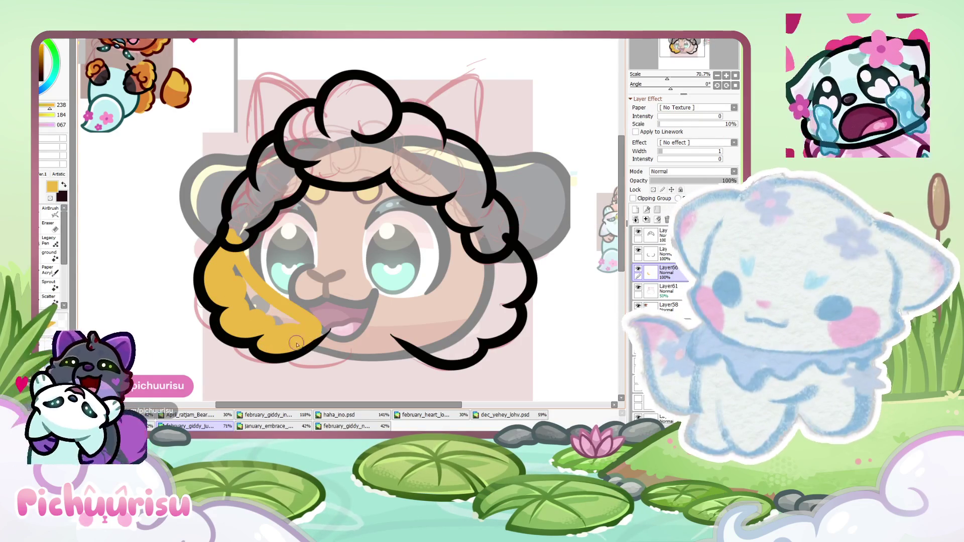
{"action": "scroll", "coordinate": [233, 271], "scroll_direction": "down", "scroll_amount": 3}
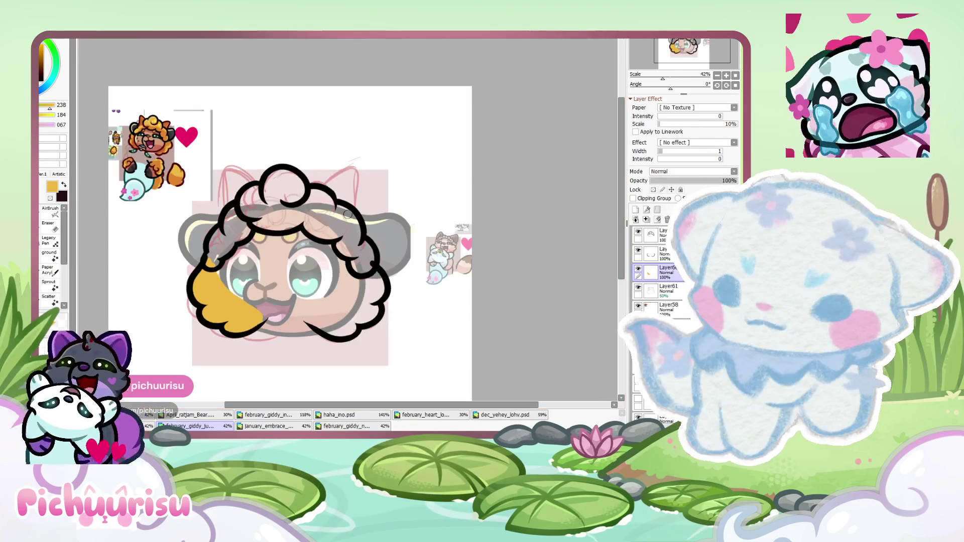
{"action": "scroll", "coordinate": [322, 315], "scroll_direction": "up", "scroll_amount": 2}
{"action": "mouse_move", "coordinate": [316, 332]}
{"action": "left_mouse_down"}
{"action": "mouse_move", "coordinate": [355, 330]}
{"action": "mouse_move", "coordinate": [389, 260]}
{"action": "mouse_move", "coordinate": [377, 291]}
{"action": "mouse_move", "coordinate": [308, 332]}
{"action": "left_mouse_up"}
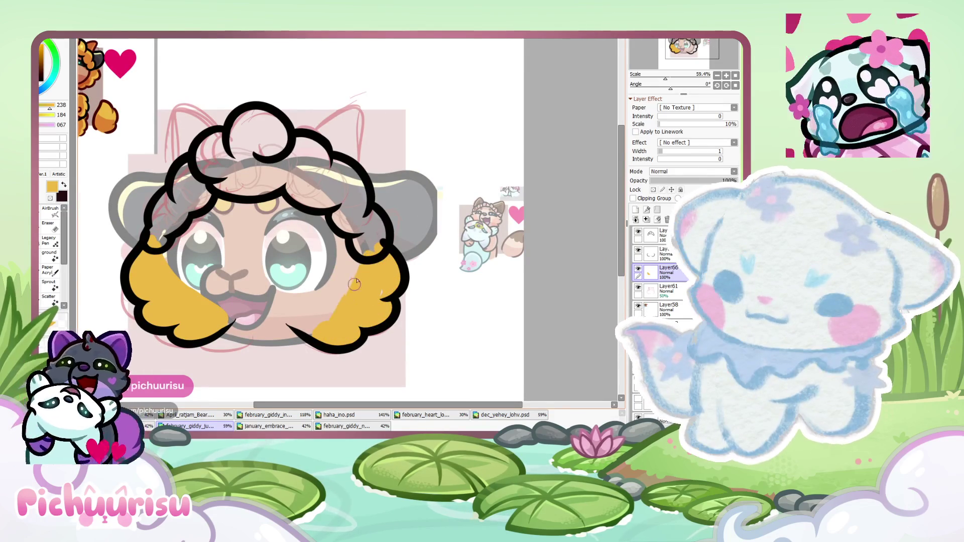
Pick up orange from the reference for shading the wool
{"action": "scroll", "coordinate": [352, 256], "scroll_direction": "down", "scroll_amount": 2}
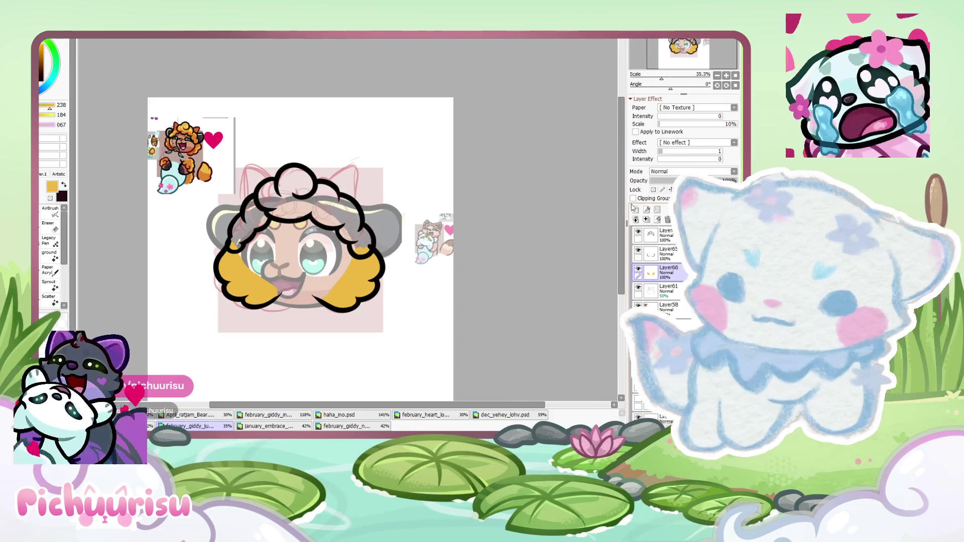
{"action": "scroll", "coordinate": [211, 160], "scroll_direction": "up", "scroll_amount": 9}
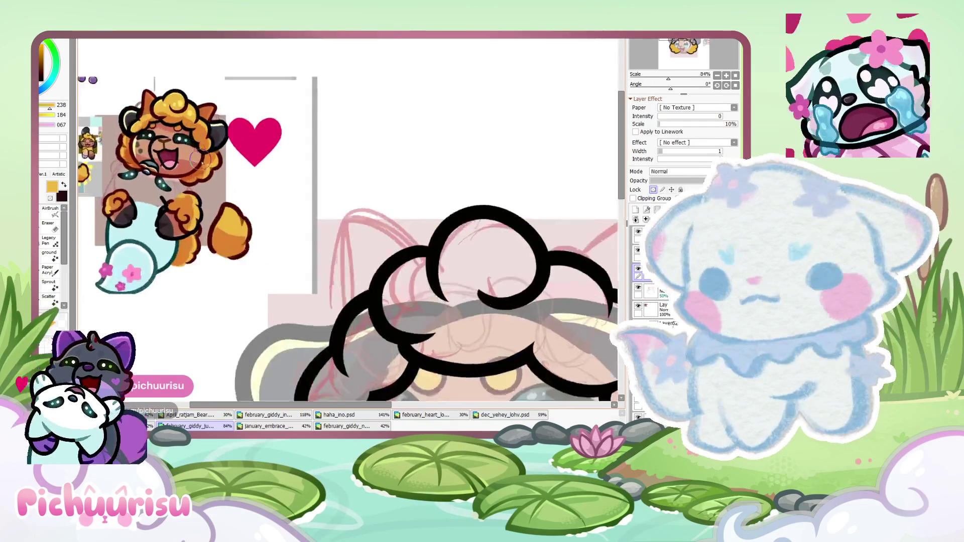
{"action": "left_click", "coordinate": [211, 159], "text": "alt"}
{"action": "scroll", "coordinate": [211, 160], "scroll_direction": "down", "scroll_amount": 3}
{"action": "scroll", "coordinate": [352, 226], "scroll_direction": "down", "scroll_amount": 2}
{"action": "scroll", "coordinate": [352, 226], "scroll_direction": "up", "scroll_amount": 2}
Paint orange over the lower wool on the left and right sides of the face
{"action": "mouse_move", "coordinate": [255, 251]}
{"action": "left_mouse_down"}
{"action": "mouse_move", "coordinate": [270, 304]}
{"action": "mouse_move", "coordinate": [331, 356]}
{"action": "left_mouse_up"}
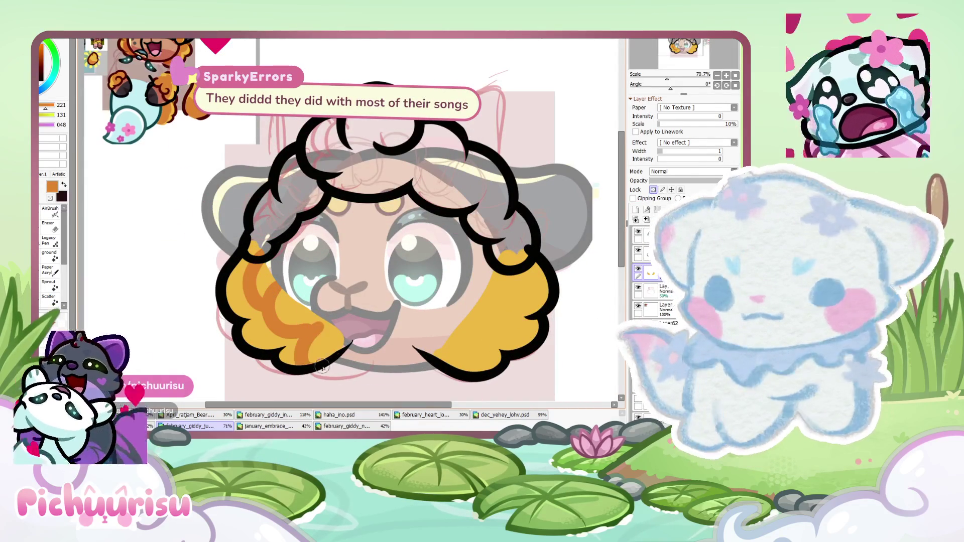
{"action": "mouse_move", "coordinate": [271, 291]}
{"action": "left_mouse_down"}
{"action": "mouse_move", "coordinate": [290, 319]}
{"action": "mouse_move", "coordinate": [311, 326]}
{"action": "mouse_move", "coordinate": [321, 356]}
{"action": "left_mouse_up"}
{"action": "scroll", "coordinate": [312, 327], "scroll_direction": "up", "scroll_amount": 3}
{"action": "scroll", "coordinate": [322, 356], "scroll_direction": "down", "scroll_amount": 5}
{"action": "scroll", "coordinate": [348, 215], "scroll_direction": "down", "scroll_amount": 3}
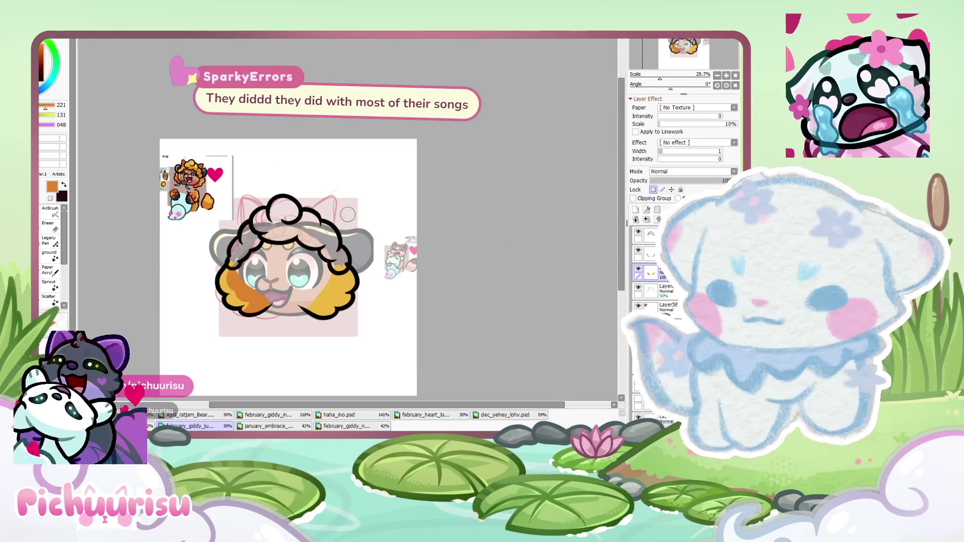
{"action": "left_click_drag", "start_coordinate": [342, 290], "coordinate": [333, 314]}
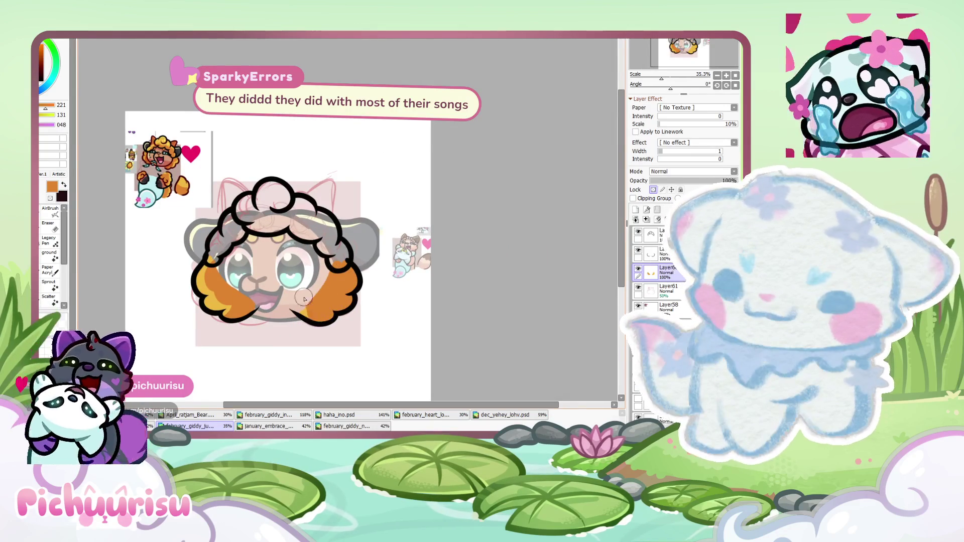
Sample yellow from the wool tip, then switch back to the orange colour
{"action": "scroll", "coordinate": [261, 262], "scroll_direction": "up", "scroll_amount": 1}
{"action": "scroll", "coordinate": [269, 326], "scroll_direction": "up", "scroll_amount": 4}
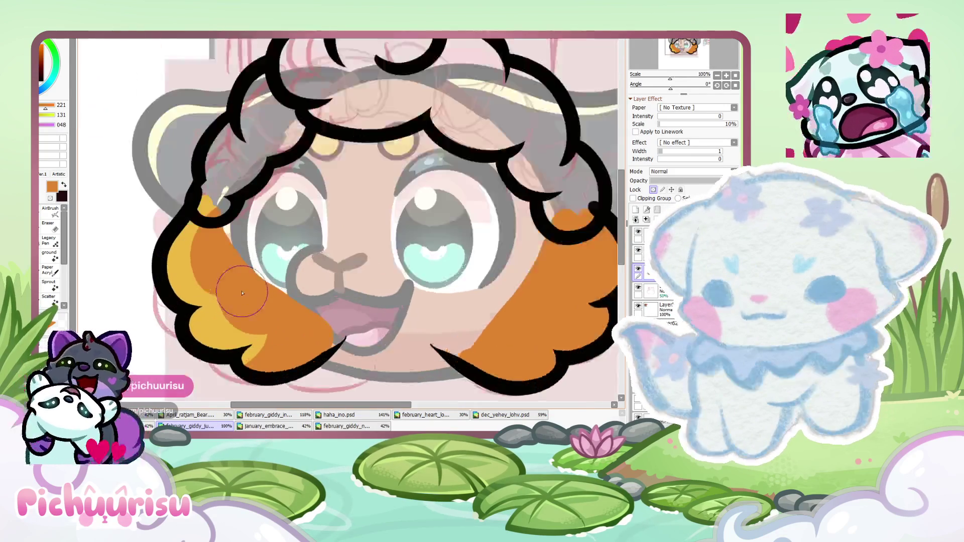
{"action": "scroll", "coordinate": [241, 351], "scroll_direction": "down", "scroll_amount": 3}
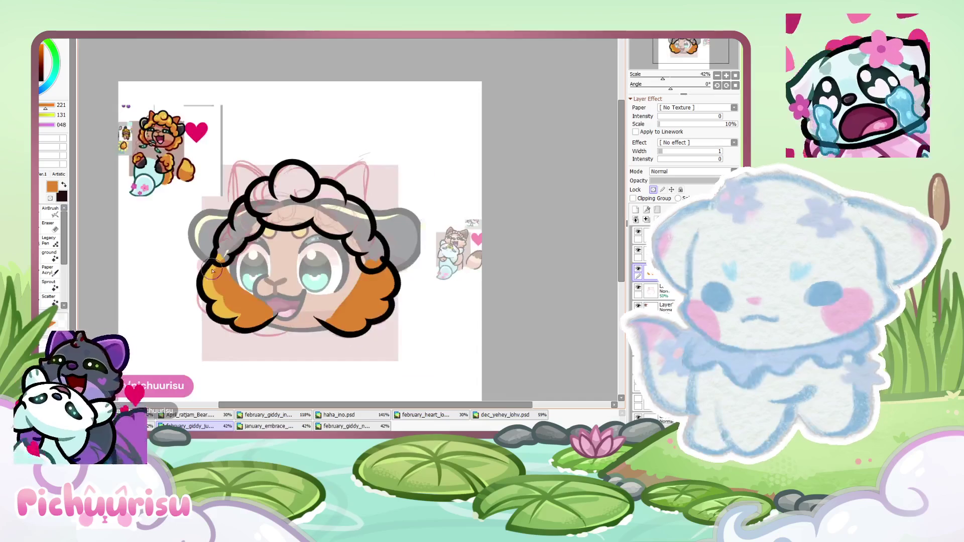
{"action": "scroll", "coordinate": [138, 346], "scroll_direction": "up", "scroll_amount": 2}
{"action": "scroll", "coordinate": [248, 247], "scroll_direction": "up", "scroll_amount": 2}
{"action": "scroll", "coordinate": [252, 222], "scroll_direction": "up", "scroll_amount": 1}
{"action": "scroll", "coordinate": [361, 255], "scroll_direction": "up", "scroll_amount": 1}
{"action": "left_click", "coordinate": [360, 255], "text": "alt"}
{"action": "scroll", "coordinate": [360, 255], "scroll_direction": "down", "scroll_amount": 4}
{"action": "left_click", "coordinate": [228, 89], "text": "alt"}
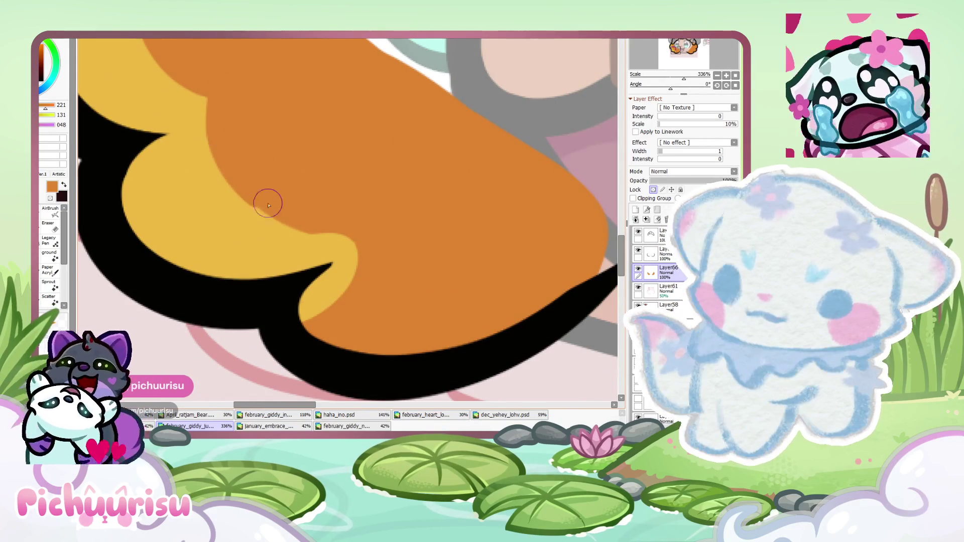
{"action": "scroll", "coordinate": [304, 231], "scroll_direction": "up", "scroll_amount": 1}
{"action": "scroll", "coordinate": [303, 231], "scroll_direction": "down", "scroll_amount": 3}
{"action": "scroll", "coordinate": [171, 163], "scroll_direction": "up", "scroll_amount": 2}
{"action": "scroll", "coordinate": [170, 163], "scroll_direction": "up", "scroll_amount": 1}
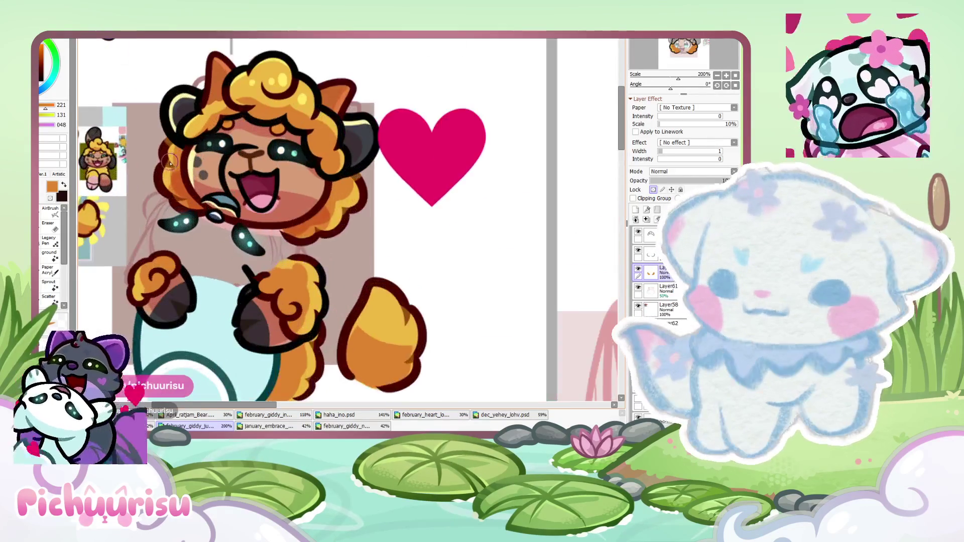
{"action": "scroll", "coordinate": [165, 160], "scroll_direction": "down", "scroll_amount": 3}
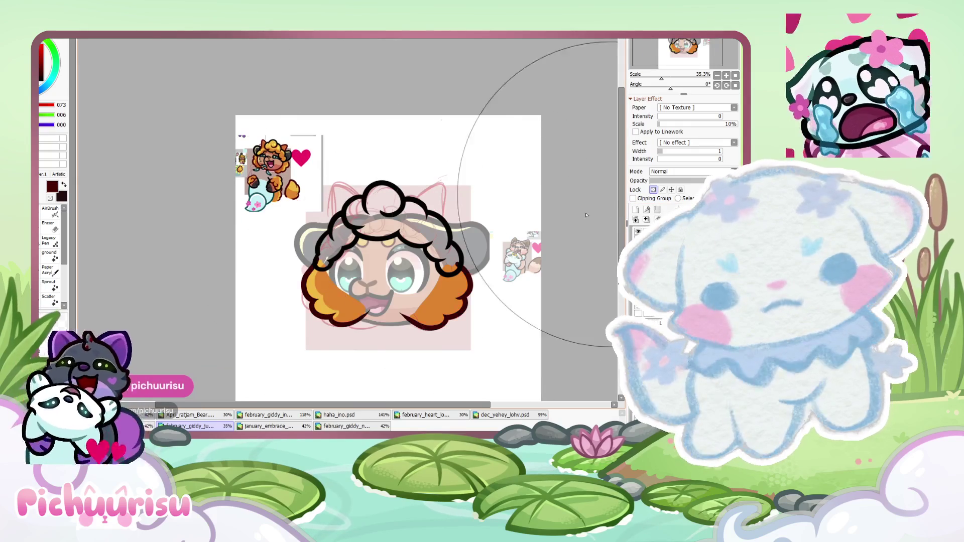
Pick an orange-brown colour, then sample the orange from the sheep's fur
{"action": "scroll", "coordinate": [249, 160], "scroll_direction": "up", "scroll_amount": 2}
{"action": "left_click", "coordinate": [249, 160], "text": "alt"}
{"action": "scroll", "coordinate": [249, 160], "scroll_direction": "down", "scroll_amount": 1}
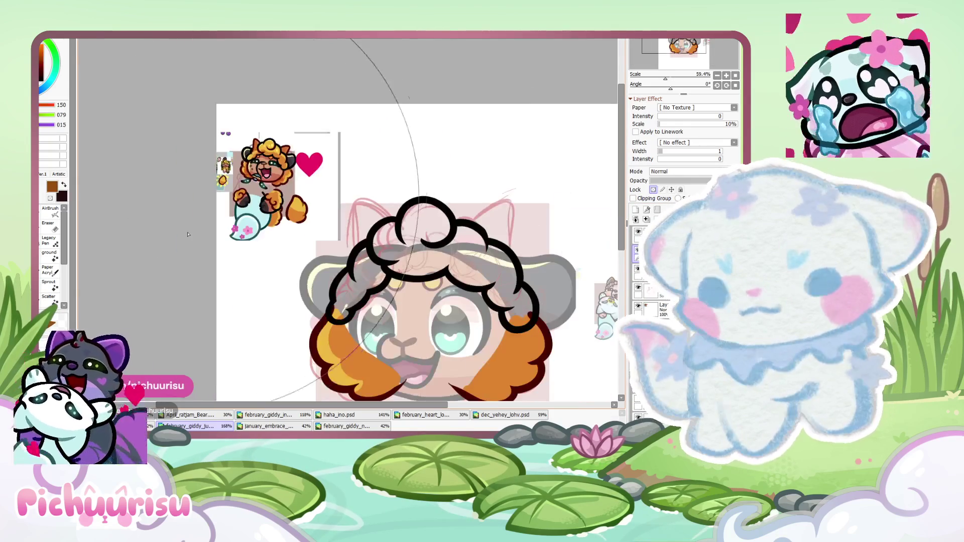
{"action": "scroll", "coordinate": [276, 275], "scroll_direction": "down", "scroll_amount": 2}
{"action": "scroll", "coordinate": [276, 275], "scroll_direction": "up", "scroll_amount": 5}
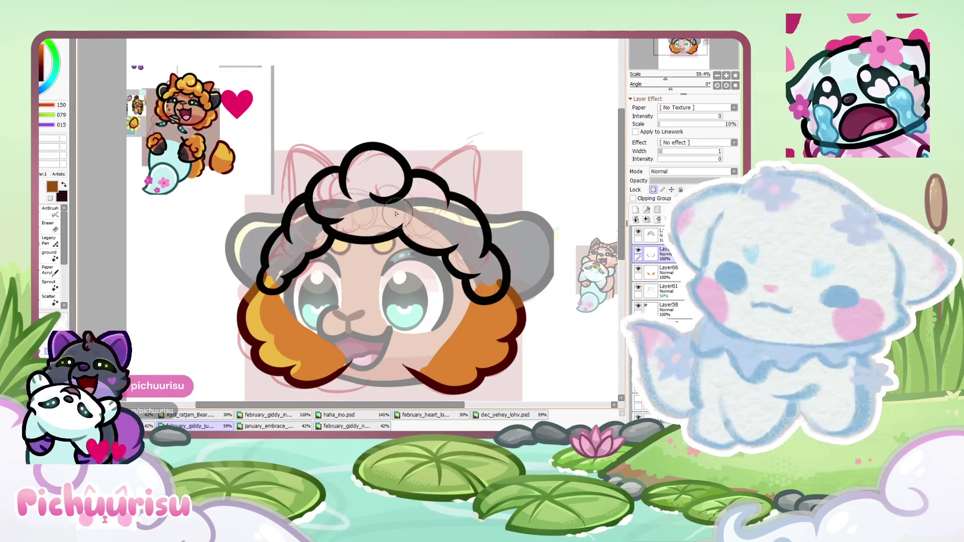
{"action": "scroll", "coordinate": [396, 214], "scroll_direction": "up", "scroll_amount": 2}
{"action": "scroll", "coordinate": [216, 107], "scroll_direction": "up", "scroll_amount": 2}
{"action": "scroll", "coordinate": [420, 290], "scroll_direction": "down", "scroll_amount": 3}
{"action": "scroll", "coordinate": [421, 289], "scroll_direction": "down", "scroll_amount": 2}
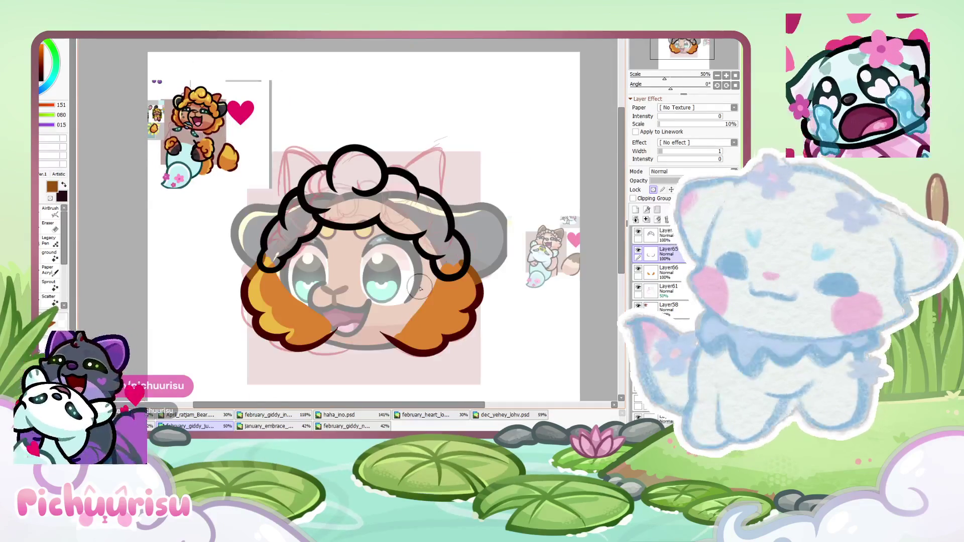
{"action": "scroll", "coordinate": [421, 289], "scroll_direction": "up", "scroll_amount": 4}
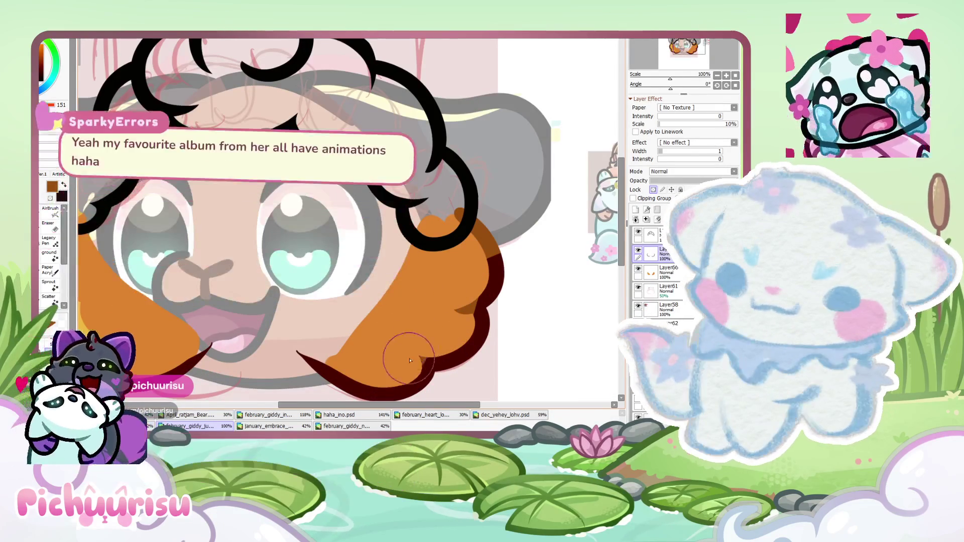
{"action": "scroll", "coordinate": [208, 275], "scroll_direction": "down", "scroll_amount": 1}
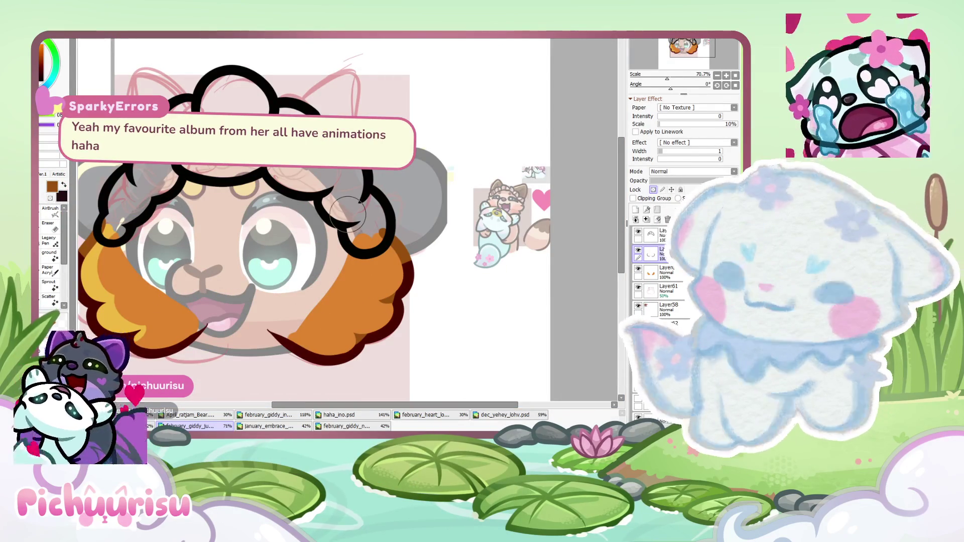
{"action": "scroll", "coordinate": [345, 323], "scroll_direction": "up", "scroll_amount": 5}
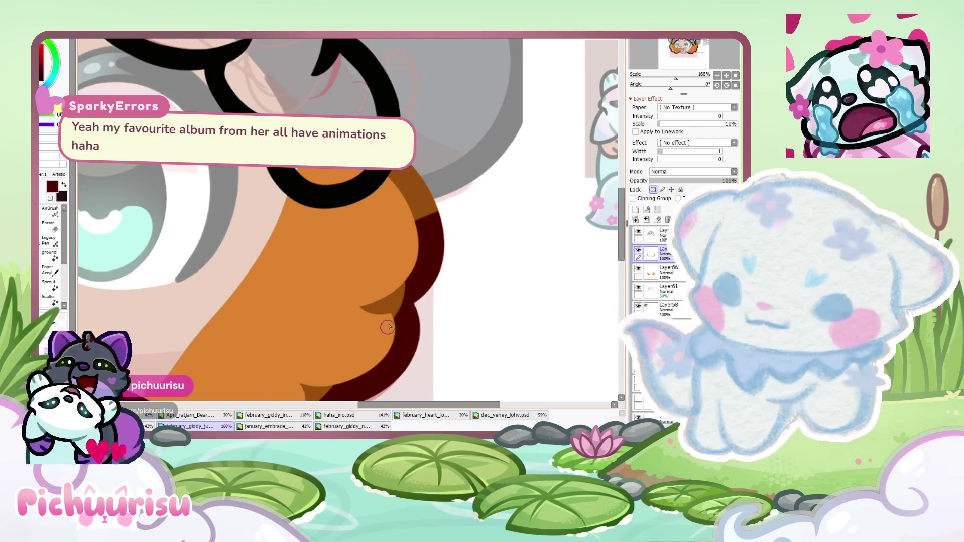
{"action": "scroll", "coordinate": [388, 327], "scroll_direction": "down", "scroll_amount": 3}
{"action": "scroll", "coordinate": [352, 311], "scroll_direction": "up", "scroll_amount": 2}
{"action": "left_click", "coordinate": [327, 294], "text": "alt"}
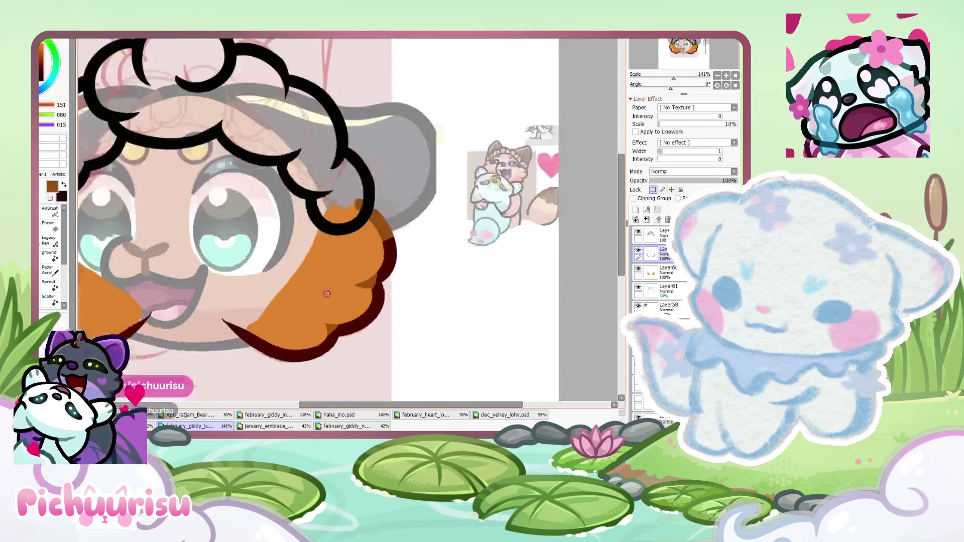
{"action": "scroll", "coordinate": [327, 293], "scroll_direction": "down", "scroll_amount": 3}
{"action": "scroll", "coordinate": [144, 280], "scroll_direction": "up", "scroll_amount": 4}
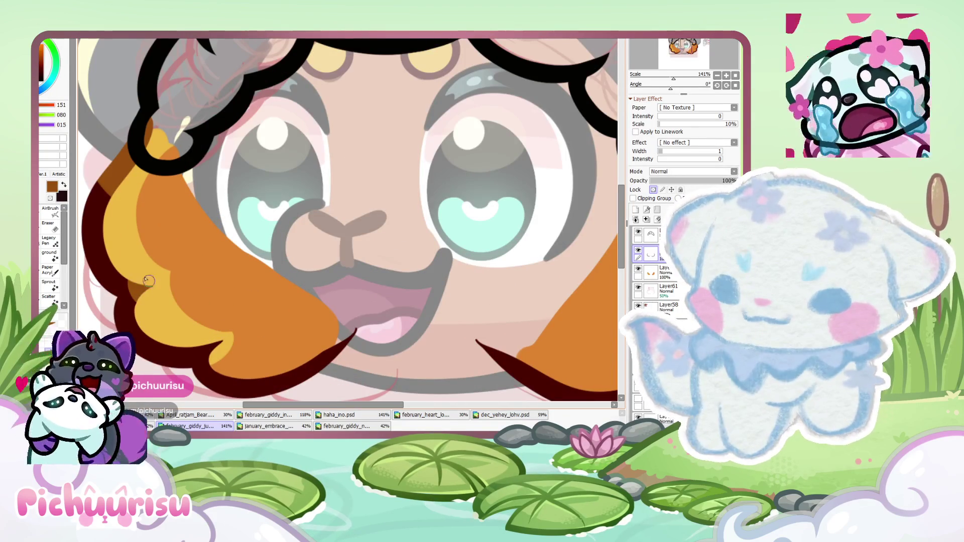
{"action": "scroll", "coordinate": [227, 319], "scroll_direction": "down", "scroll_amount": 3}
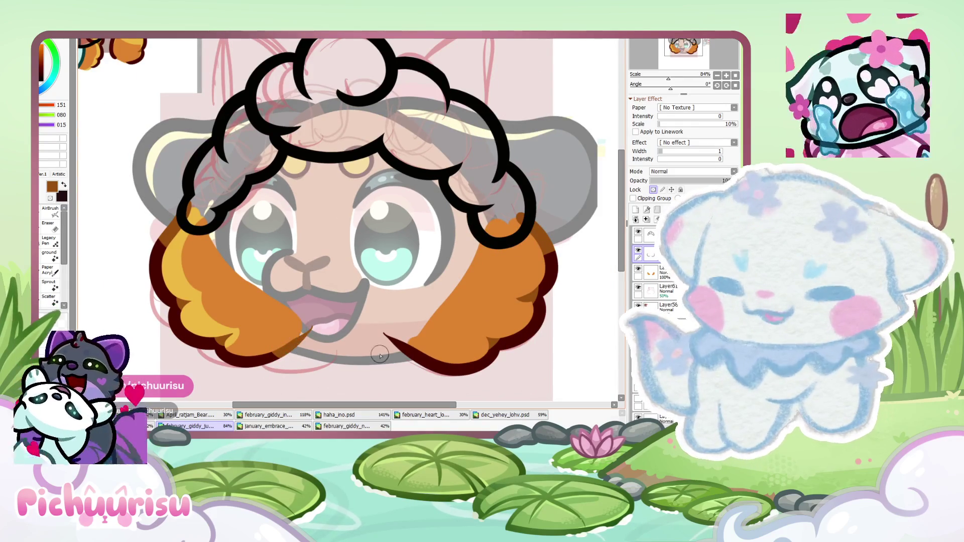
{"action": "scroll", "coordinate": [400, 251], "scroll_direction": "down", "scroll_amount": 2}
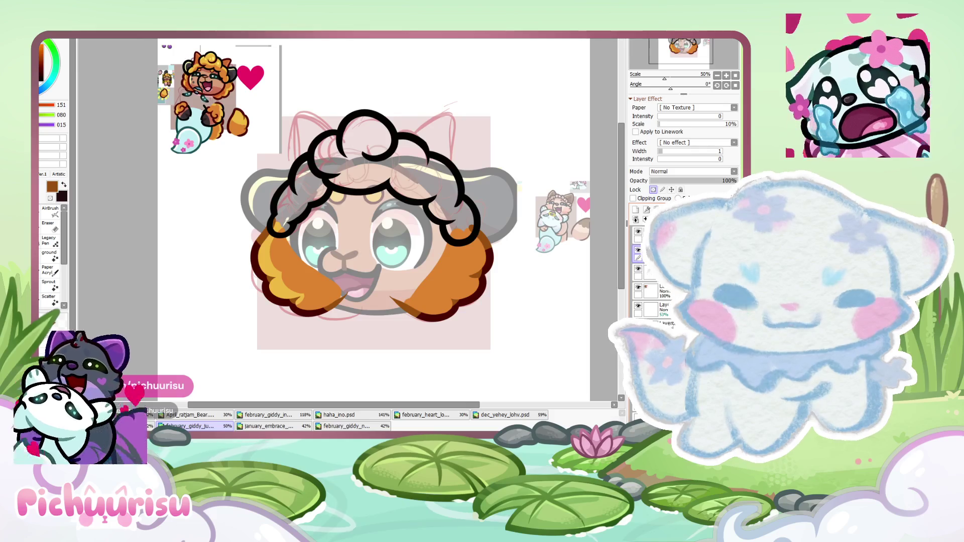
Hide the orange wool layer to reveal the pale pink sketched wool
{"action": "left_click", "coordinate": [637, 251]}
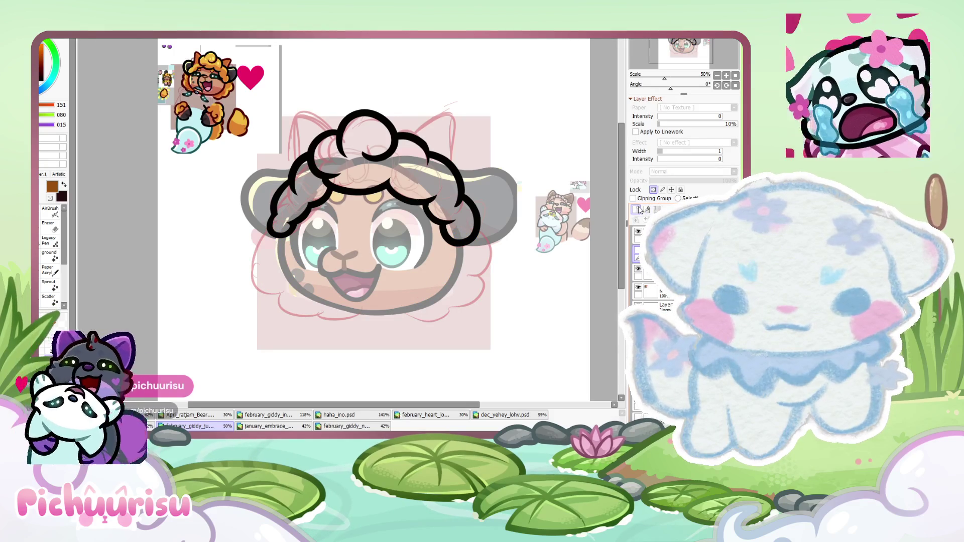
{"action": "scroll", "coordinate": [229, 160], "scroll_direction": "up", "scroll_amount": 1}
{"action": "scroll", "coordinate": [229, 161], "scroll_direction": "up", "scroll_amount": 7}
{"action": "scroll", "coordinate": [229, 160], "scroll_direction": "up", "scroll_amount": 1}
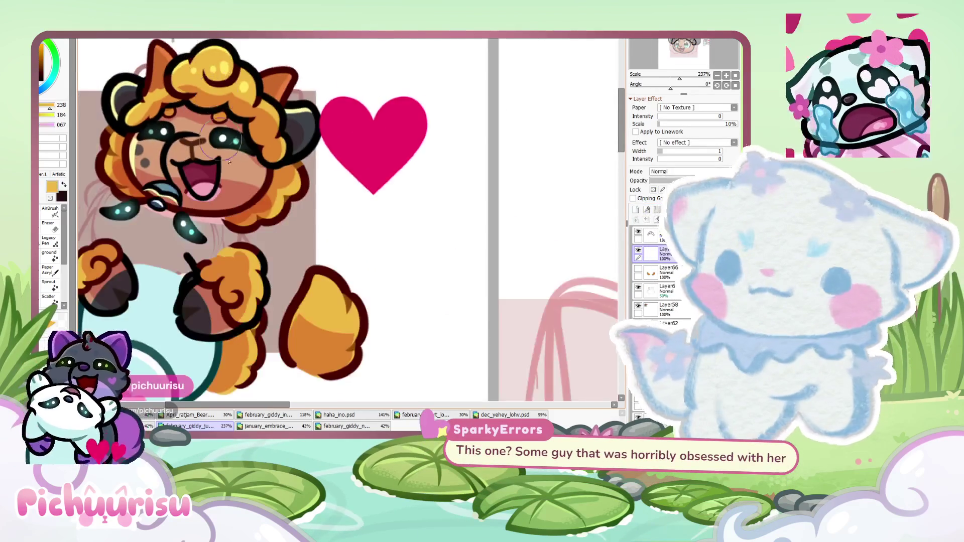
{"action": "scroll", "coordinate": [228, 161], "scroll_direction": "down", "scroll_amount": 7}
{"action": "scroll", "coordinate": [322, 240], "scroll_direction": "down", "scroll_amount": 2}
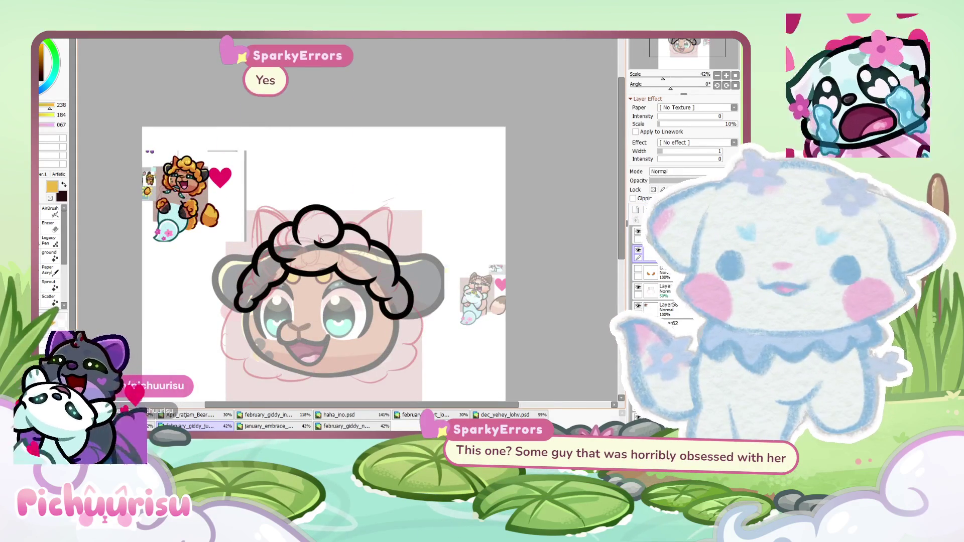
{"action": "scroll", "coordinate": [321, 240], "scroll_direction": "up", "scroll_amount": 1}
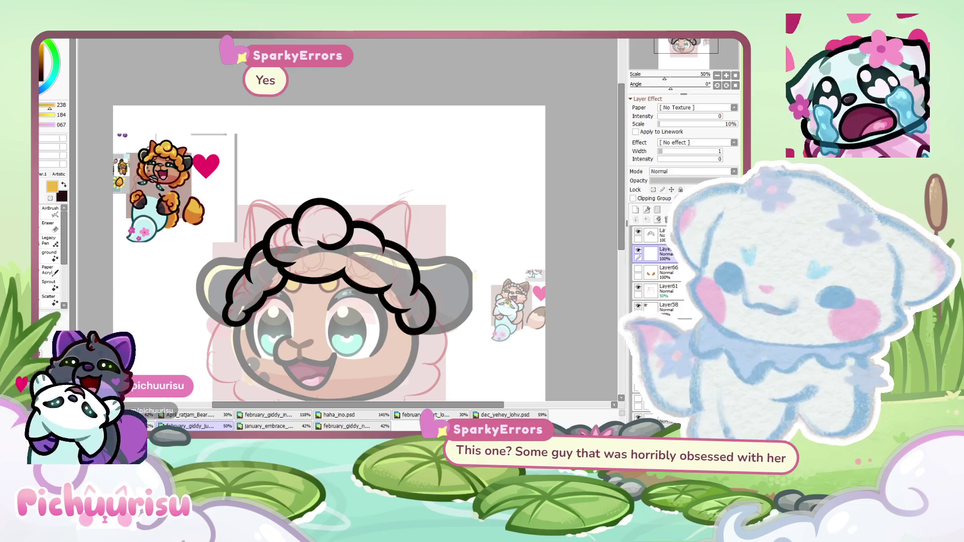
Select the curly wool area atop the head and bucket-fill it golden yellow
{"action": "left_click", "coordinate": [169, 54]}
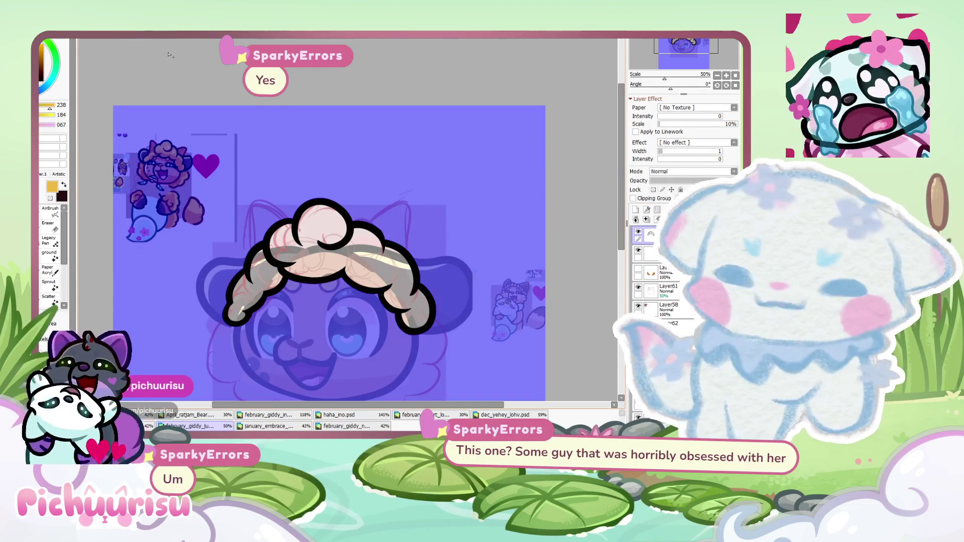
{"action": "key", "text": "ctrl+f"}
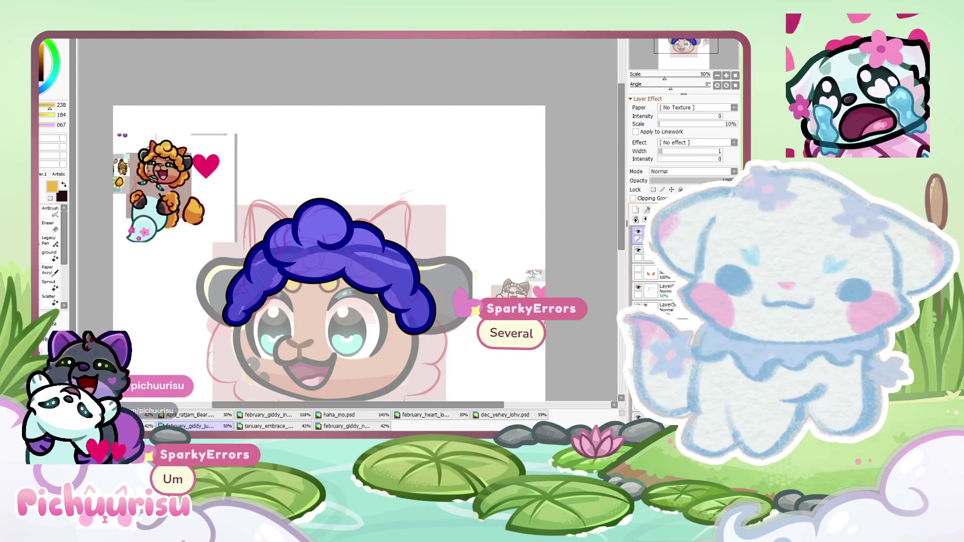
{"action": "key", "text": "ctrl+z"}
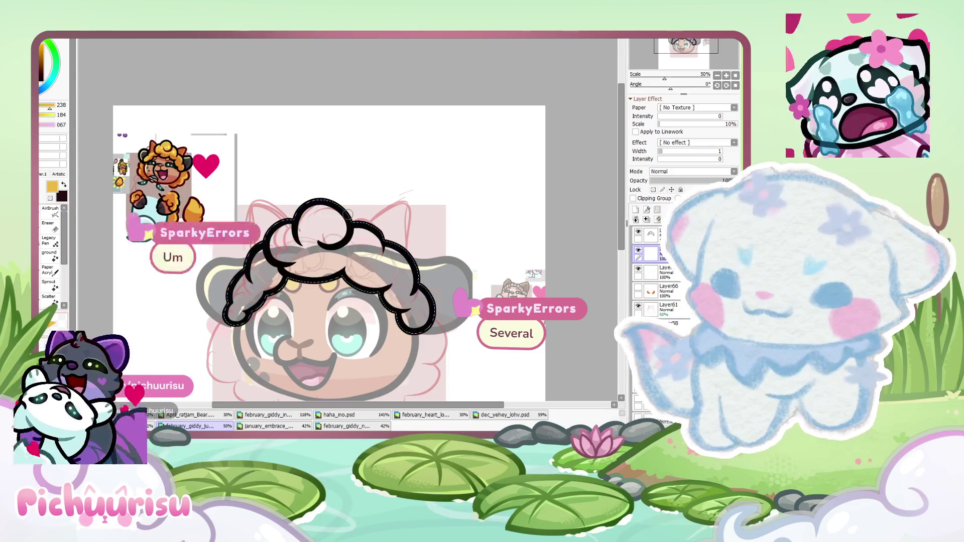
{"action": "scroll", "coordinate": [174, 151], "scroll_direction": "up", "scroll_amount": 3}
{"action": "scroll", "coordinate": [173, 131], "scroll_direction": "up", "scroll_amount": 2}
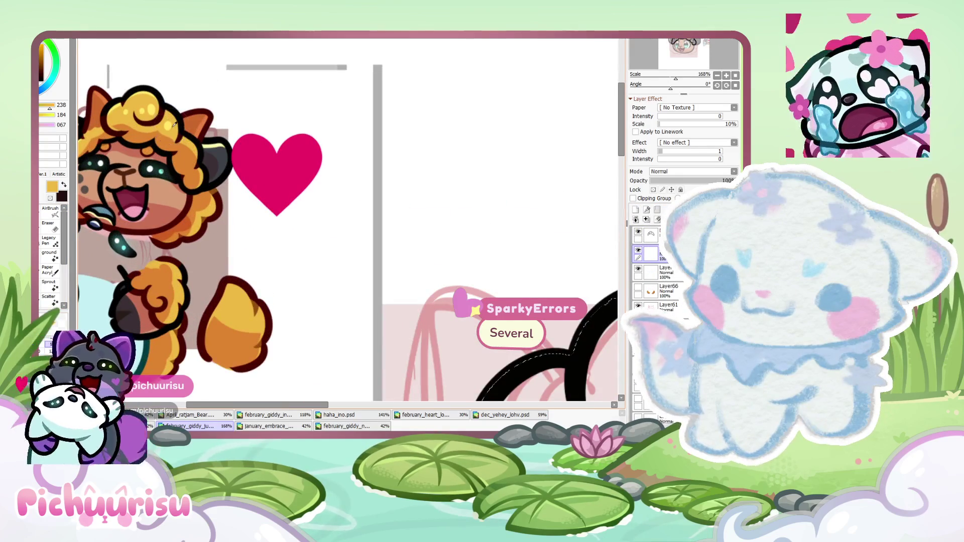
{"action": "scroll", "coordinate": [173, 124], "scroll_direction": "down", "scroll_amount": 3}
{"action": "left_click", "coordinate": [382, 271]}
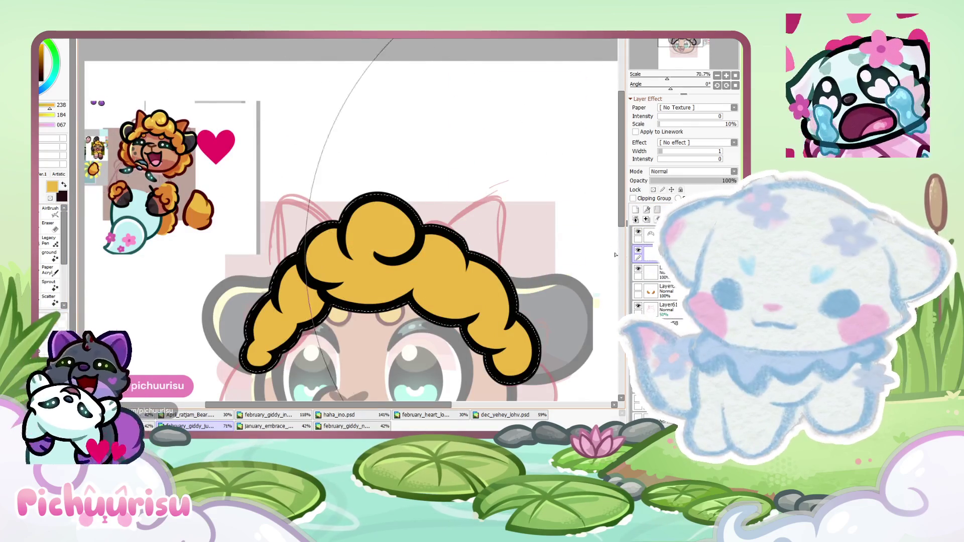
Add a new layer clipped to the wool for shading, then deselect with Ctrl+D
{"action": "scroll", "coordinate": [422, 271], "scroll_direction": "down", "scroll_amount": 3}
{"action": "left_click", "coordinate": [636, 210]}
{"action": "left_click", "coordinate": [634, 198]}
{"action": "key", "text": "ctrl+d"}
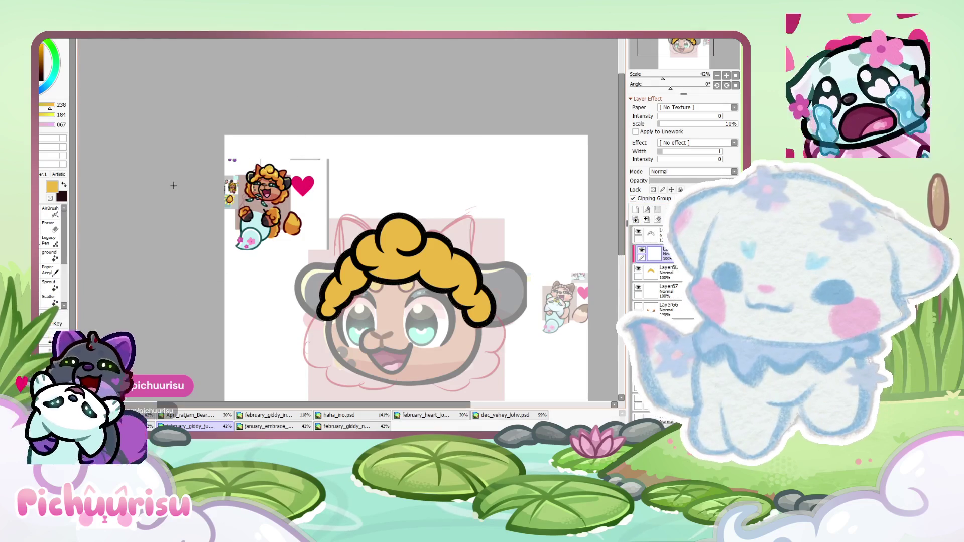
{"action": "scroll", "coordinate": [274, 174], "scroll_direction": "up", "scroll_amount": 6}
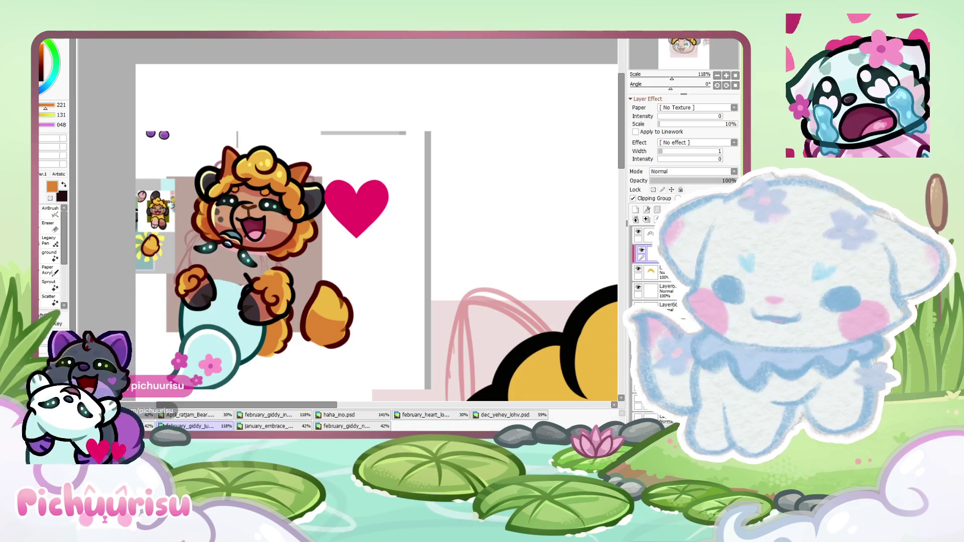
Brush darker orange shading along the lower wool curls
{"action": "scroll", "coordinate": [220, 261], "scroll_direction": "down", "scroll_amount": 2}
{"action": "scroll", "coordinate": [220, 261], "scroll_direction": "down", "scroll_amount": 1}
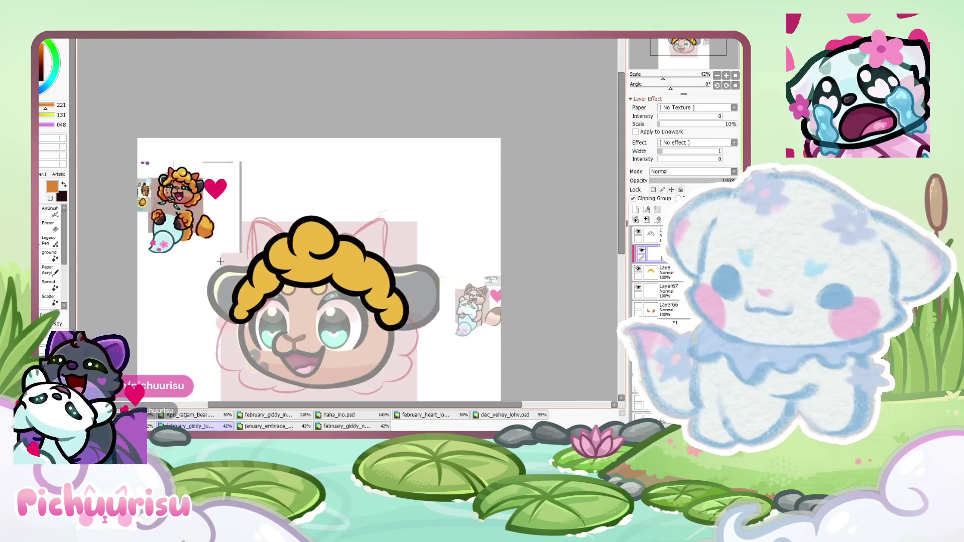
{"action": "scroll", "coordinate": [219, 261], "scroll_direction": "up", "scroll_amount": 3}
{"action": "scroll", "coordinate": [234, 343], "scroll_direction": "down", "scroll_amount": 1}
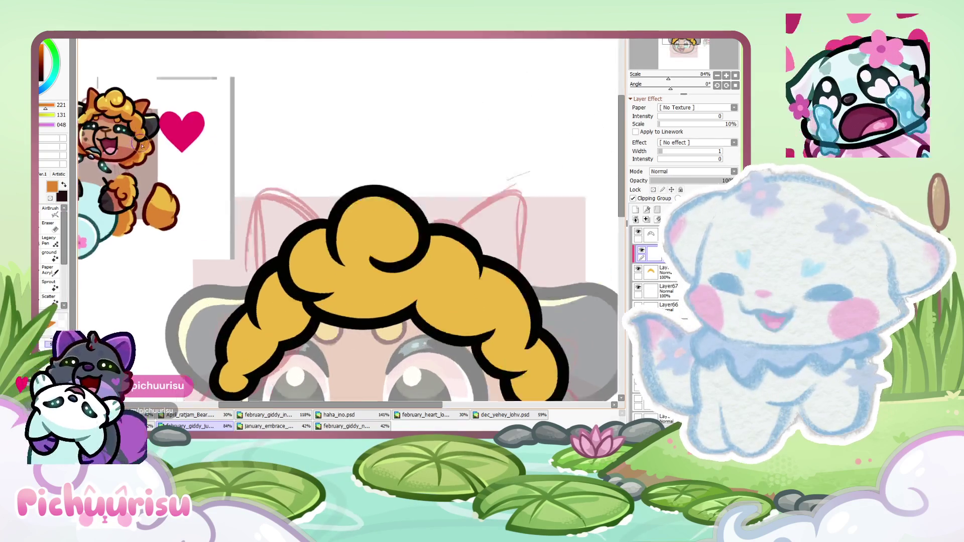
{"action": "scroll", "coordinate": [232, 282], "scroll_direction": "up", "scroll_amount": 1}
{"action": "scroll", "coordinate": [233, 266], "scroll_direction": "down", "scroll_amount": 1}
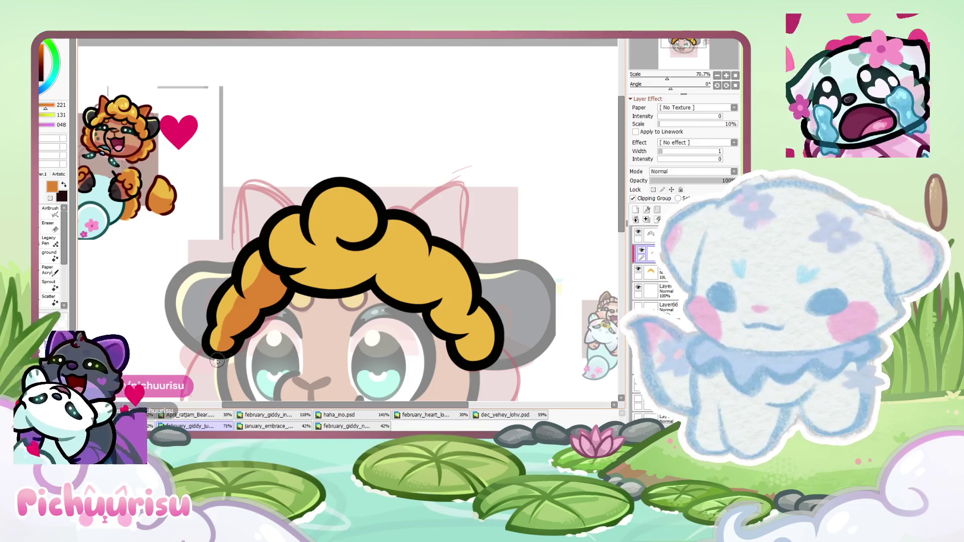
{"action": "scroll", "coordinate": [217, 362], "scroll_direction": "down", "scroll_amount": 3}
{"action": "scroll", "coordinate": [217, 362], "scroll_direction": "up", "scroll_amount": 3}
{"action": "scroll", "coordinate": [273, 321], "scroll_direction": "up", "scroll_amount": 3}
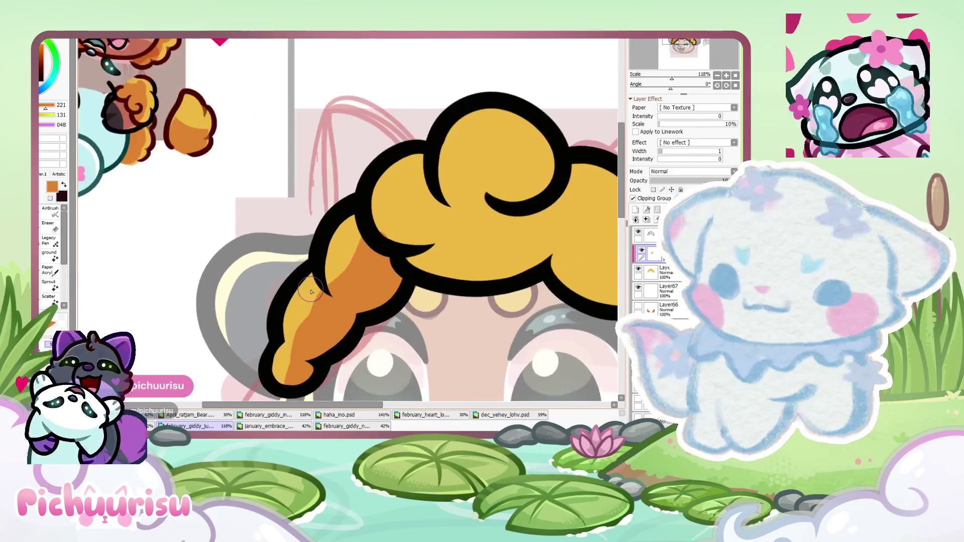
{"action": "scroll", "coordinate": [309, 317], "scroll_direction": "down", "scroll_amount": 1}
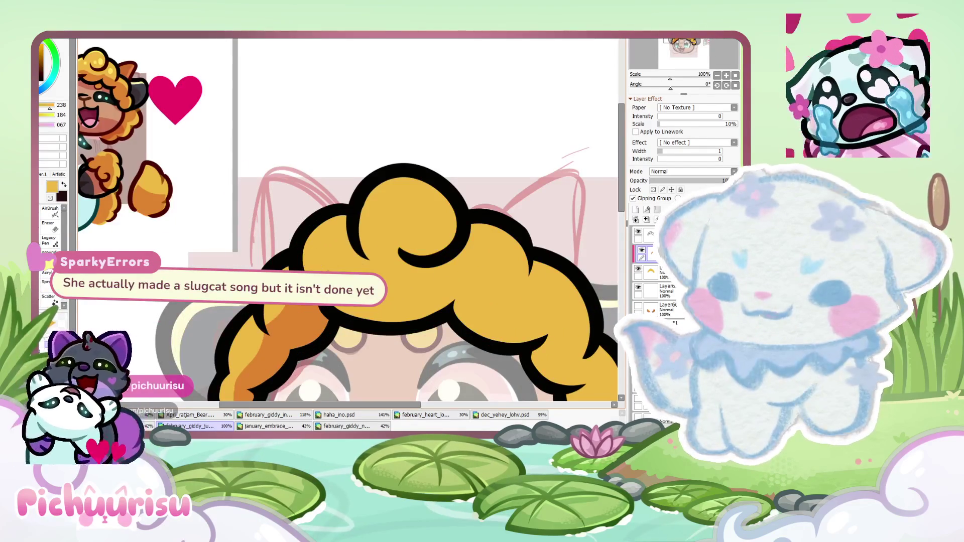
{"action": "scroll", "coordinate": [263, 268], "scroll_direction": "down", "scroll_amount": 1}
{"action": "mouse_move", "coordinate": [222, 264]}
{"action": "left_mouse_down"}
{"action": "mouse_move", "coordinate": [358, 271]}
{"action": "mouse_move", "coordinate": [440, 343]}
{"action": "left_mouse_up"}
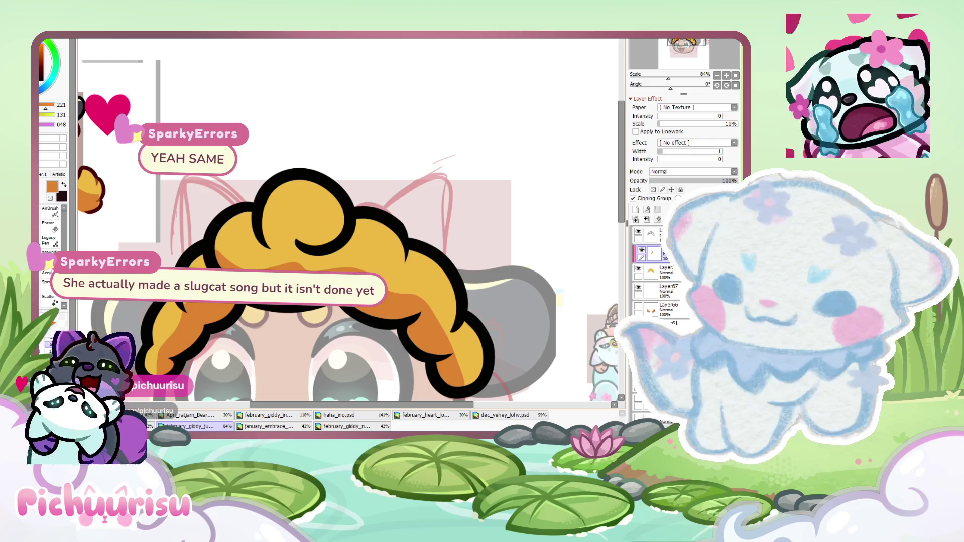
{"action": "scroll", "coordinate": [385, 306], "scroll_direction": "down", "scroll_amount": 5}
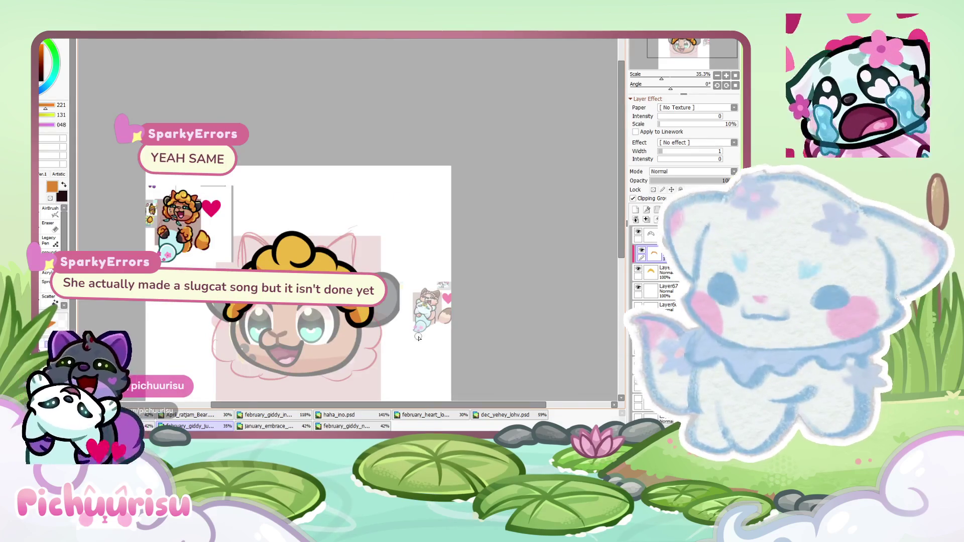
{"action": "scroll", "coordinate": [418, 337], "scroll_direction": "up", "scroll_amount": 6}
{"action": "scroll", "coordinate": [289, 234], "scroll_direction": "up", "scroll_amount": 2}
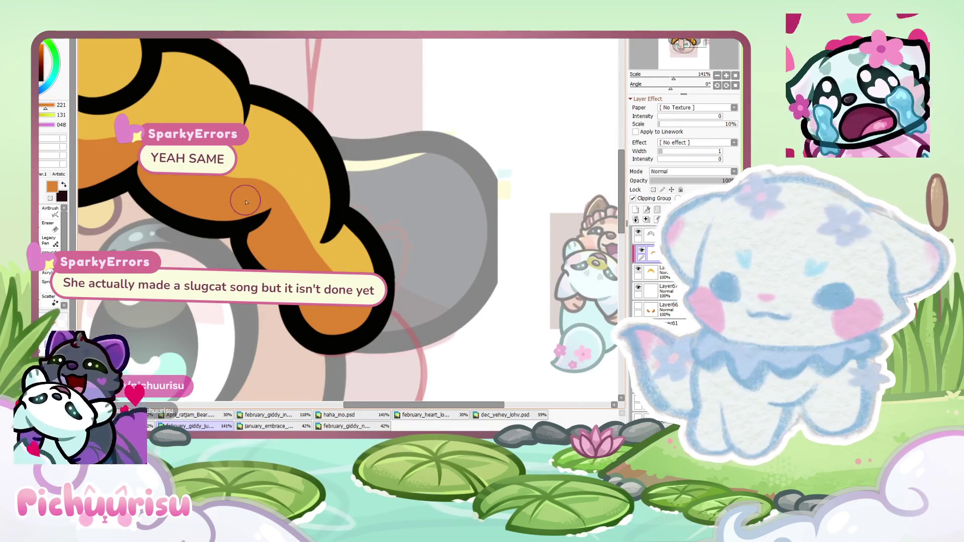
{"action": "left_click_drag", "start_coordinate": [246, 202], "coordinate": [321, 287]}
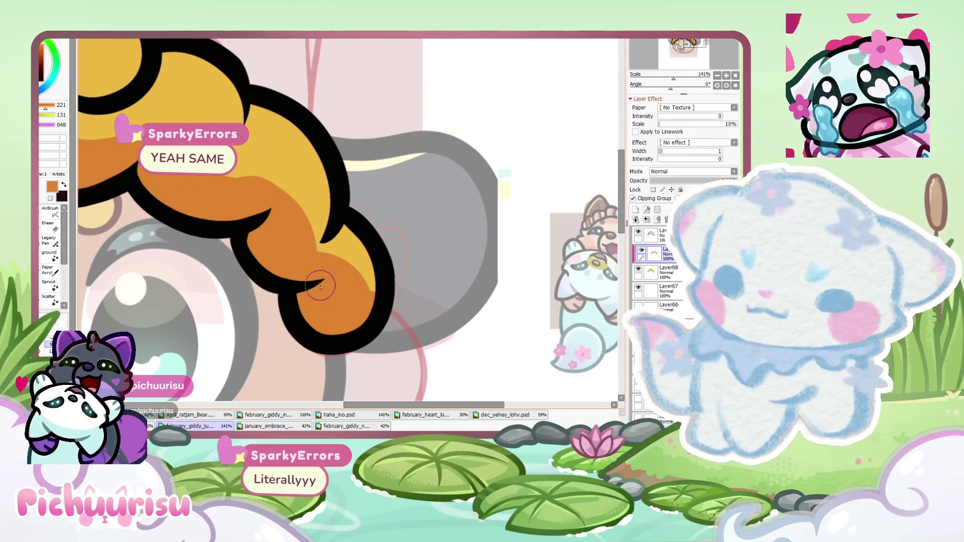
{"action": "scroll", "coordinate": [331, 261], "scroll_direction": "up", "scroll_amount": 2}
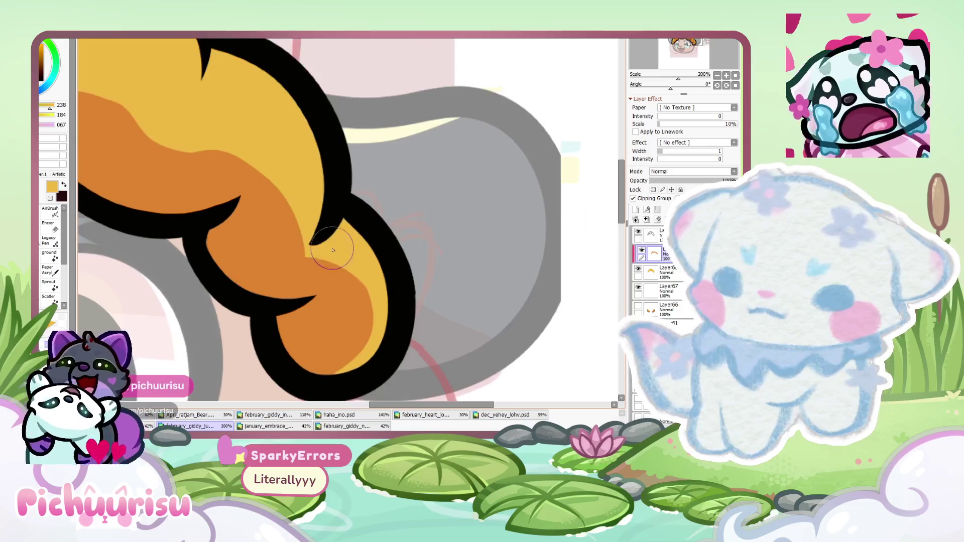
{"action": "scroll", "coordinate": [295, 352], "scroll_direction": "down", "scroll_amount": 7}
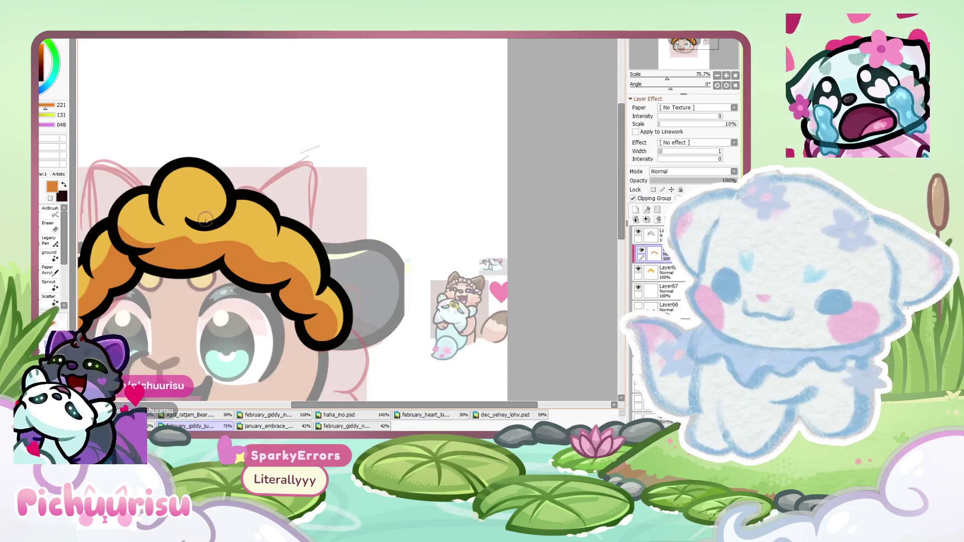
{"action": "scroll", "coordinate": [249, 232], "scroll_direction": "up", "scroll_amount": 6}
Eyedrop the wool's dark orange and extend the shading across the left wool and under the top curl
{"action": "left_click", "coordinate": [248, 232], "text": "alt"}
{"action": "scroll", "coordinate": [348, 257], "scroll_direction": "down", "scroll_amount": 6}
{"action": "scroll", "coordinate": [221, 221], "scroll_direction": "up", "scroll_amount": 5}
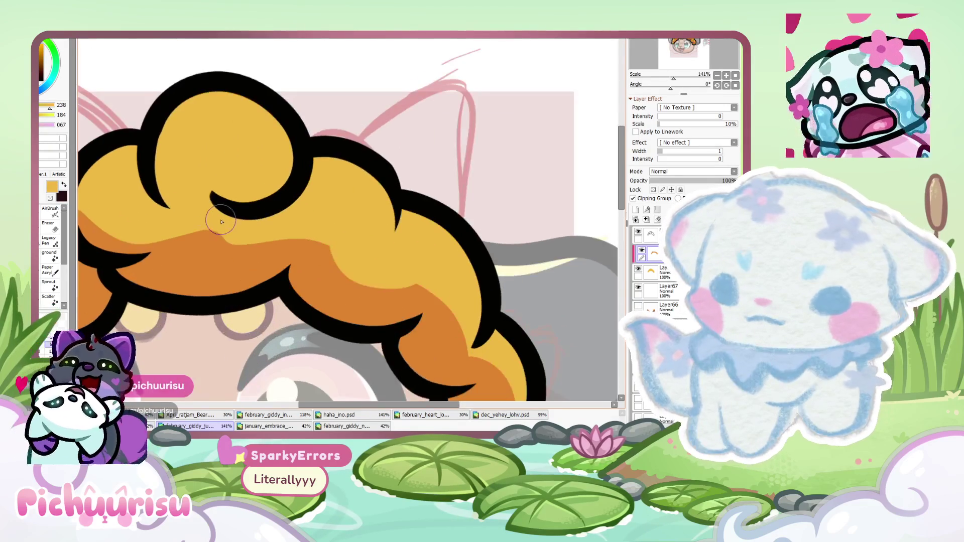
{"action": "scroll", "coordinate": [324, 222], "scroll_direction": "down", "scroll_amount": 5}
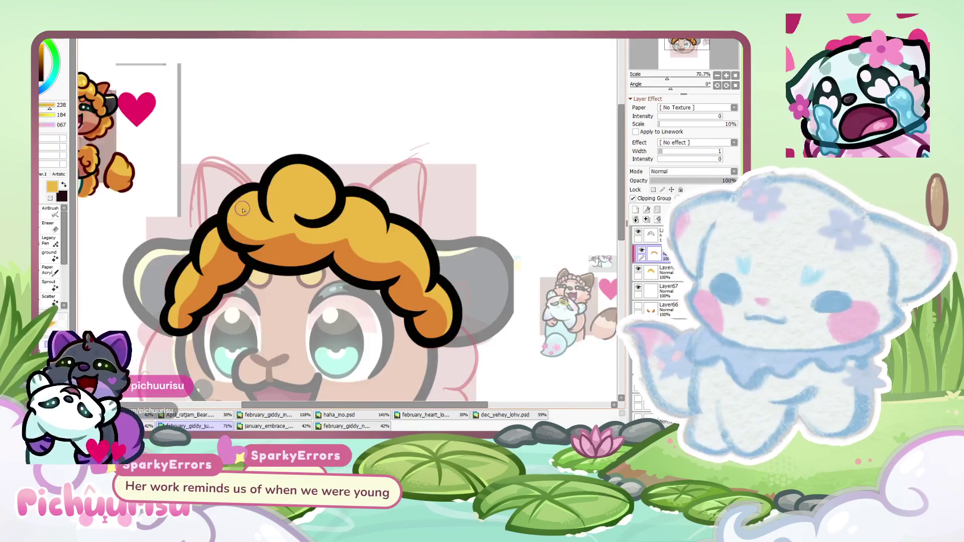
{"action": "scroll", "coordinate": [221, 219], "scroll_direction": "up", "scroll_amount": 5}
{"action": "left_click", "coordinate": [243, 265], "text": "alt"}
{"action": "left_click_drag", "start_coordinate": [207, 219], "coordinate": [340, 251]}
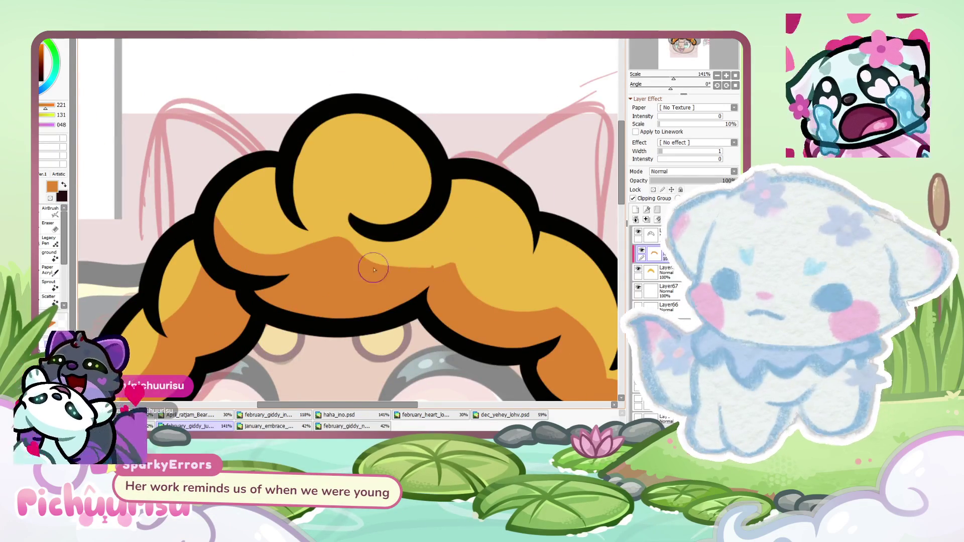
{"action": "scroll", "coordinate": [374, 269], "scroll_direction": "down", "scroll_amount": 5}
{"action": "scroll", "coordinate": [362, 258], "scroll_direction": "up", "scroll_amount": 4}
{"action": "scroll", "coordinate": [366, 254], "scroll_direction": "up", "scroll_amount": 2}
{"action": "left_click", "coordinate": [397, 267]}
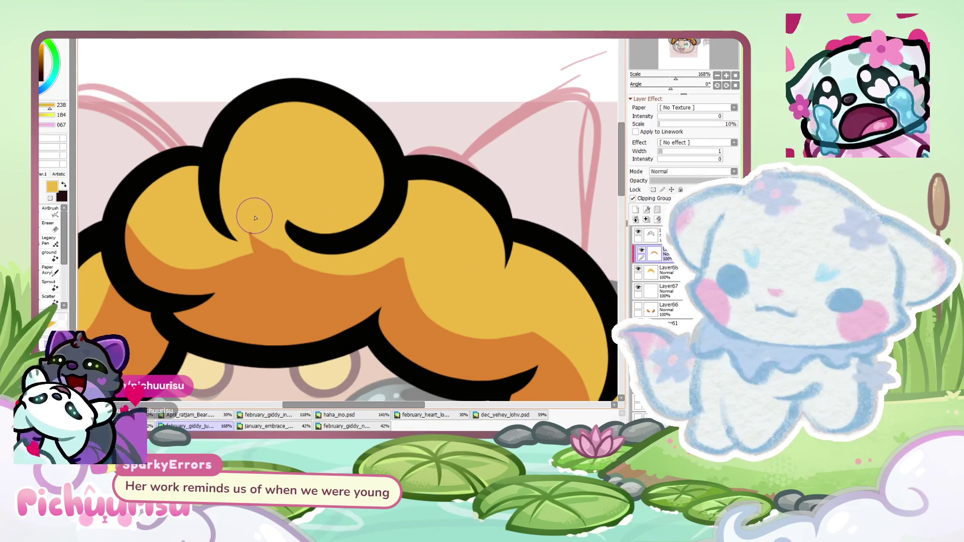
{"action": "left_click", "coordinate": [280, 275], "text": "alt"}
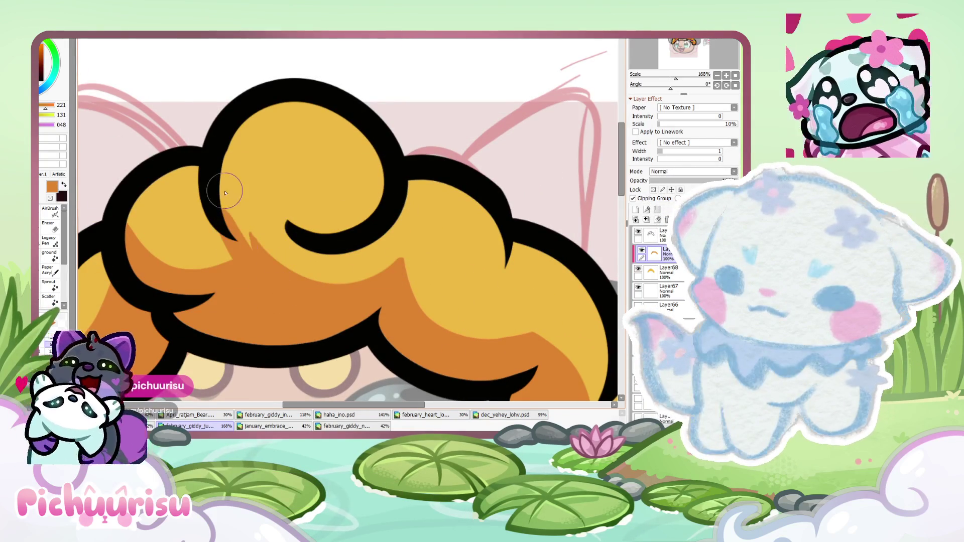
{"action": "left_click_drag", "start_coordinate": [226, 193], "coordinate": [397, 253]}
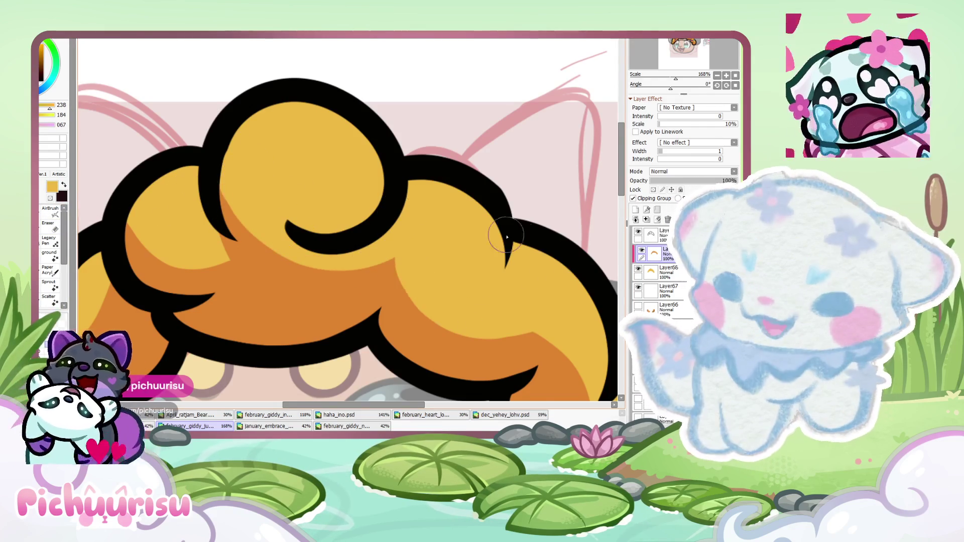
Pick a pale yellow for the wool highlights
{"action": "scroll", "coordinate": [507, 236], "scroll_direction": "down", "scroll_amount": 3}
{"action": "scroll", "coordinate": [277, 267], "scroll_direction": "up", "scroll_amount": 3}
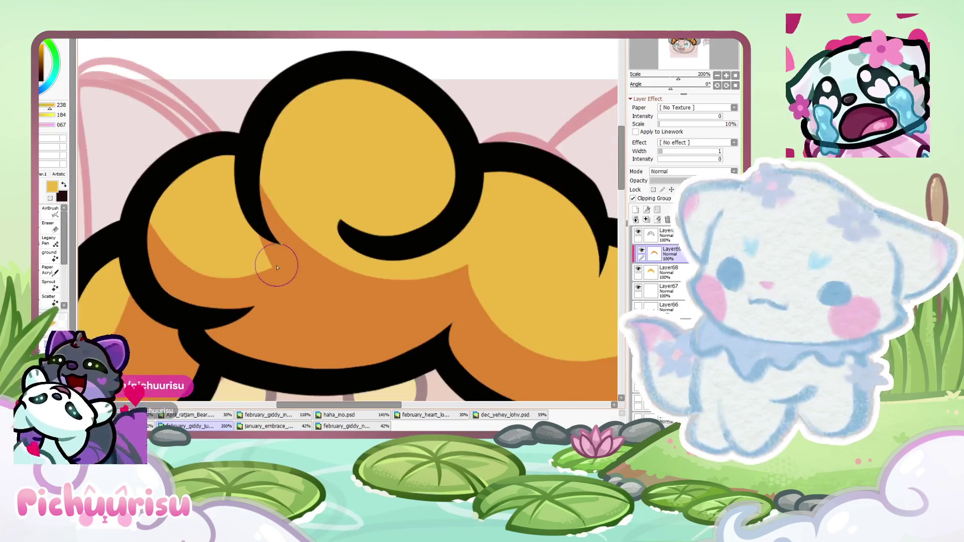
{"action": "scroll", "coordinate": [173, 287], "scroll_direction": "down", "scroll_amount": 3}
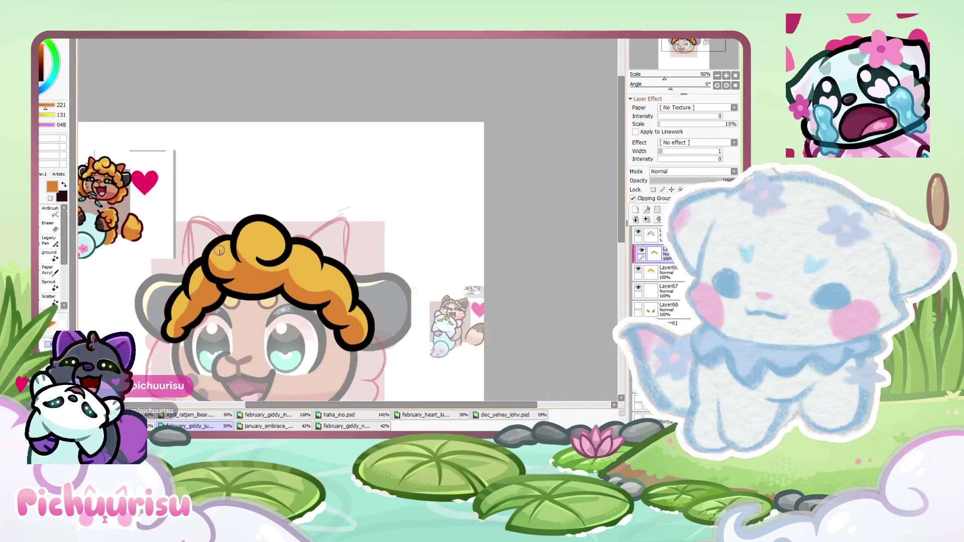
{"action": "scroll", "coordinate": [173, 287], "scroll_direction": "up", "scroll_amount": 1}
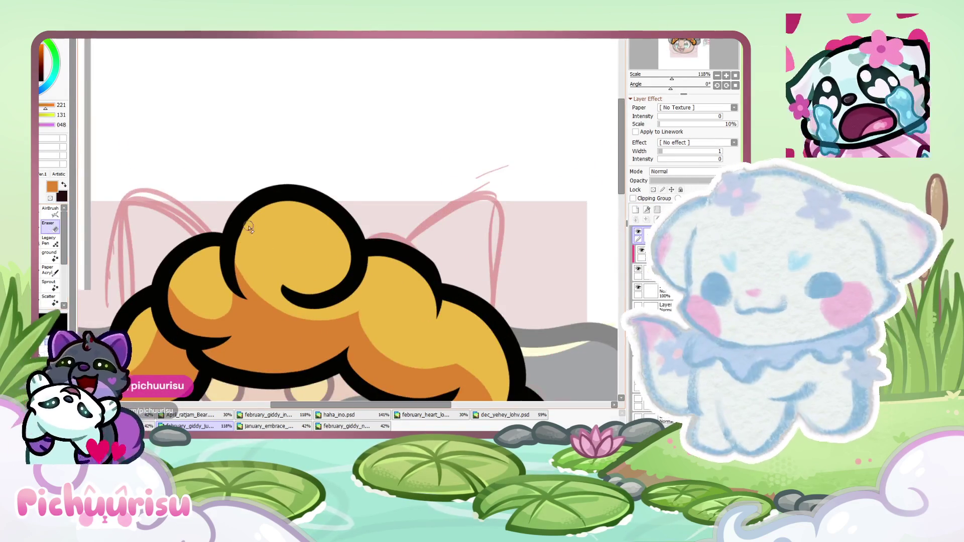
{"action": "scroll", "coordinate": [249, 228], "scroll_direction": "up", "scroll_amount": 3}
{"action": "scroll", "coordinate": [251, 231], "scroll_direction": "down", "scroll_amount": 2}
{"action": "scroll", "coordinate": [265, 273], "scroll_direction": "down", "scroll_amount": 5}
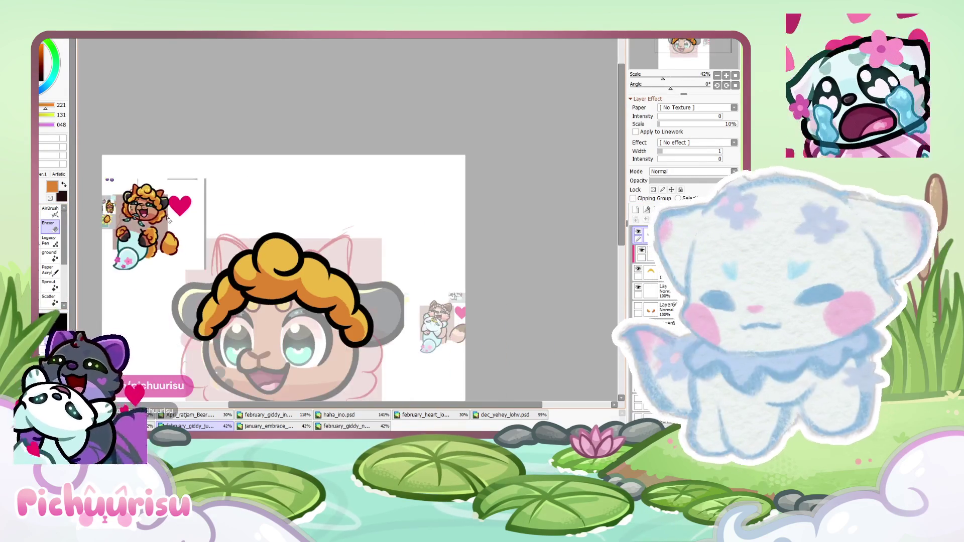
{"action": "scroll", "coordinate": [180, 176], "scroll_direction": "up", "scroll_amount": 4}
{"action": "scroll", "coordinate": [180, 176], "scroll_direction": "up", "scroll_amount": 3}
{"action": "scroll", "coordinate": [180, 176], "scroll_direction": "up", "scroll_amount": 2}
{"action": "scroll", "coordinate": [179, 176], "scroll_direction": "down", "scroll_amount": 4}
{"action": "left_click", "coordinate": [180, 175], "text": "alt"}
Undo the stray highlight stroke with Ctrl+Z
{"action": "scroll", "coordinate": [180, 174], "scroll_direction": "down", "scroll_amount": 5}
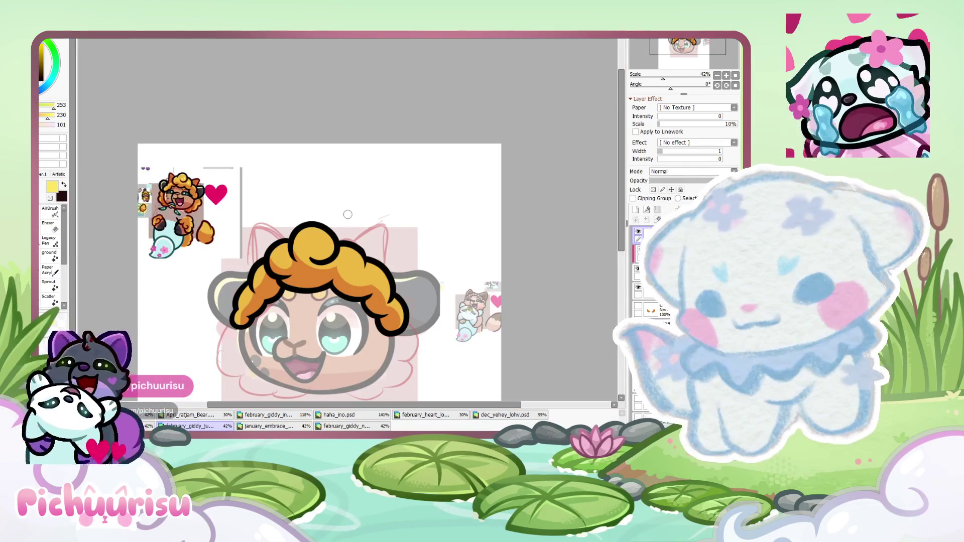
{"action": "scroll", "coordinate": [254, 291], "scroll_direction": "up", "scroll_amount": 3}
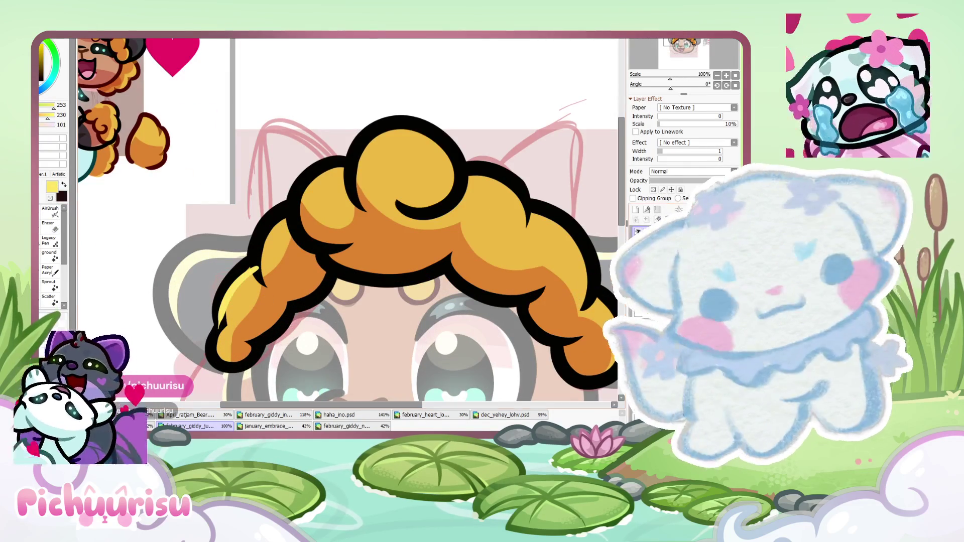
{"action": "key", "text": "ctrl+z"}
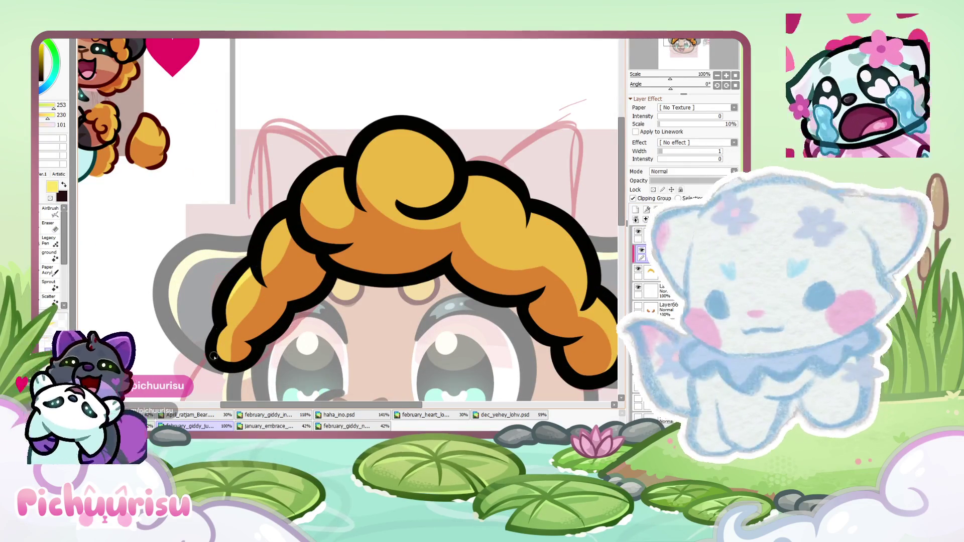
{"action": "scroll", "coordinate": [213, 356], "scroll_direction": "up", "scroll_amount": 2}
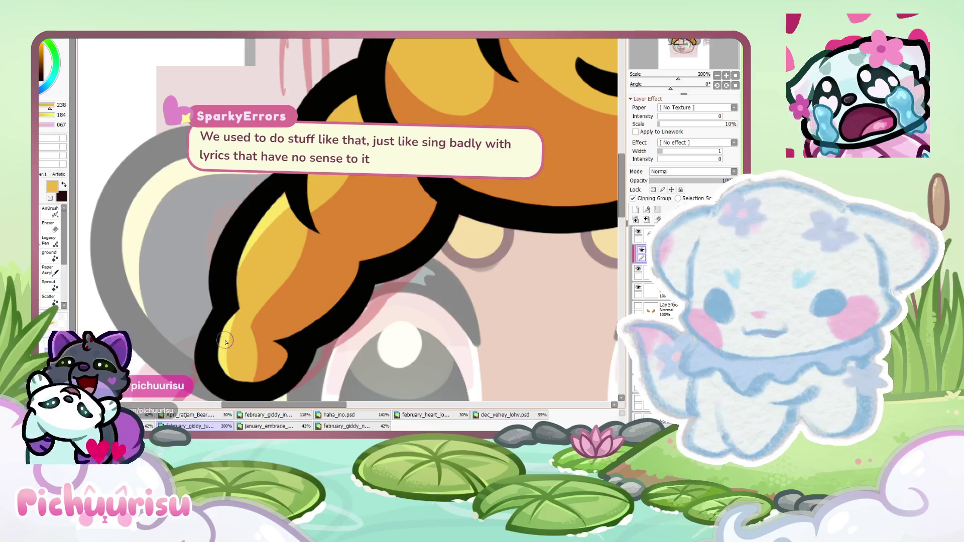
{"action": "scroll", "coordinate": [225, 342], "scroll_direction": "down", "scroll_amount": 3}
{"action": "scroll", "coordinate": [281, 254], "scroll_direction": "up", "scroll_amount": 2}
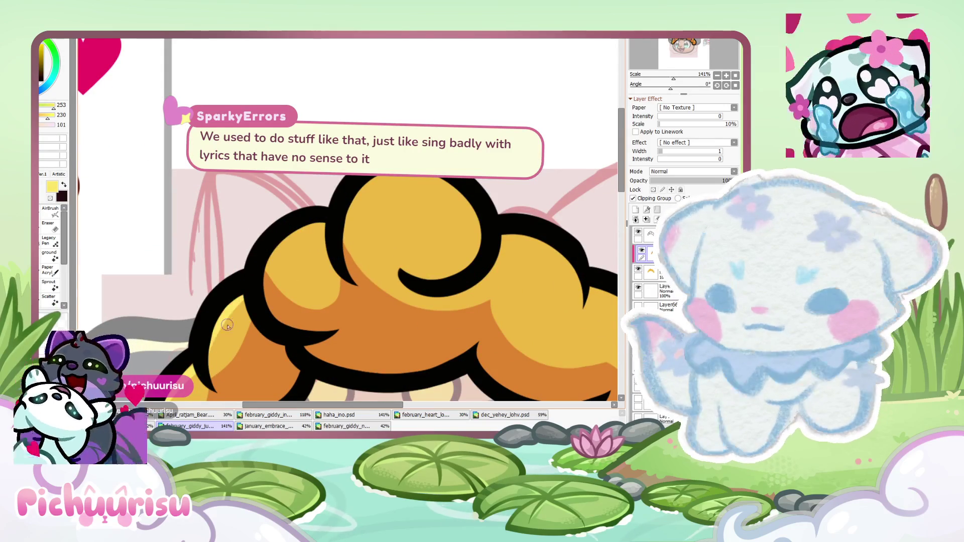
{"action": "scroll", "coordinate": [305, 221], "scroll_direction": "down", "scroll_amount": 1}
{"action": "scroll", "coordinate": [306, 223], "scroll_direction": "down", "scroll_amount": 2}
{"action": "scroll", "coordinate": [309, 225], "scroll_direction": "up", "scroll_amount": 2}
{"action": "scroll", "coordinate": [308, 225], "scroll_direction": "up", "scroll_amount": 3}
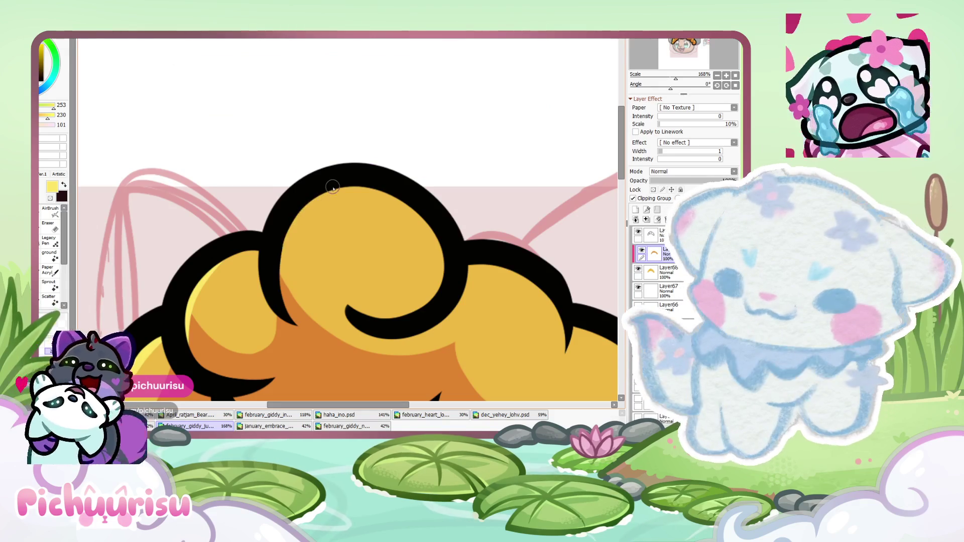
Paint a small pale yellow highlight on the top wool curl
{"action": "scroll", "coordinate": [306, 249], "scroll_direction": "down", "scroll_amount": 3}
{"action": "scroll", "coordinate": [150, 251], "scroll_direction": "up", "scroll_amount": 2}
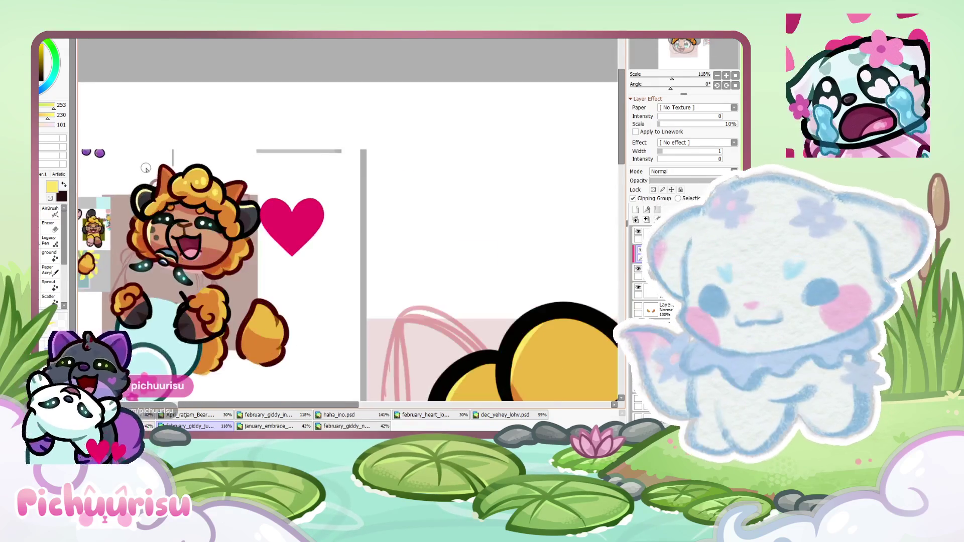
{"action": "scroll", "coordinate": [83, 329], "scroll_direction": "down", "scroll_amount": 3}
{"action": "scroll", "coordinate": [271, 219], "scroll_direction": "up", "scroll_amount": 5}
{"action": "left_click_drag", "start_coordinate": [270, 261], "coordinate": [278, 224]}
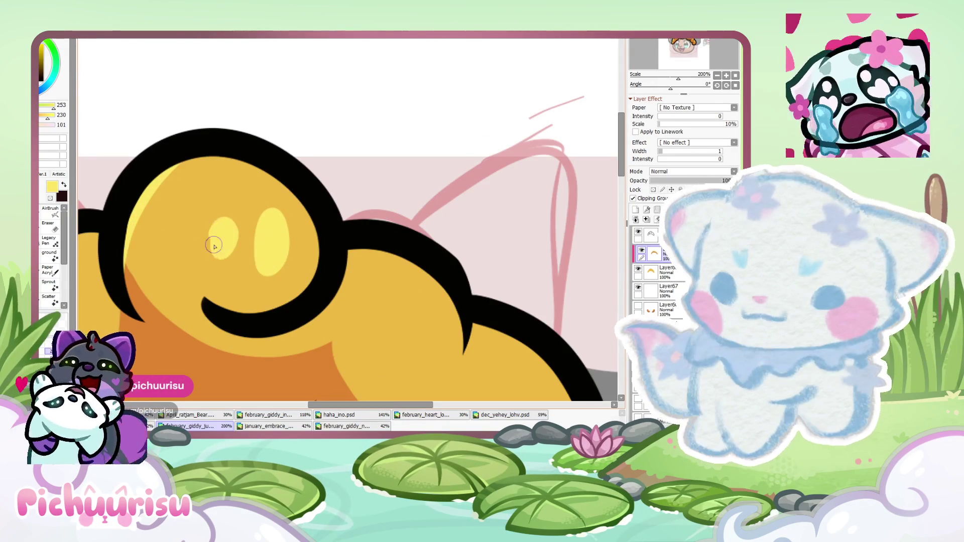
{"action": "scroll", "coordinate": [247, 209], "scroll_direction": "down", "scroll_amount": 5}
{"action": "scroll", "coordinate": [281, 228], "scroll_direction": "up", "scroll_amount": 1}
{"action": "scroll", "coordinate": [274, 238], "scroll_direction": "up", "scroll_amount": 2}
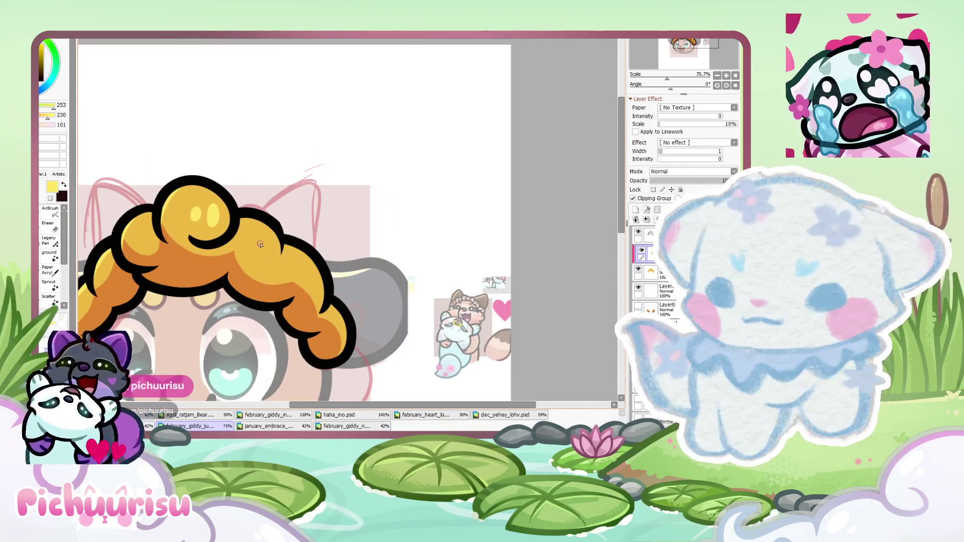
{"action": "scroll", "coordinate": [266, 251], "scroll_direction": "up", "scroll_amount": 2}
{"action": "scroll", "coordinate": [270, 261], "scroll_direction": "down", "scroll_amount": 5}
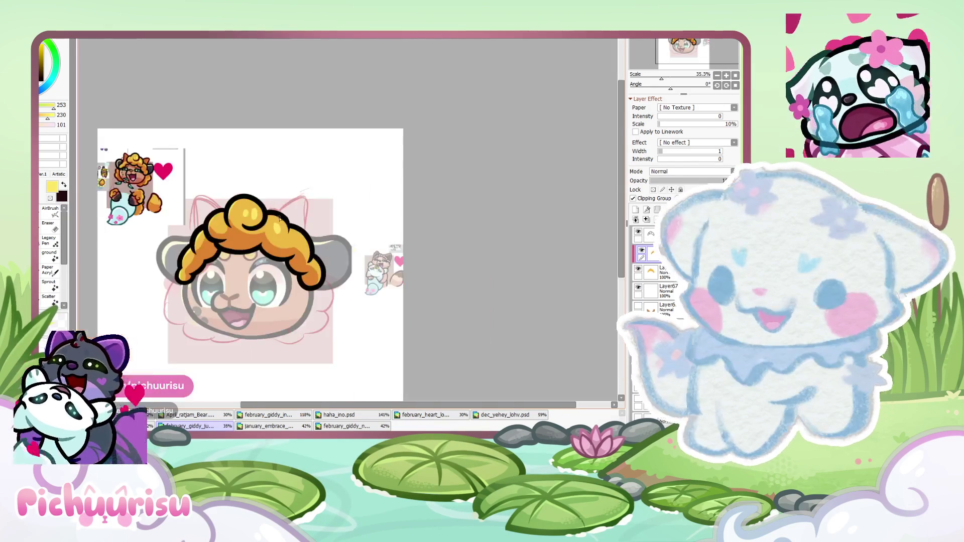
{"action": "scroll", "coordinate": [221, 200], "scroll_direction": "up", "scroll_amount": 2}
{"action": "scroll", "coordinate": [229, 224], "scroll_direction": "up", "scroll_amount": 3}
{"action": "scroll", "coordinate": [229, 232], "scroll_direction": "down", "scroll_amount": 5}
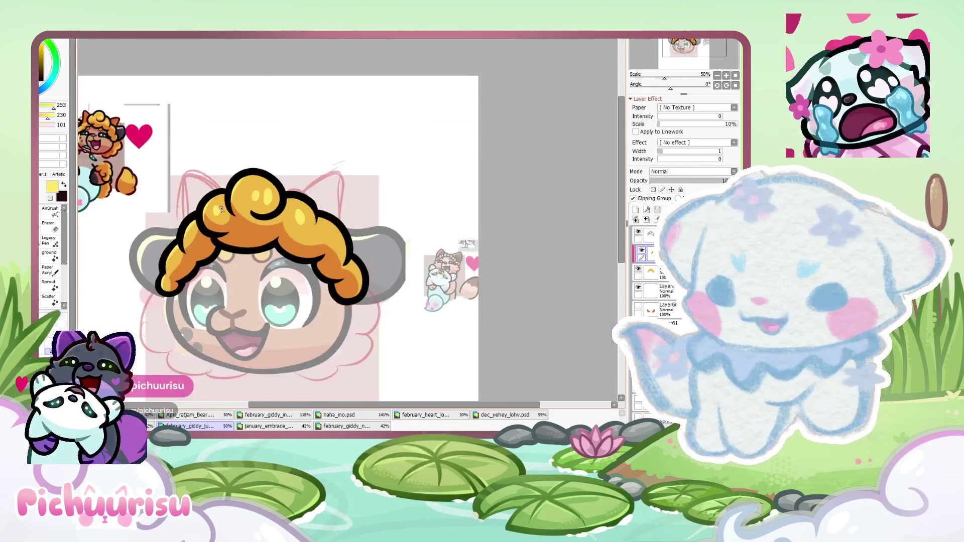
{"action": "scroll", "coordinate": [234, 191], "scroll_direction": "up", "scroll_amount": 5}
{"action": "scroll", "coordinate": [230, 192], "scroll_direction": "down", "scroll_amount": 6}
On the outline layer, rotate the canvas and thicken the dark outline along the wool curl
{"action": "left_click", "coordinate": [647, 253]}
{"action": "left_click_drag", "start_coordinate": [733, 84], "coordinate": [340, 130]}
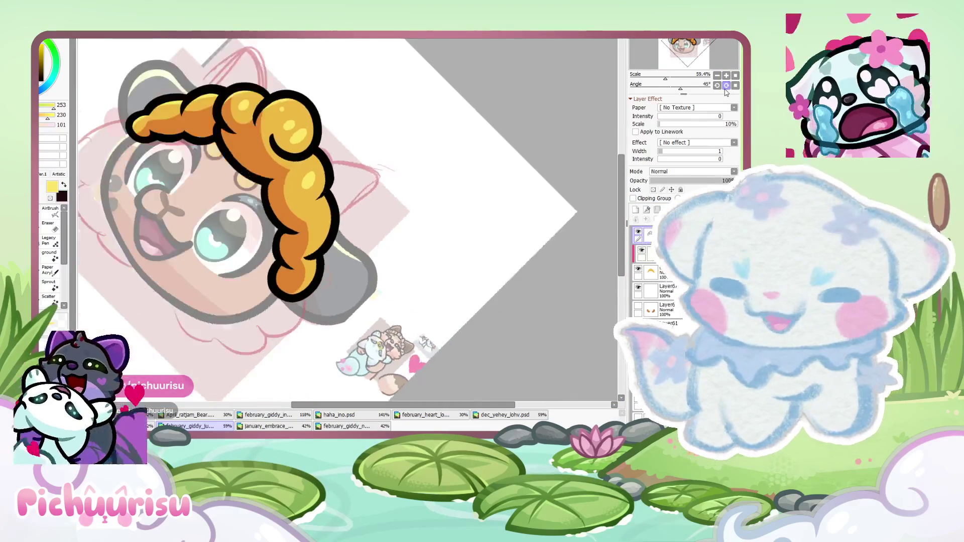
{"action": "key", "text": "e"}
{"action": "scroll", "coordinate": [340, 130], "scroll_direction": "up", "scroll_amount": 5}
{"action": "scroll", "coordinate": [340, 129], "scroll_direction": "up", "scroll_amount": 3}
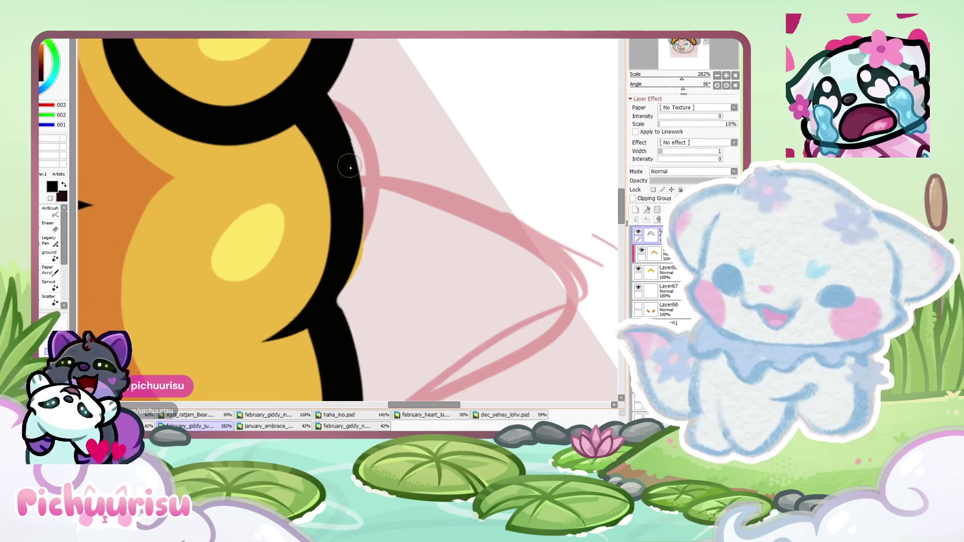
{"action": "left_click_drag", "start_coordinate": [324, 103], "coordinate": [315, 321]}
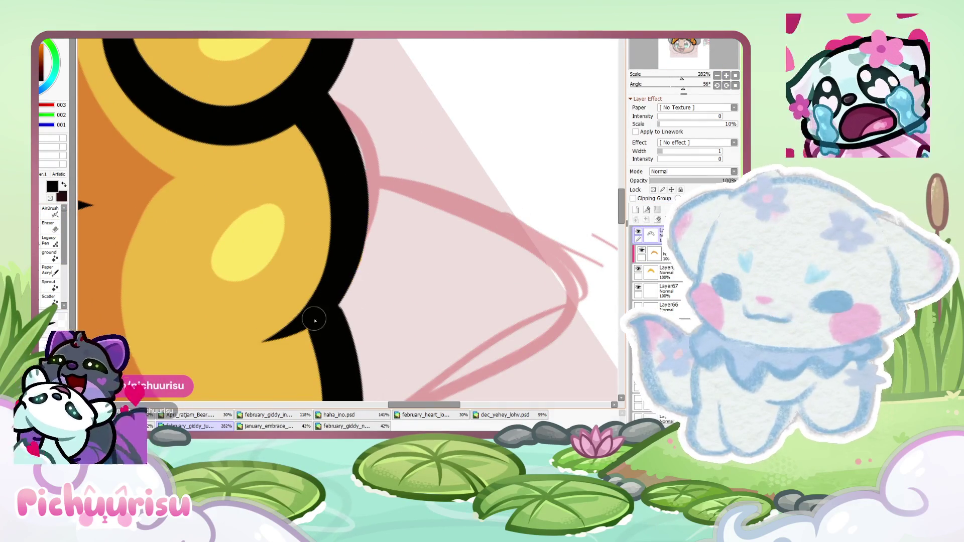
Switch to the Eraser with E and reset the canvas rotation upright
{"action": "scroll", "coordinate": [337, 319], "scroll_direction": "down", "scroll_amount": 5}
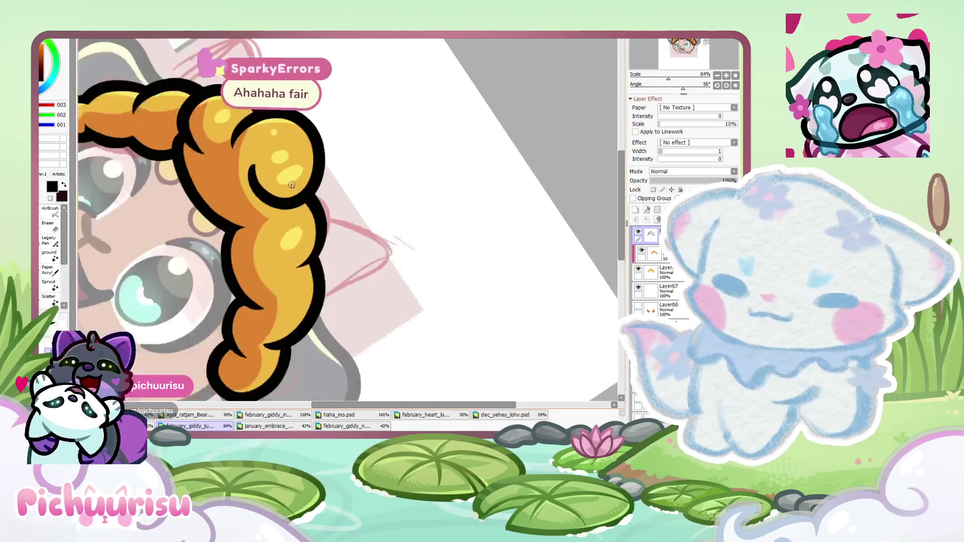
{"action": "scroll", "coordinate": [337, 319], "scroll_direction": "down", "scroll_amount": 4}
{"action": "scroll", "coordinate": [409, 248], "scroll_direction": "up", "scroll_amount": 5}
{"action": "key", "text": "e"}
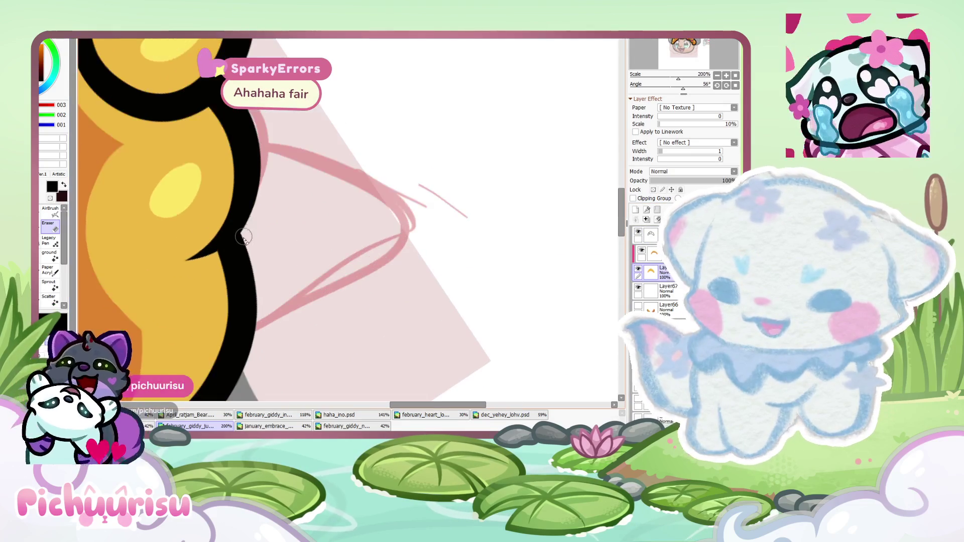
{"action": "scroll", "coordinate": [303, 208], "scroll_direction": "down", "scroll_amount": 3}
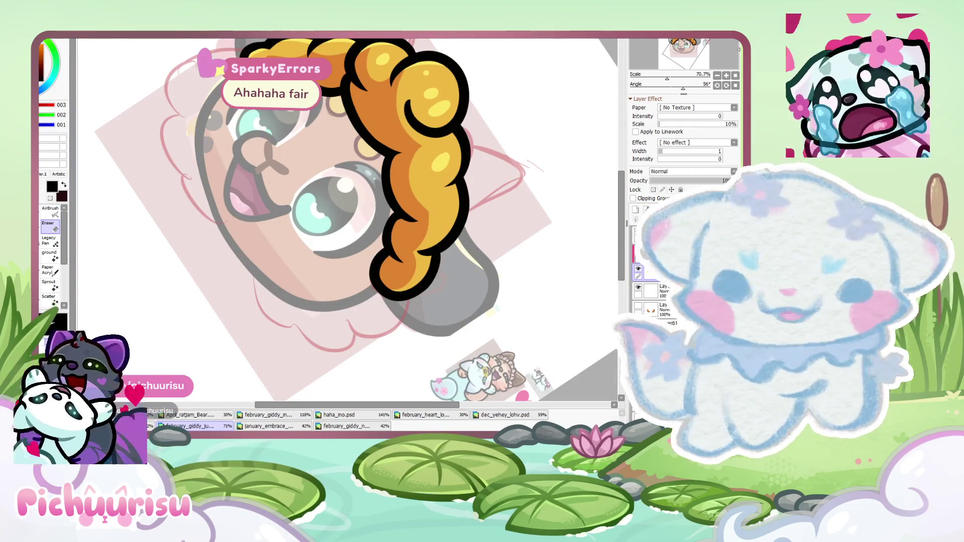
{"action": "left_click", "coordinate": [736, 85]}
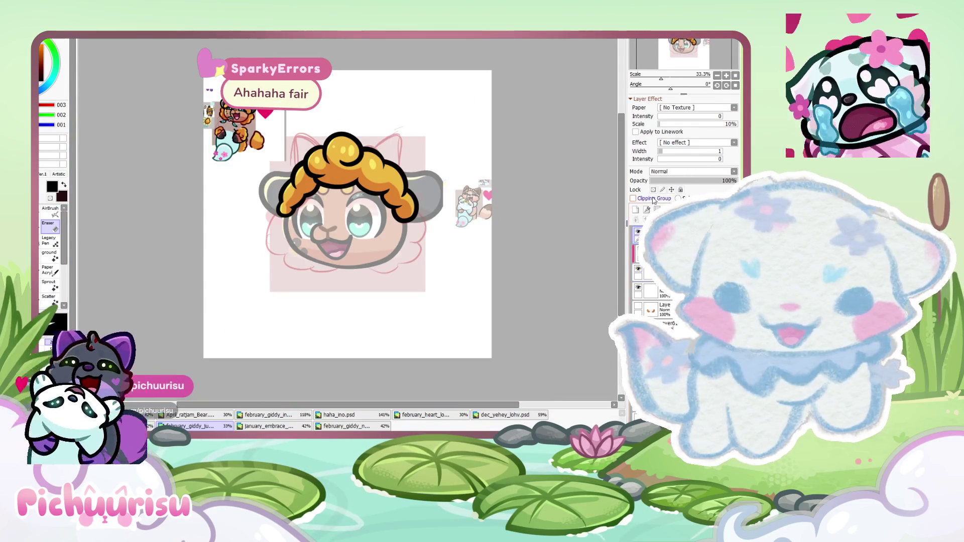
{"action": "scroll", "coordinate": [507, 198], "scroll_direction": "up", "scroll_amount": 5}
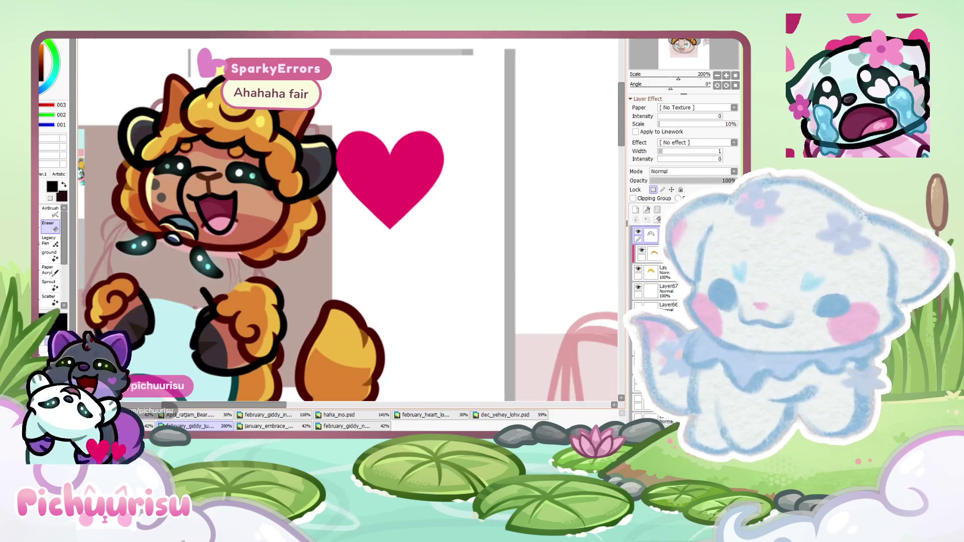
{"action": "scroll", "coordinate": [347, 215], "scroll_direction": "down", "scroll_amount": 2}
{"action": "scroll", "coordinate": [347, 214], "scroll_direction": "down", "scroll_amount": 3}
{"action": "scroll", "coordinate": [312, 289], "scroll_direction": "down", "scroll_amount": 3}
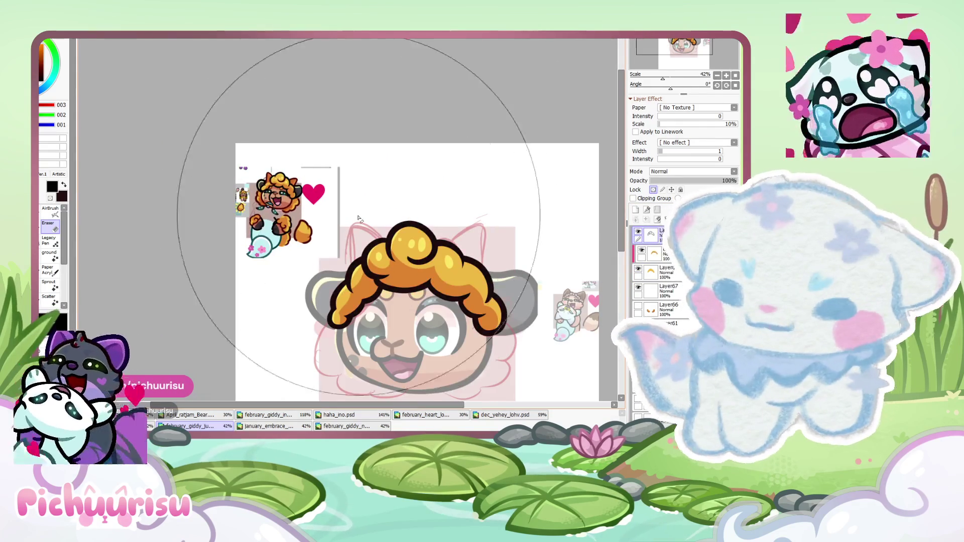
{"action": "scroll", "coordinate": [271, 216], "scroll_direction": "up", "scroll_amount": 4}
{"action": "scroll", "coordinate": [231, 147], "scroll_direction": "down", "scroll_amount": 2}
{"action": "scroll", "coordinate": [231, 148], "scroll_direction": "down", "scroll_amount": 2}
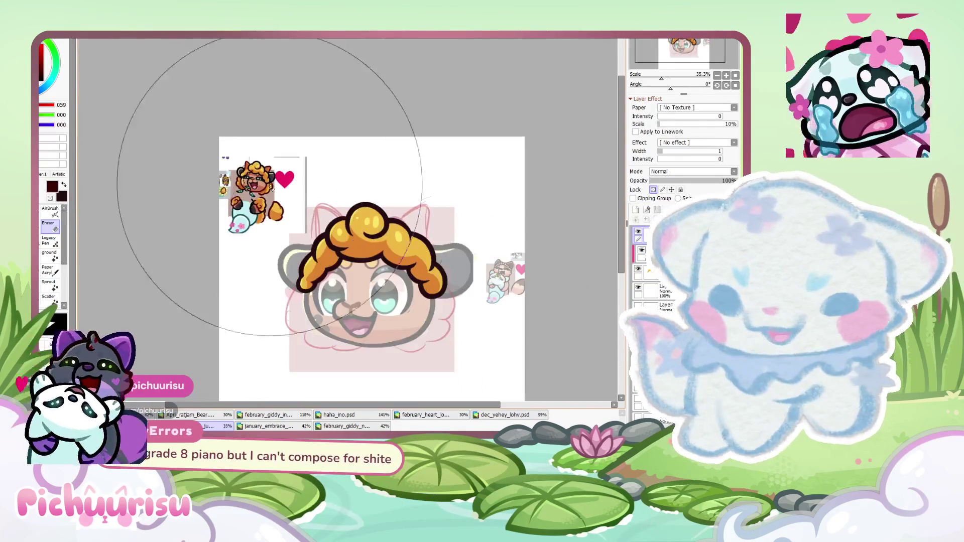
{"action": "scroll", "coordinate": [561, 221], "scroll_direction": "up", "scroll_amount": 3}
{"action": "scroll", "coordinate": [562, 221], "scroll_direction": "up", "scroll_amount": 1}
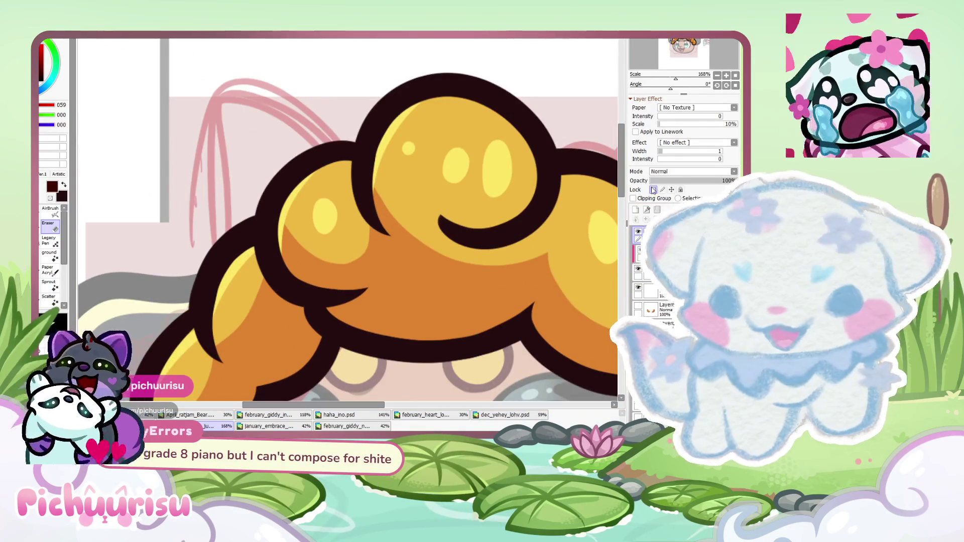
{"action": "scroll", "coordinate": [461, 306], "scroll_direction": "up", "scroll_amount": 2}
{"action": "scroll", "coordinate": [217, 219], "scroll_direction": "up", "scroll_amount": 3}
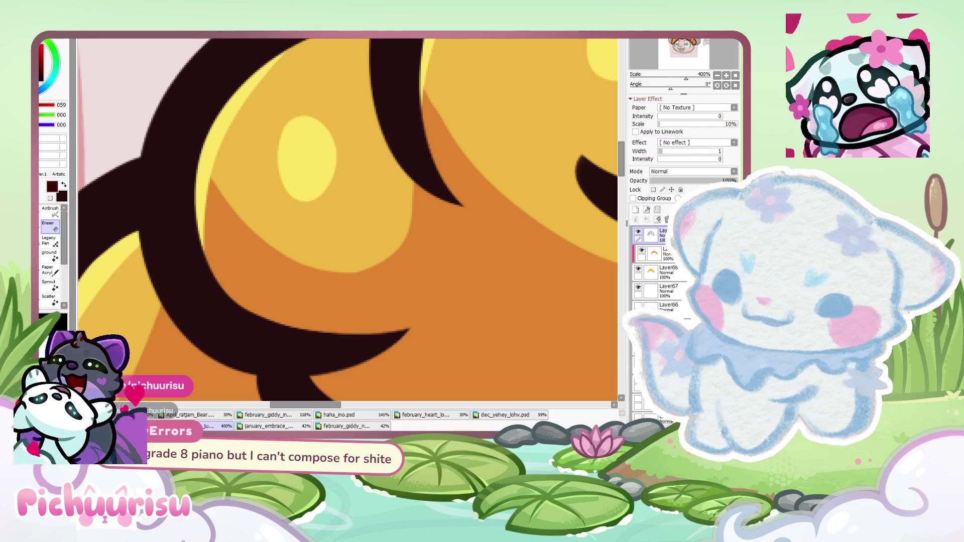
{"action": "scroll", "coordinate": [224, 249], "scroll_direction": "up", "scroll_amount": 1}
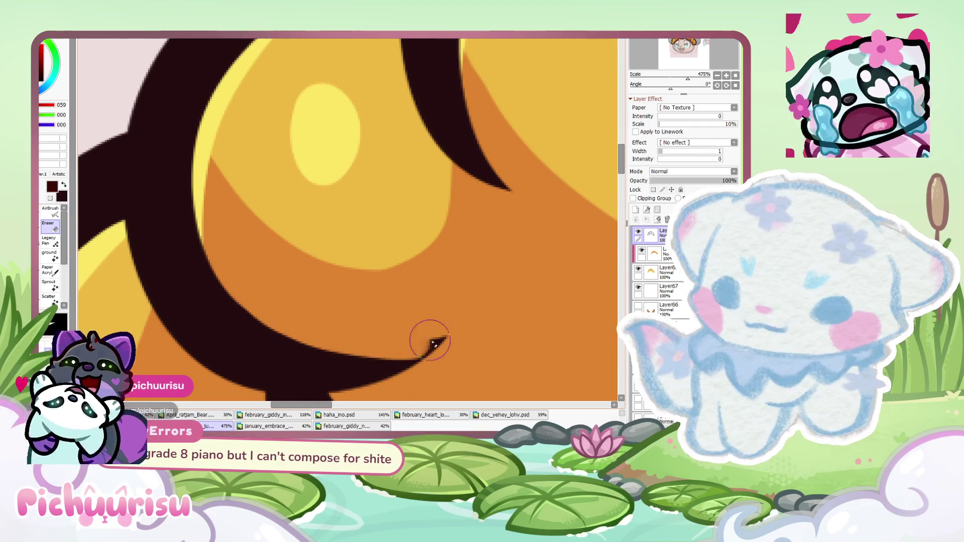
{"action": "scroll", "coordinate": [430, 338], "scroll_direction": "down", "scroll_amount": 3}
{"action": "scroll", "coordinate": [430, 338], "scroll_direction": "down", "scroll_amount": 3}
{"action": "scroll", "coordinate": [430, 338], "scroll_direction": "down", "scroll_amount": 2}
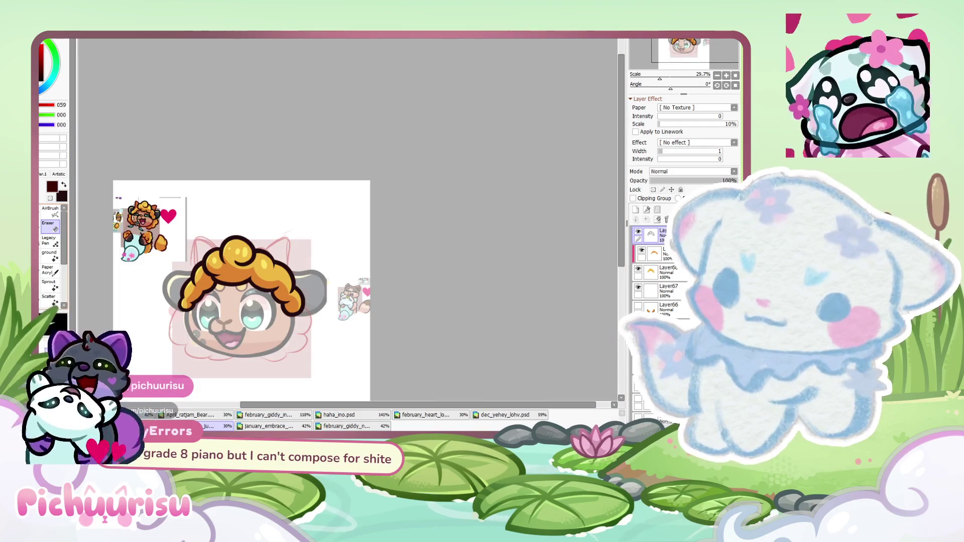
{"action": "scroll", "coordinate": [301, 287], "scroll_direction": "up", "scroll_amount": 3}
{"action": "scroll", "coordinate": [302, 286], "scroll_direction": "up", "scroll_amount": 3}
{"action": "scroll", "coordinate": [301, 287], "scroll_direction": "up", "scroll_amount": 2}
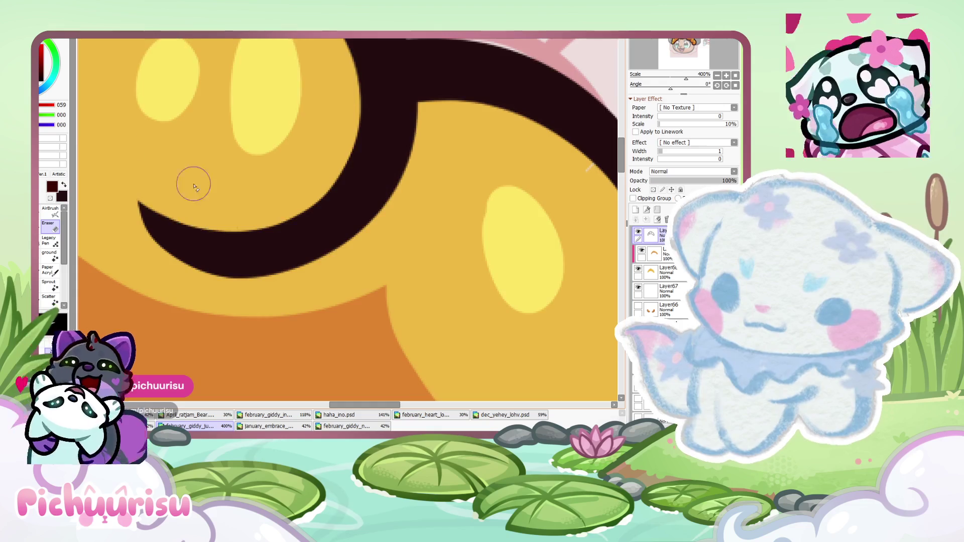
{"action": "scroll", "coordinate": [195, 186], "scroll_direction": "down", "scroll_amount": 6}
{"action": "scroll", "coordinate": [226, 176], "scroll_direction": "up", "scroll_amount": 2}
{"action": "scroll", "coordinate": [241, 174], "scroll_direction": "up", "scroll_amount": 2}
{"action": "scroll", "coordinate": [251, 171], "scroll_direction": "up", "scroll_amount": 2}
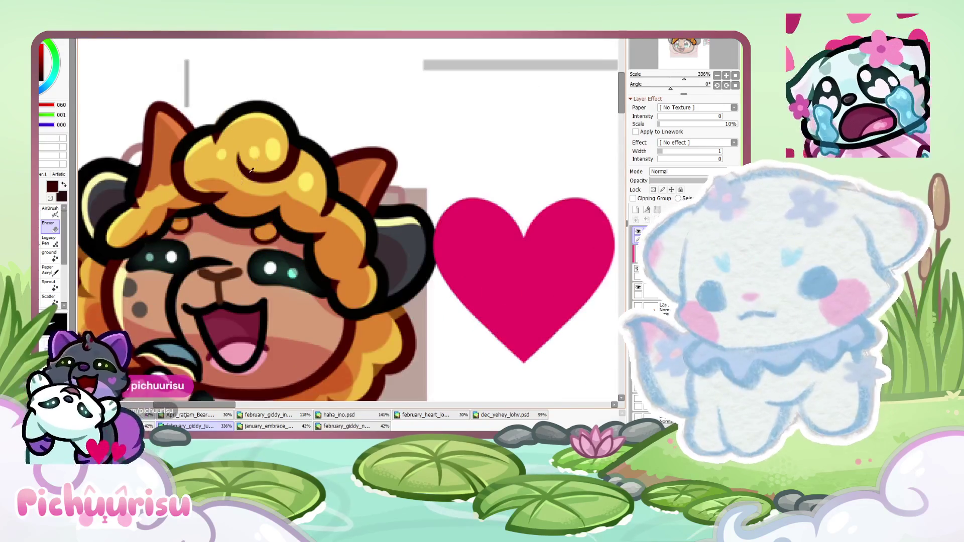
{"action": "scroll", "coordinate": [252, 170], "scroll_direction": "down", "scroll_amount": 3}
{"action": "scroll", "coordinate": [252, 170], "scroll_direction": "down", "scroll_amount": 2}
{"action": "scroll", "coordinate": [301, 118], "scroll_direction": "up", "scroll_amount": 2}
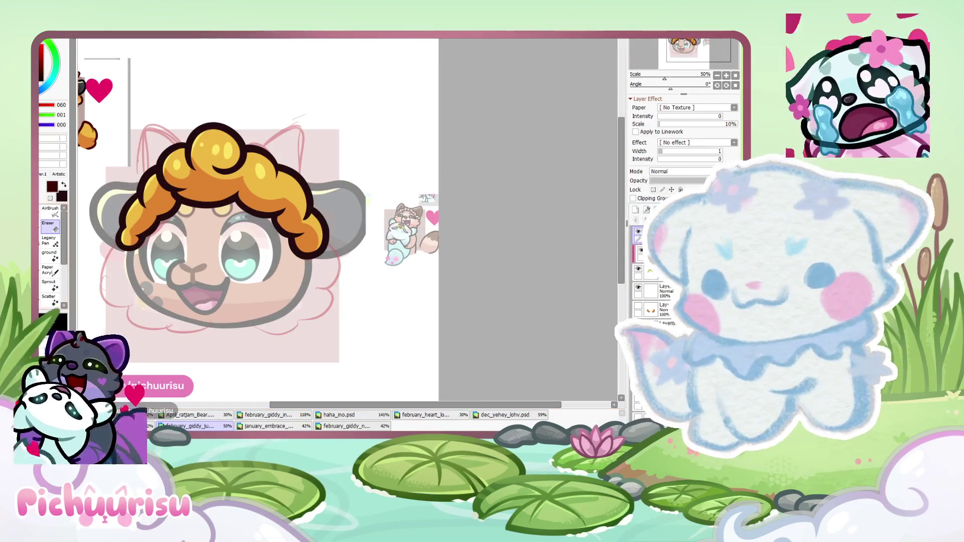
{"action": "key", "text": "b"}
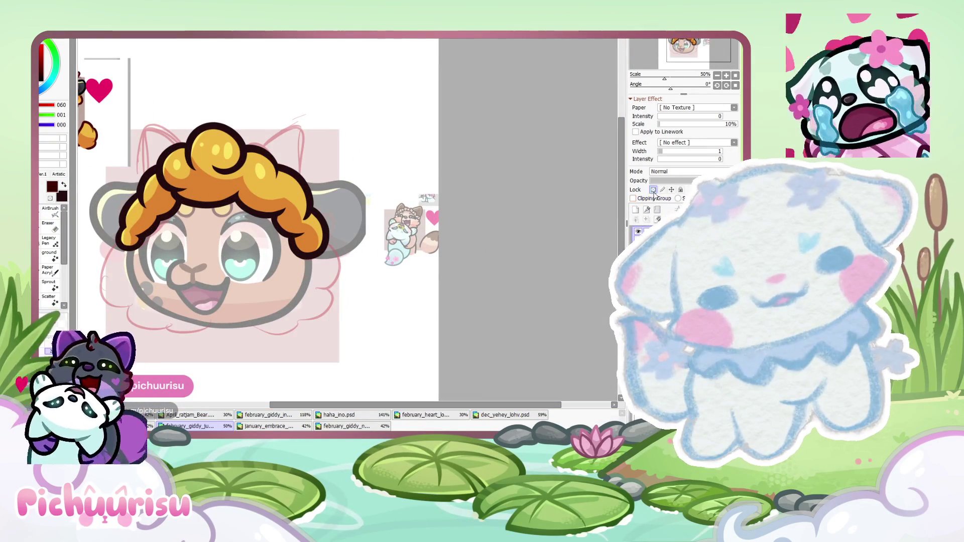
{"action": "scroll", "coordinate": [362, 131], "scroll_direction": "up", "scroll_amount": 3}
{"action": "scroll", "coordinate": [185, 185], "scroll_direction": "up", "scroll_amount": 4}
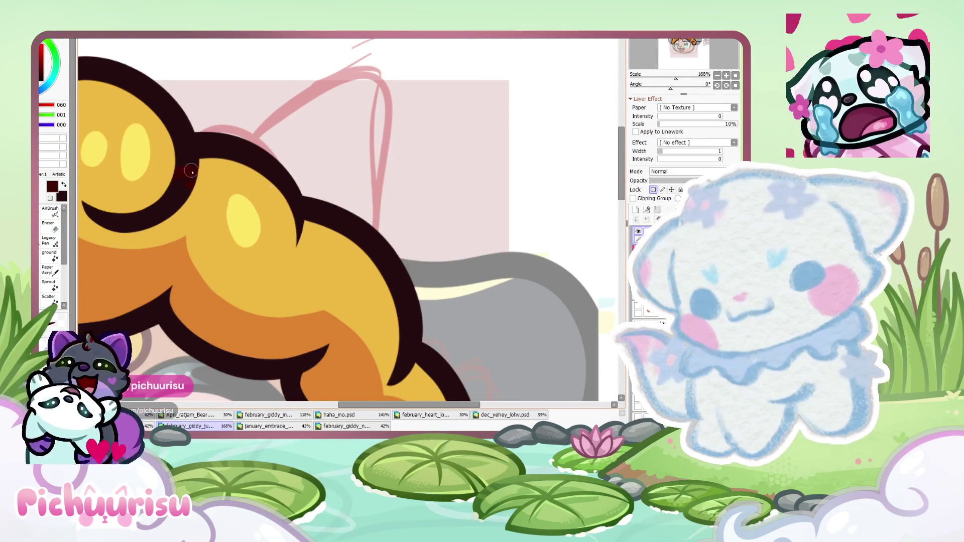
{"action": "scroll", "coordinate": [192, 172], "scroll_direction": "up", "scroll_amount": 2}
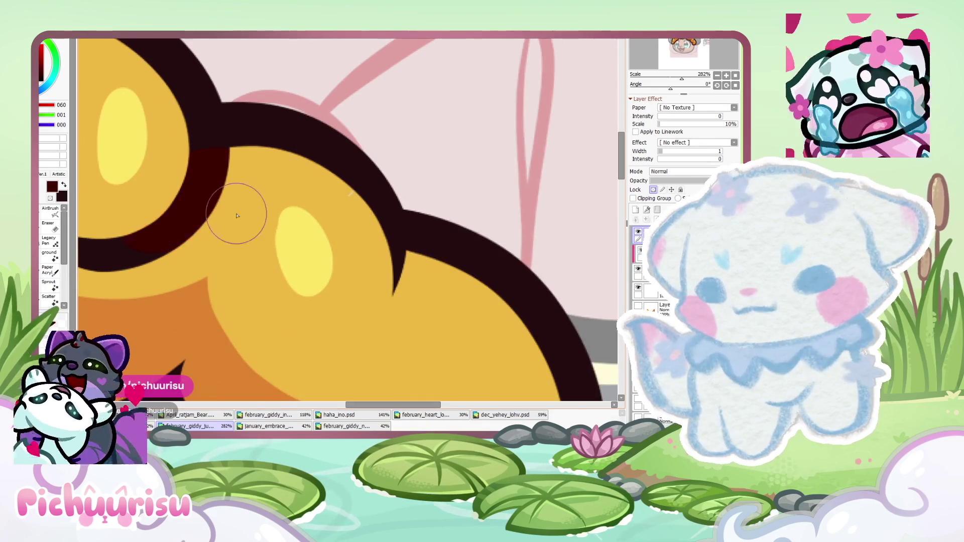
{"action": "scroll", "coordinate": [237, 216], "scroll_direction": "down", "scroll_amount": 5}
{"action": "scroll", "coordinate": [105, 186], "scroll_direction": "up", "scroll_amount": 2}
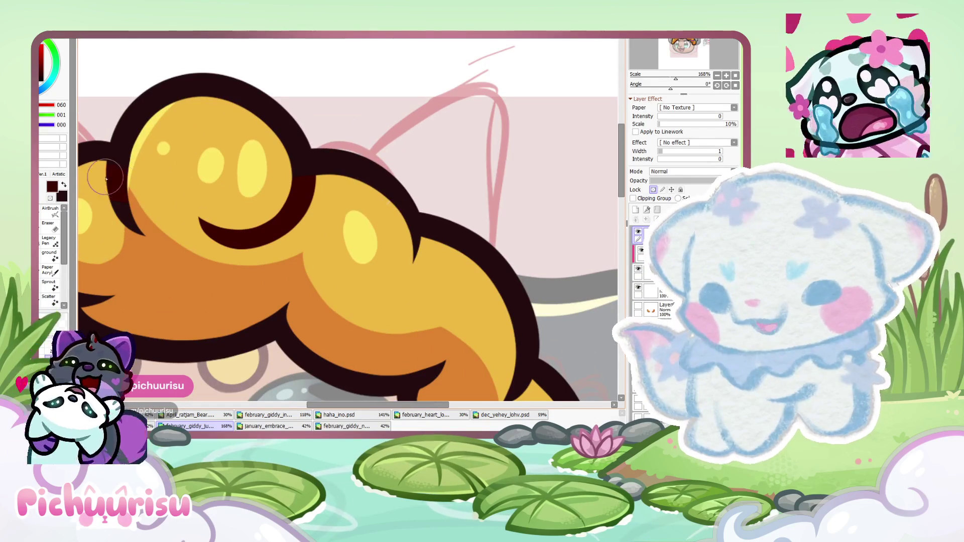
{"action": "scroll", "coordinate": [120, 210], "scroll_direction": "down", "scroll_amount": 4}
{"action": "scroll", "coordinate": [148, 152], "scroll_direction": "up", "scroll_amount": 4}
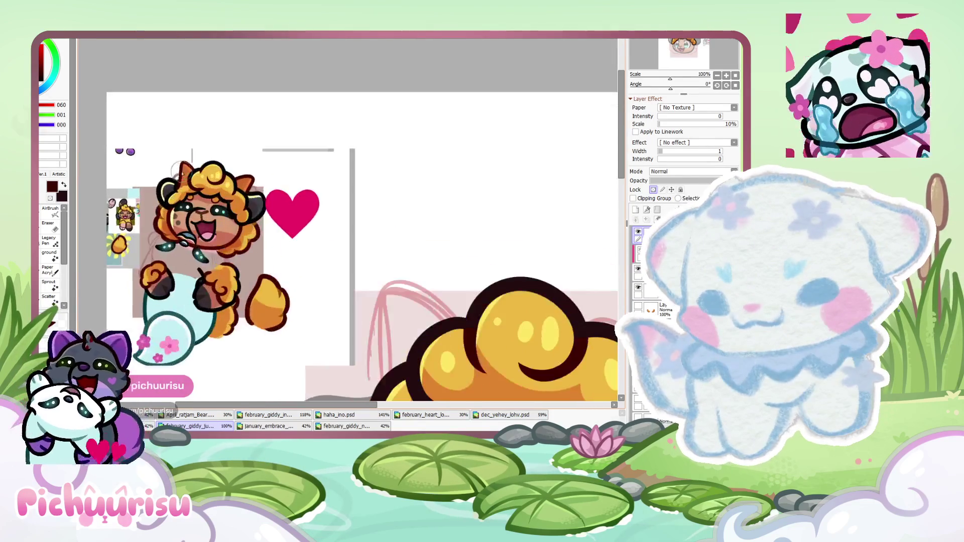
{"action": "scroll", "coordinate": [148, 153], "scroll_direction": "down", "scroll_amount": 3}
{"action": "scroll", "coordinate": [244, 253], "scroll_direction": "up", "scroll_amount": 2}
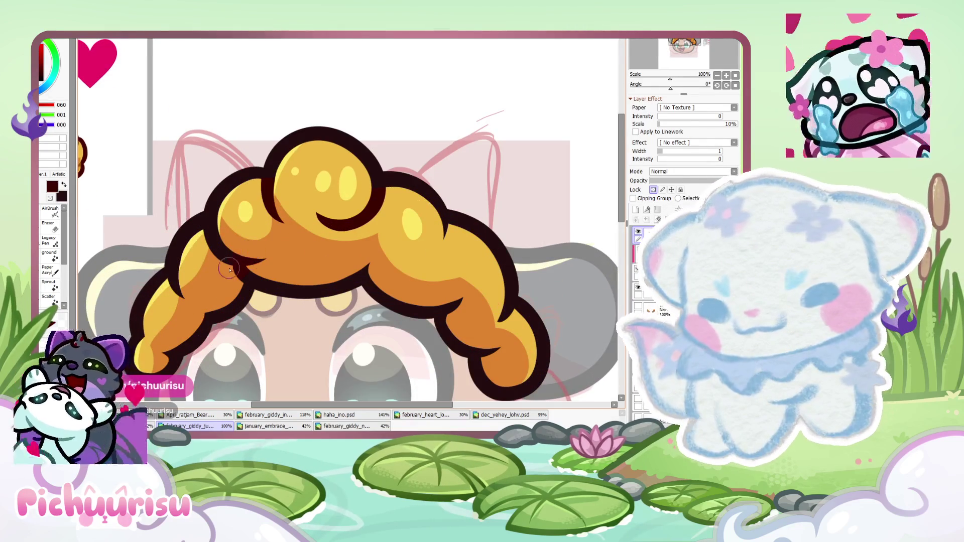
{"action": "scroll", "coordinate": [213, 236], "scroll_direction": "down", "scroll_amount": 3}
{"action": "scroll", "coordinate": [284, 228], "scroll_direction": "up", "scroll_amount": 4}
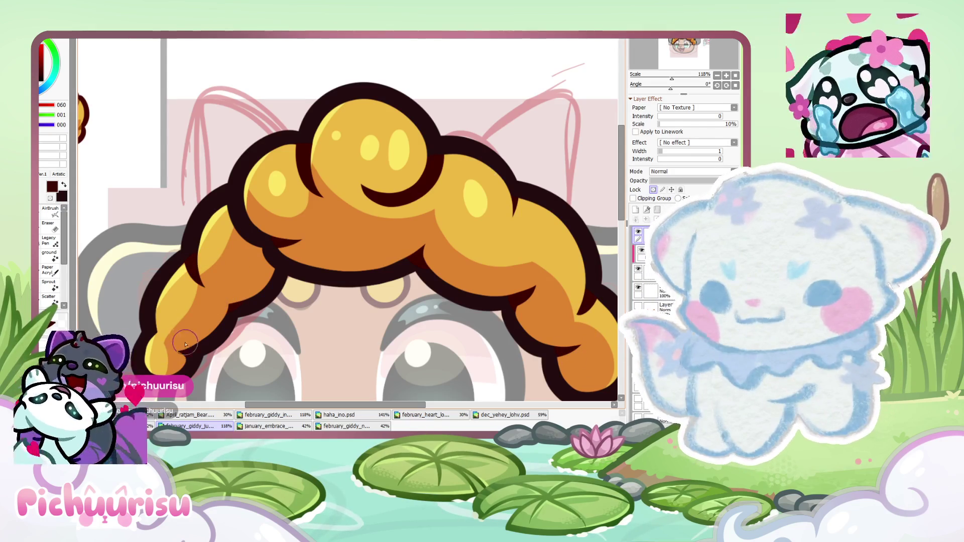
{"action": "scroll", "coordinate": [166, 329], "scroll_direction": "down", "scroll_amount": 5}
{"action": "scroll", "coordinate": [348, 215], "scroll_direction": "up", "scroll_amount": 5}
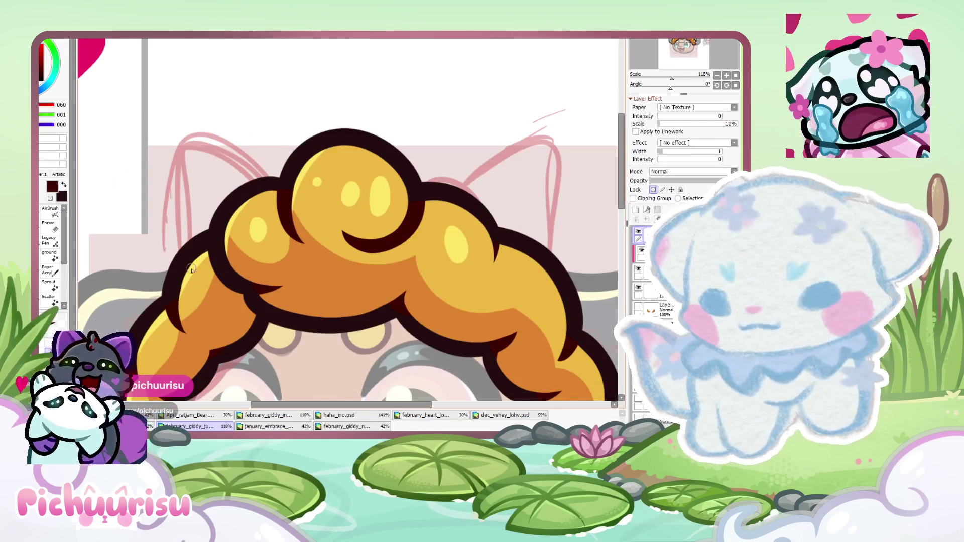
{"action": "scroll", "coordinate": [191, 270], "scroll_direction": "up", "scroll_amount": 4}
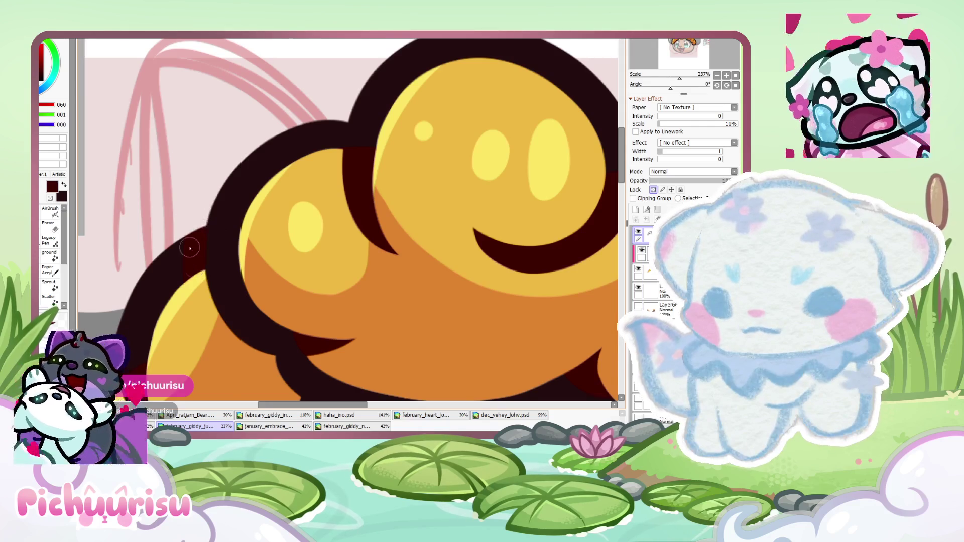
{"action": "scroll", "coordinate": [190, 248], "scroll_direction": "down", "scroll_amount": 4}
{"action": "scroll", "coordinate": [187, 259], "scroll_direction": "up", "scroll_amount": 5}
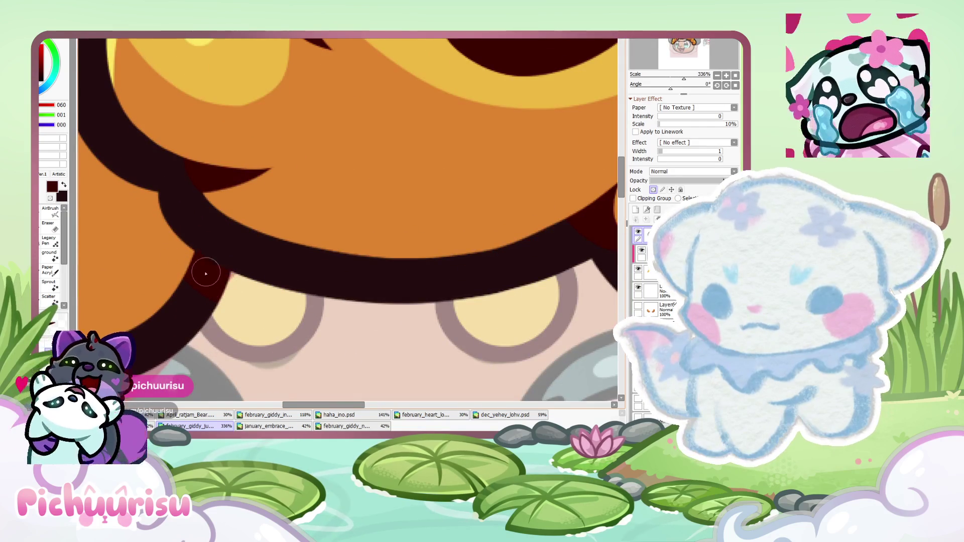
{"action": "scroll", "coordinate": [206, 273], "scroll_direction": "down", "scroll_amount": 5}
{"action": "scroll", "coordinate": [146, 251], "scroll_direction": "down", "scroll_amount": 2}
{"action": "scroll", "coordinate": [347, 215], "scroll_direction": "down", "scroll_amount": 2}
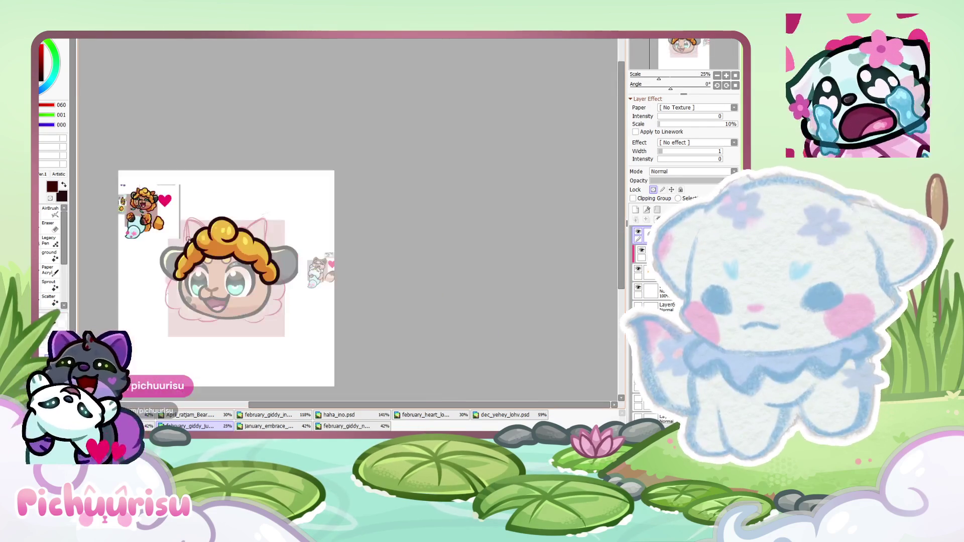
{"action": "scroll", "coordinate": [132, 212], "scroll_direction": "up", "scroll_amount": 3}
{"action": "scroll", "coordinate": [130, 220], "scroll_direction": "down", "scroll_amount": 3}
{"action": "scroll", "coordinate": [130, 220], "scroll_direction": "down", "scroll_amount": 2}
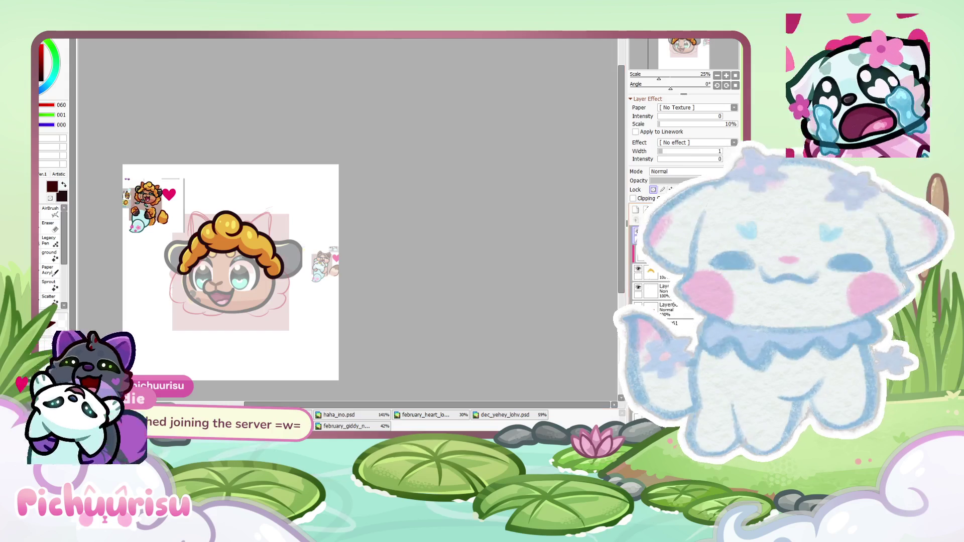
On the lineart layer, try several ear outline strokes, undoing each with Ctrl+Z
{"action": "left_click", "coordinate": [653, 254]}
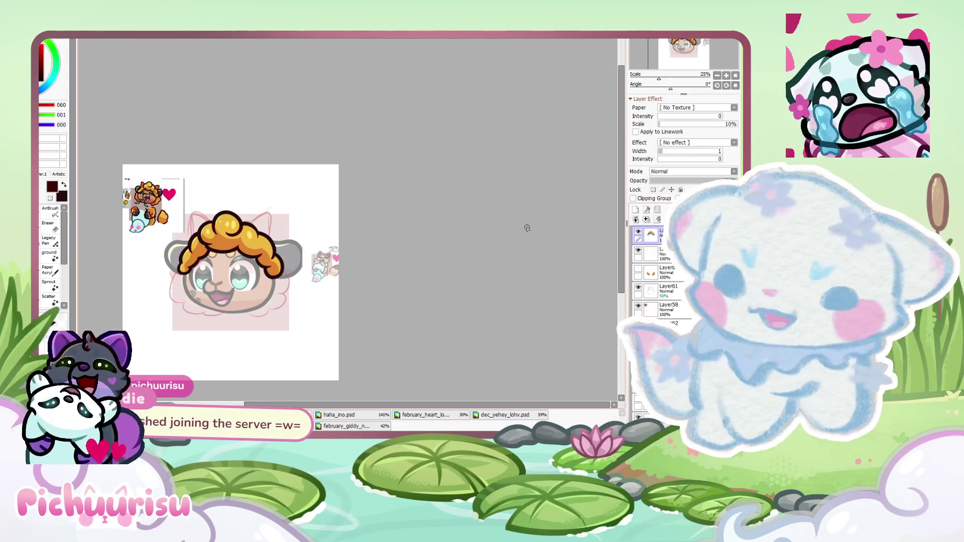
{"action": "scroll", "coordinate": [181, 224], "scroll_direction": "up", "scroll_amount": 5}
{"action": "scroll", "coordinate": [204, 209], "scroll_direction": "down", "scroll_amount": 1}
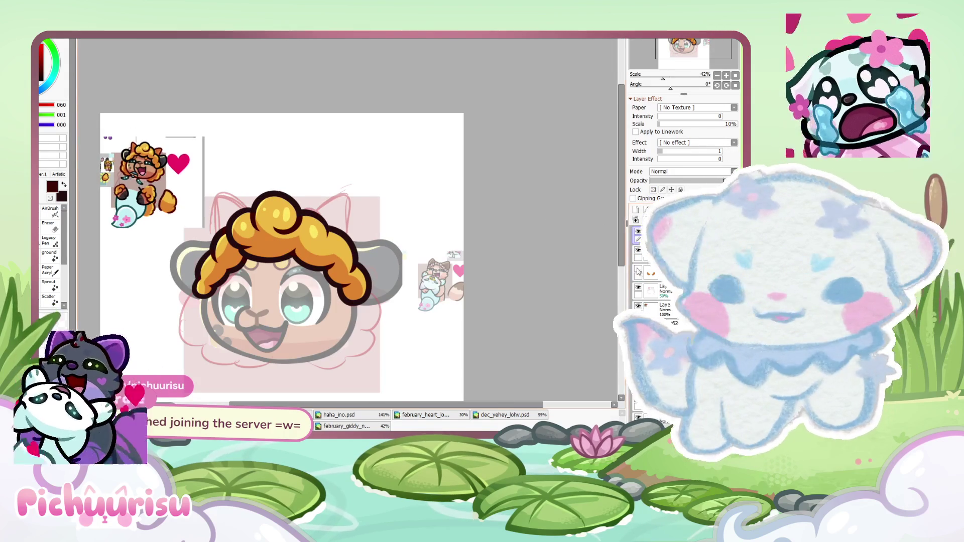
{"action": "scroll", "coordinate": [415, 202], "scroll_direction": "up", "scroll_amount": 3}
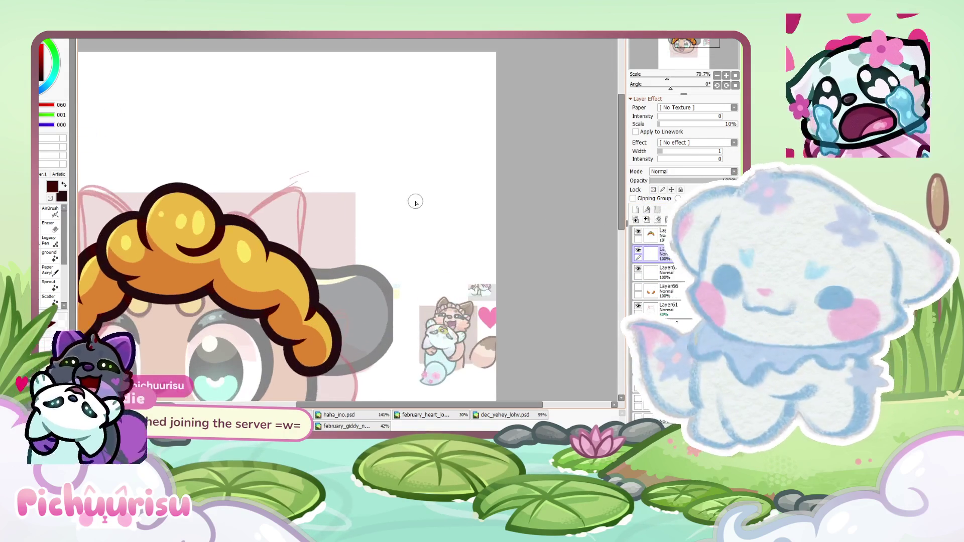
{"action": "scroll", "coordinate": [157, 314], "scroll_direction": "up", "scroll_amount": 2}
{"action": "left_click_drag", "start_coordinate": [234, 220], "coordinate": [374, 302]}
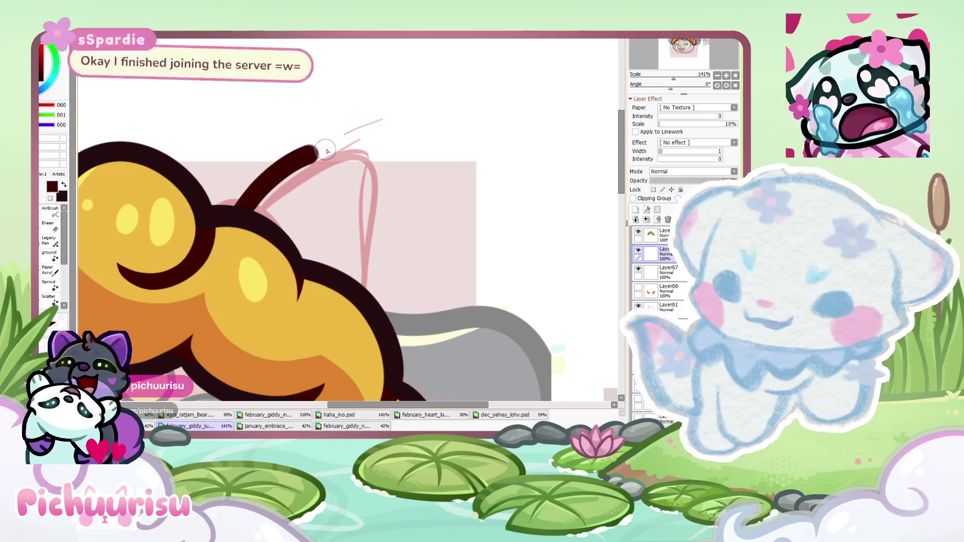
{"action": "key", "text": "ctrl+z"}
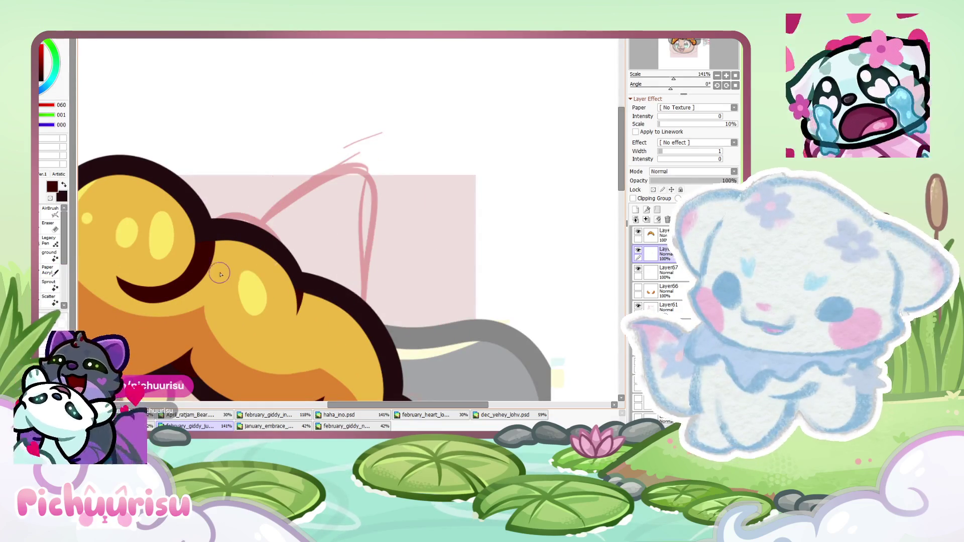
{"action": "left_click_drag", "start_coordinate": [241, 224], "coordinate": [361, 231]}
{"action": "key", "text": "ctrl+z"}
{"action": "left_click_drag", "start_coordinate": [246, 223], "coordinate": [365, 232]}
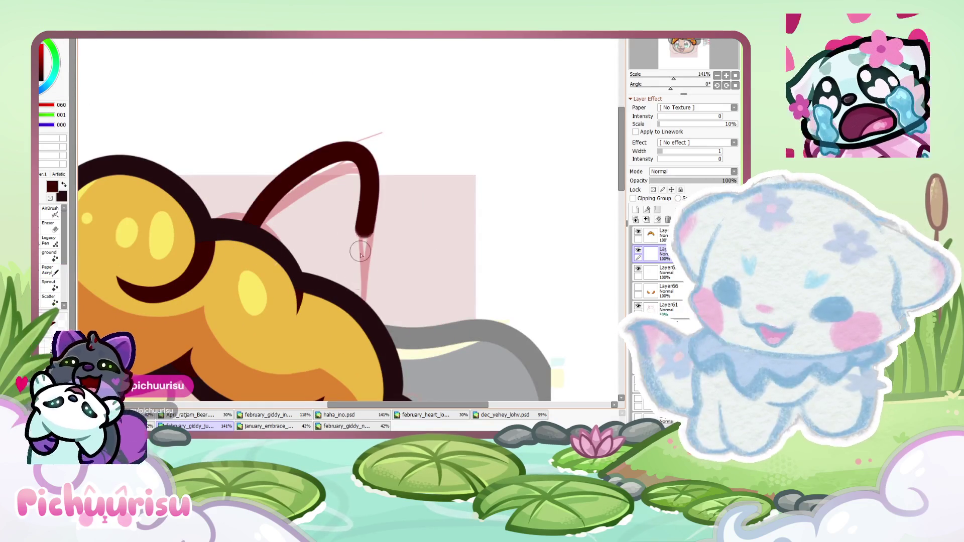
{"action": "key", "text": "ctrl+z"}
Ink the final dark outlines of the right and left ears
{"action": "scroll", "coordinate": [322, 259], "scroll_direction": "down", "scroll_amount": 2}
{"action": "scroll", "coordinate": [311, 272], "scroll_direction": "up", "scroll_amount": 2}
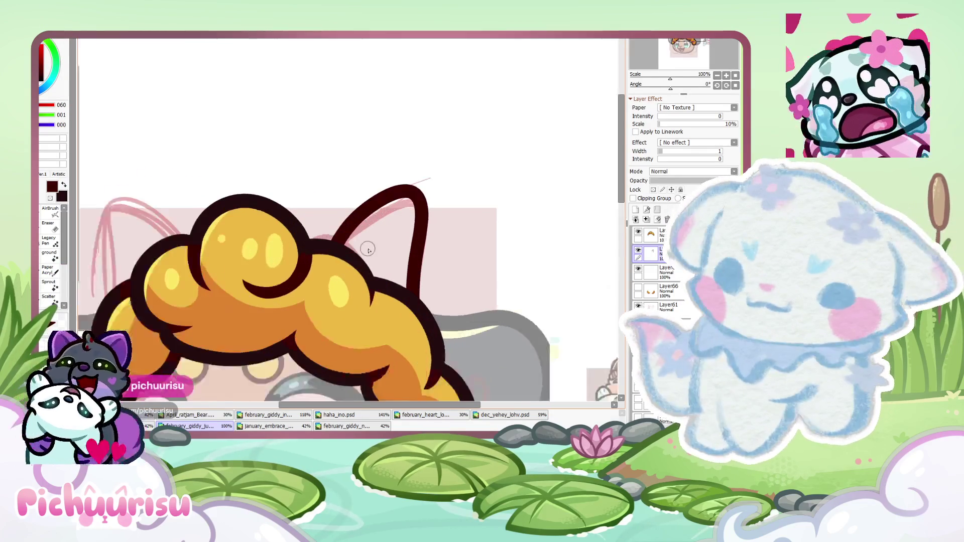
{"action": "left_click_drag", "start_coordinate": [319, 242], "coordinate": [418, 304]}
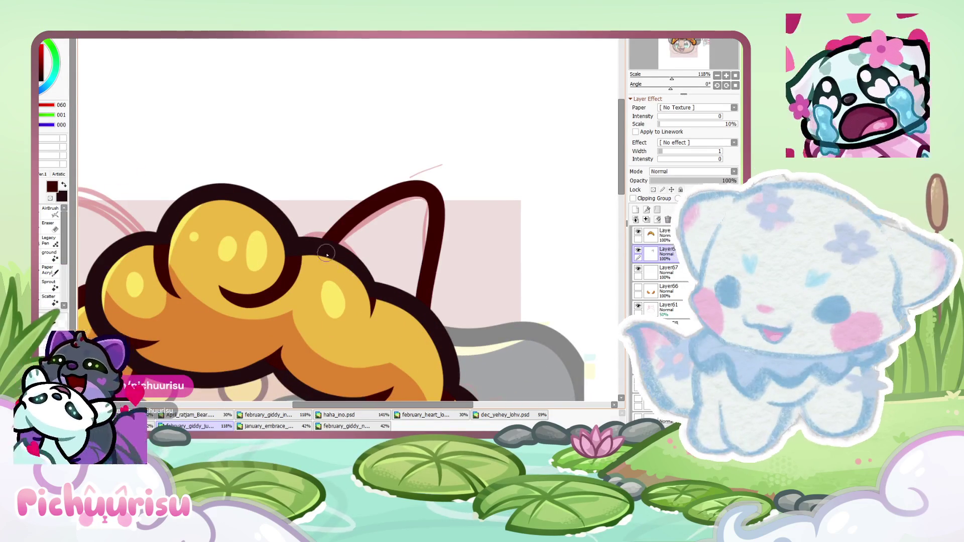
{"action": "scroll", "coordinate": [311, 255], "scroll_direction": "down", "scroll_amount": 3}
{"action": "scroll", "coordinate": [312, 256], "scroll_direction": "up", "scroll_amount": 3}
{"action": "left_click_drag", "start_coordinate": [279, 237], "coordinate": [201, 290]}
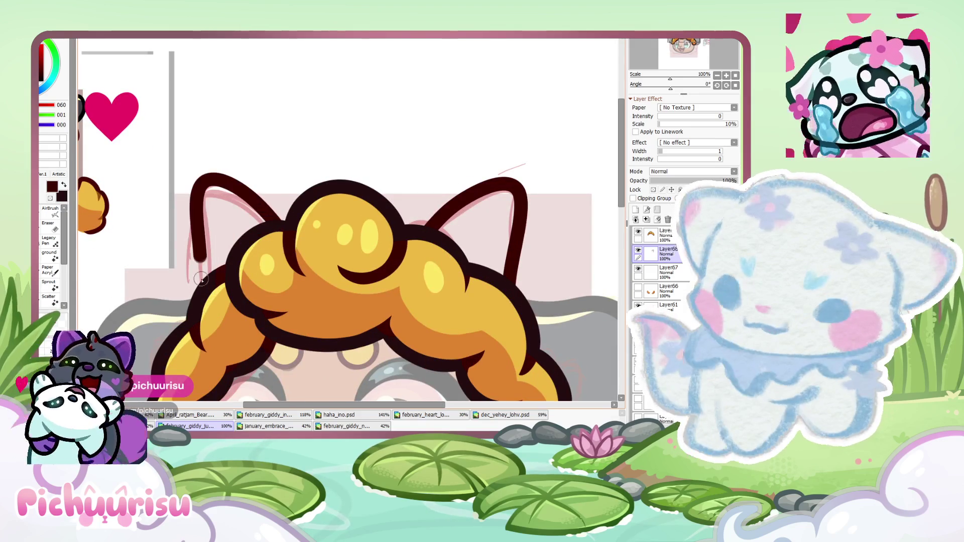
{"action": "scroll", "coordinate": [201, 223], "scroll_direction": "down", "scroll_amount": 3}
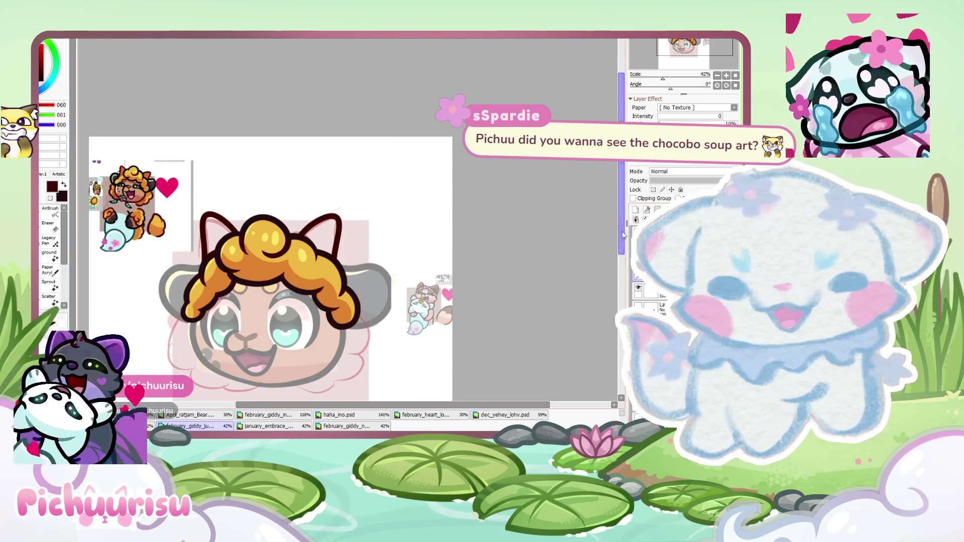
{"action": "scroll", "coordinate": [157, 185], "scroll_direction": "up", "scroll_amount": 3}
{"action": "scroll", "coordinate": [157, 184], "scroll_direction": "up", "scroll_amount": 2}
Eyedrop an orange colour for filling the ears
{"action": "left_click", "coordinate": [171, 190], "text": "alt"}
{"action": "scroll", "coordinate": [348, 214], "scroll_direction": "down", "scroll_amount": 5}
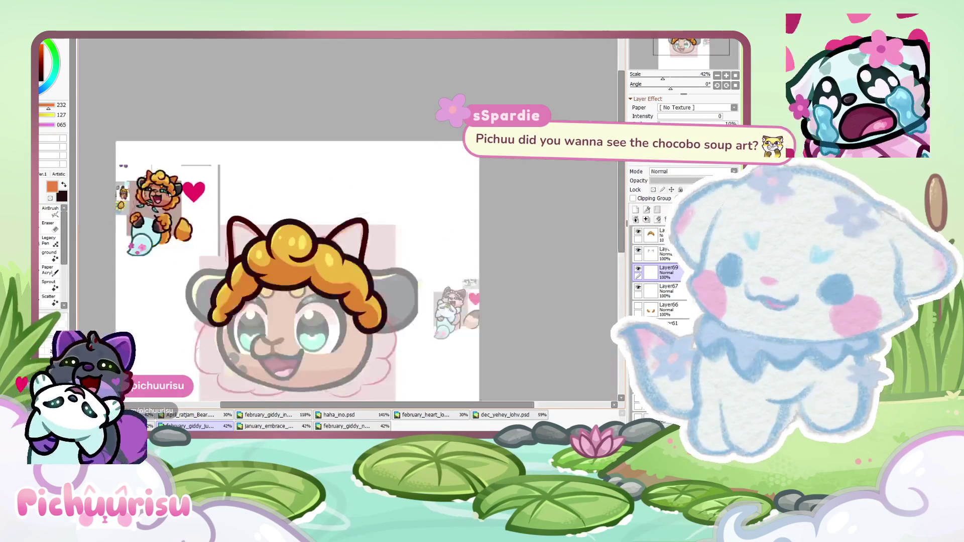
{"action": "scroll", "coordinate": [301, 221], "scroll_direction": "up", "scroll_amount": 4}
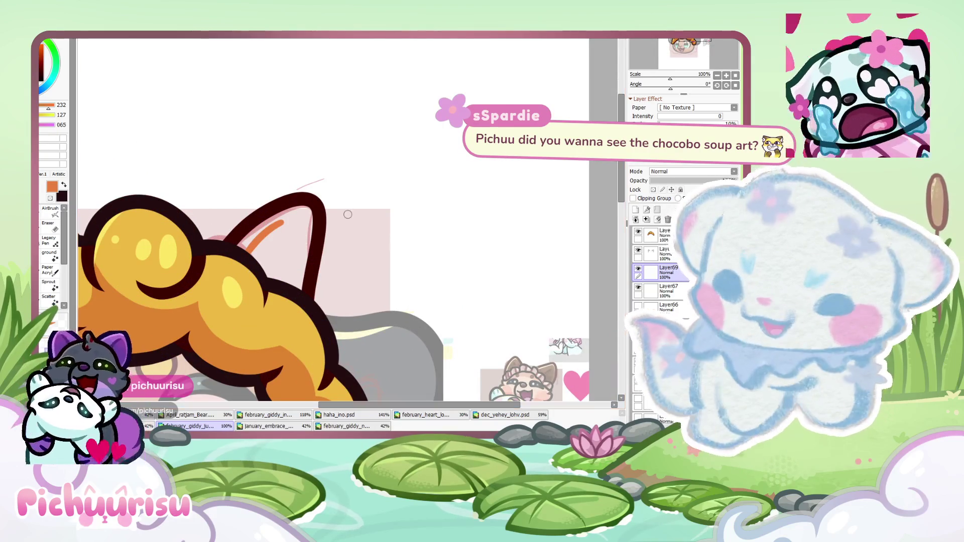
Brush orange into the left and right ear interiors, zooming out to check
{"action": "left_click_drag", "start_coordinate": [294, 219], "coordinate": [289, 235]}
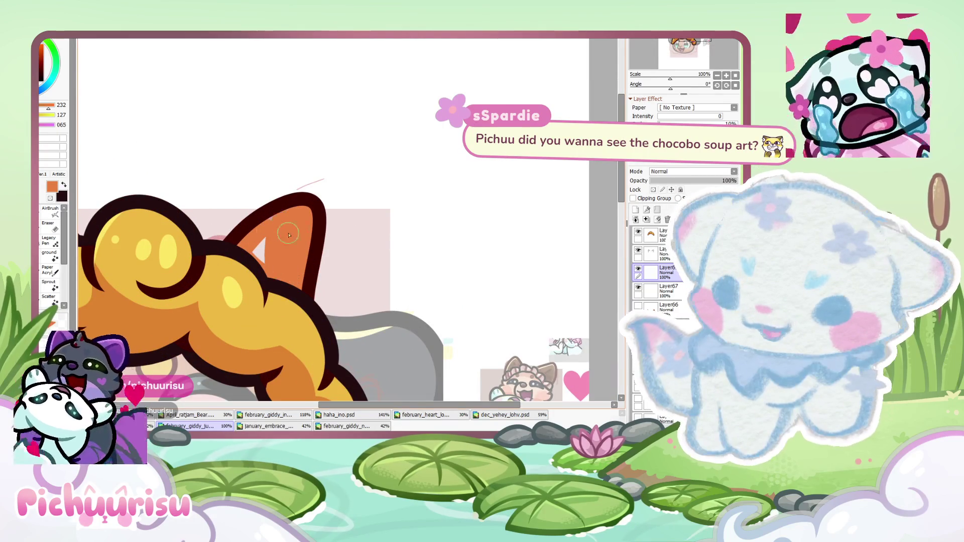
{"action": "scroll", "coordinate": [276, 234], "scroll_direction": "down", "scroll_amount": 3}
{"action": "scroll", "coordinate": [165, 213], "scroll_direction": "up", "scroll_amount": 3}
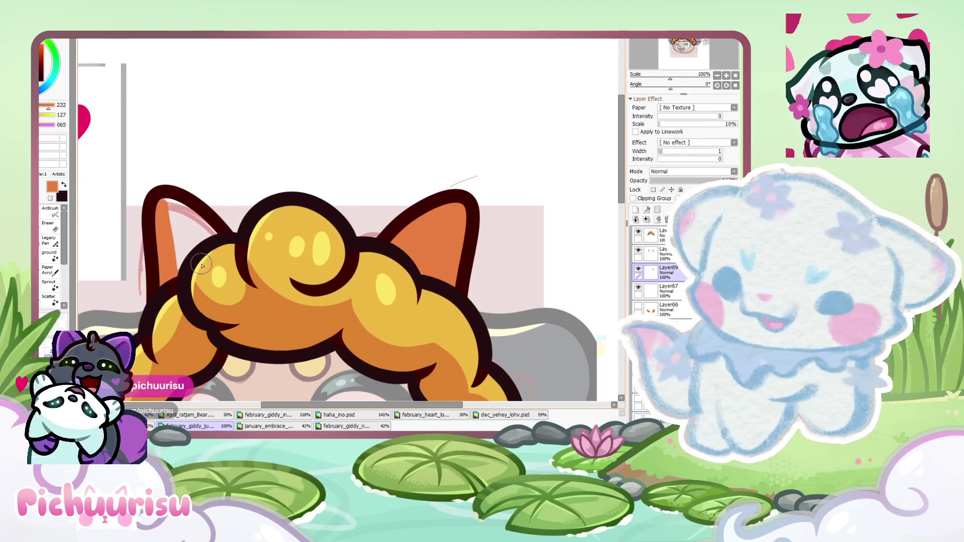
{"action": "scroll", "coordinate": [198, 242], "scroll_direction": "down", "scroll_amount": 3}
{"action": "scroll", "coordinate": [192, 214], "scroll_direction": "up", "scroll_amount": 5}
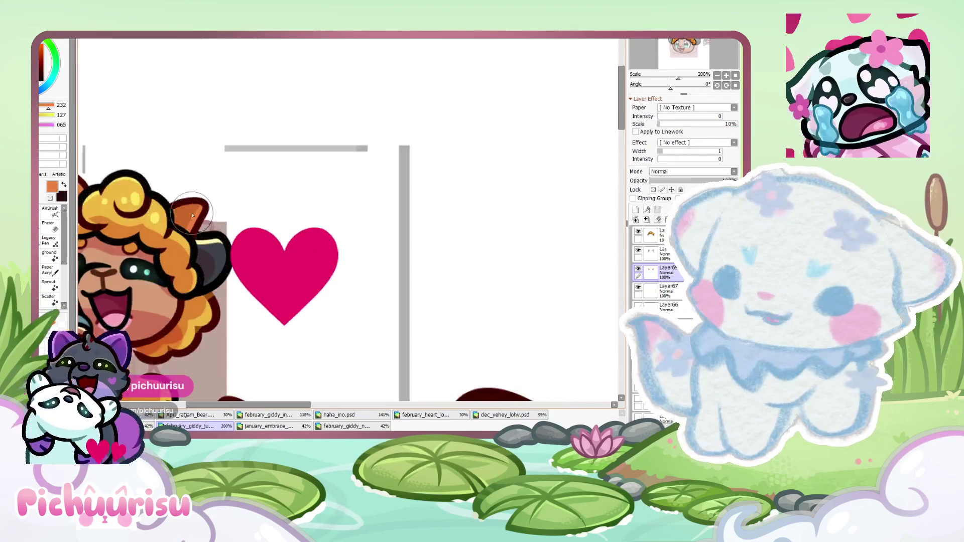
{"action": "scroll", "coordinate": [100, 174], "scroll_direction": "down", "scroll_amount": 3}
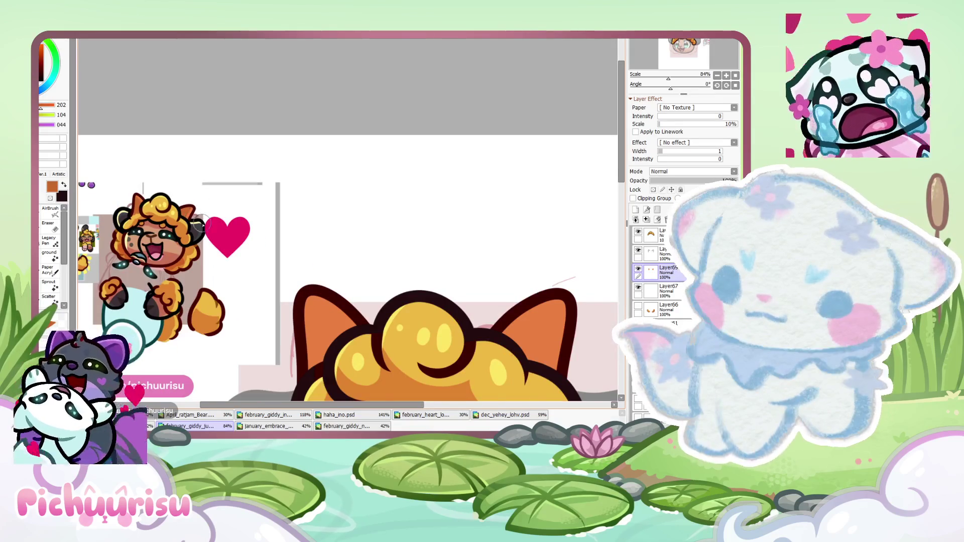
{"action": "scroll", "coordinate": [316, 295], "scroll_direction": "up", "scroll_amount": 1}
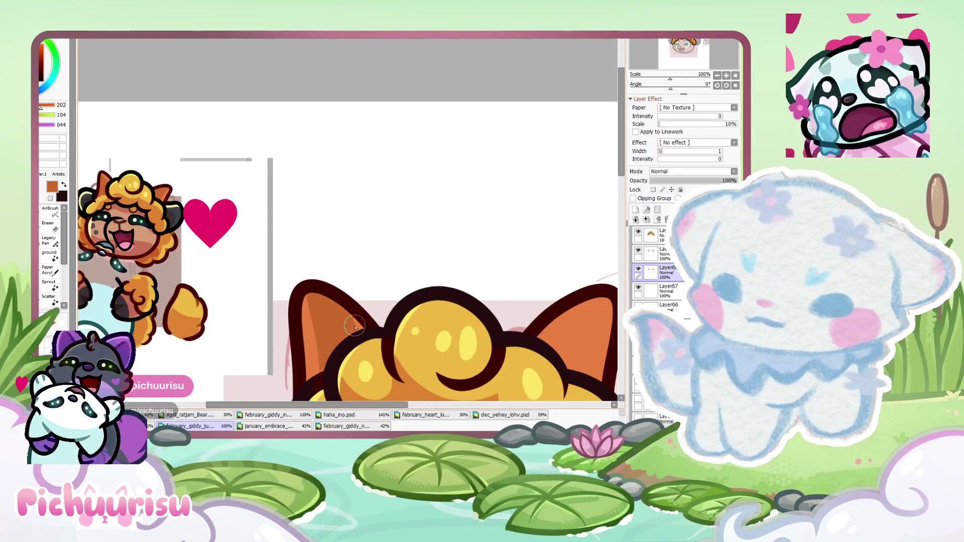
{"action": "scroll", "coordinate": [355, 328], "scroll_direction": "down", "scroll_amount": 1}
{"action": "scroll", "coordinate": [475, 315], "scroll_direction": "up", "scroll_amount": 1}
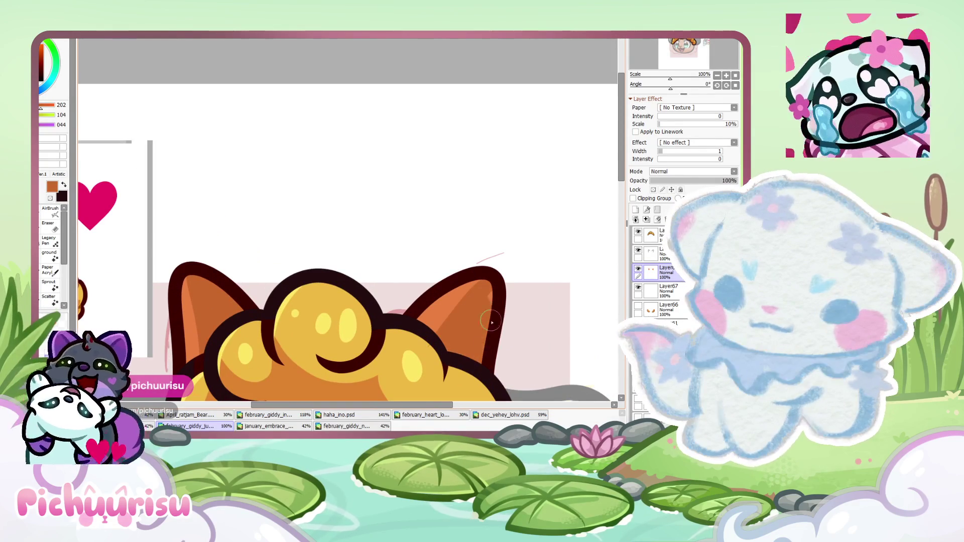
{"action": "scroll", "coordinate": [455, 350], "scroll_direction": "down", "scroll_amount": 3}
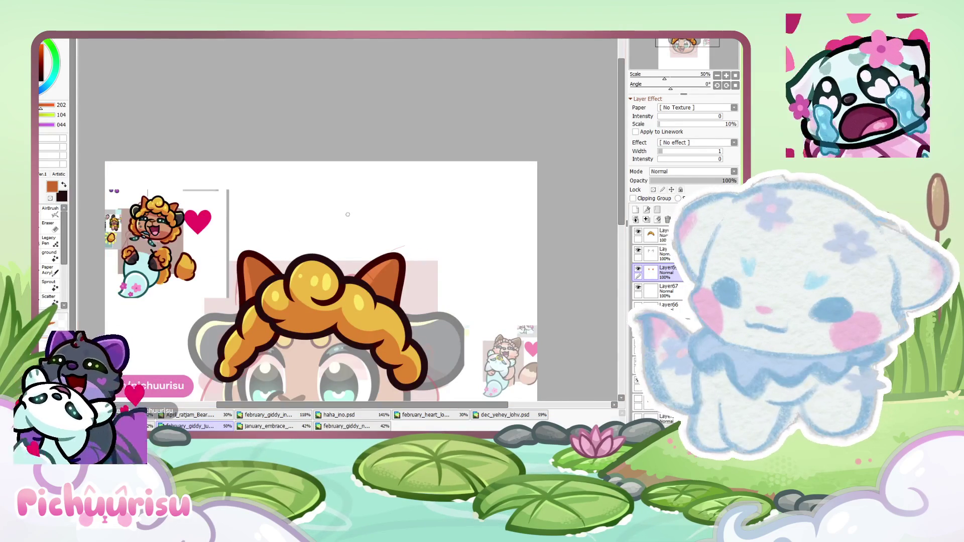
{"action": "scroll", "coordinate": [236, 276], "scroll_direction": "up", "scroll_amount": 3}
{"action": "scroll", "coordinate": [234, 277], "scroll_direction": "up", "scroll_amount": 3}
{"action": "scroll", "coordinate": [306, 243], "scroll_direction": "down", "scroll_amount": 3}
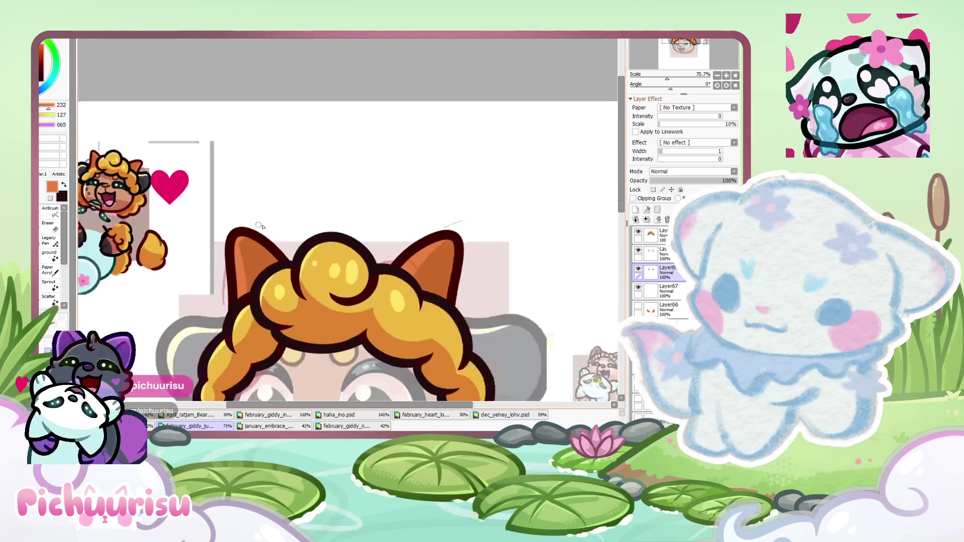
{"action": "scroll", "coordinate": [417, 248], "scroll_direction": "up", "scroll_amount": 2}
{"action": "scroll", "coordinate": [428, 250], "scroll_direction": "up", "scroll_amount": 2}
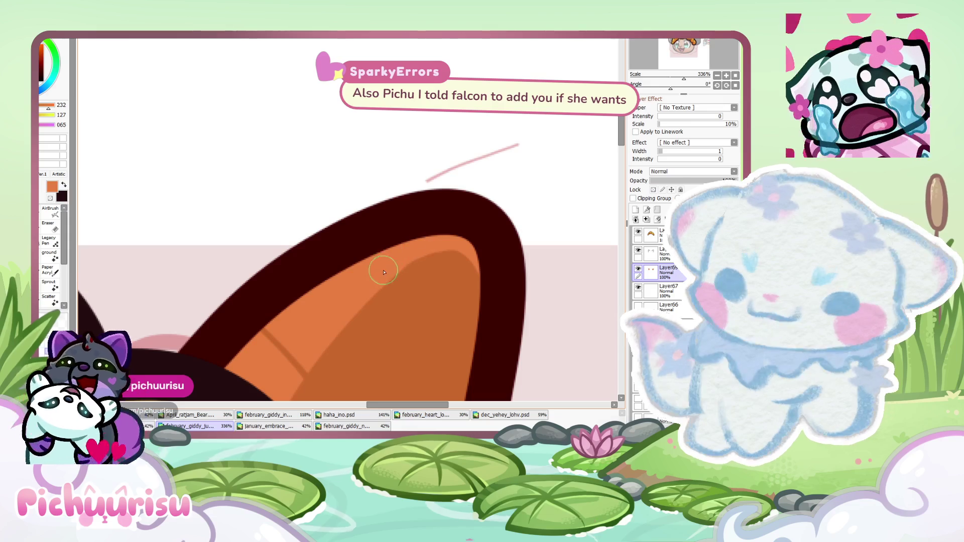
Eyedrop the dark brown outline colour from the finished reference emote
{"action": "scroll", "coordinate": [352, 289], "scroll_direction": "down", "scroll_amount": 2}
{"action": "scroll", "coordinate": [336, 282], "scroll_direction": "up", "scroll_amount": 2}
{"action": "scroll", "coordinate": [337, 283], "scroll_direction": "up", "scroll_amount": 2}
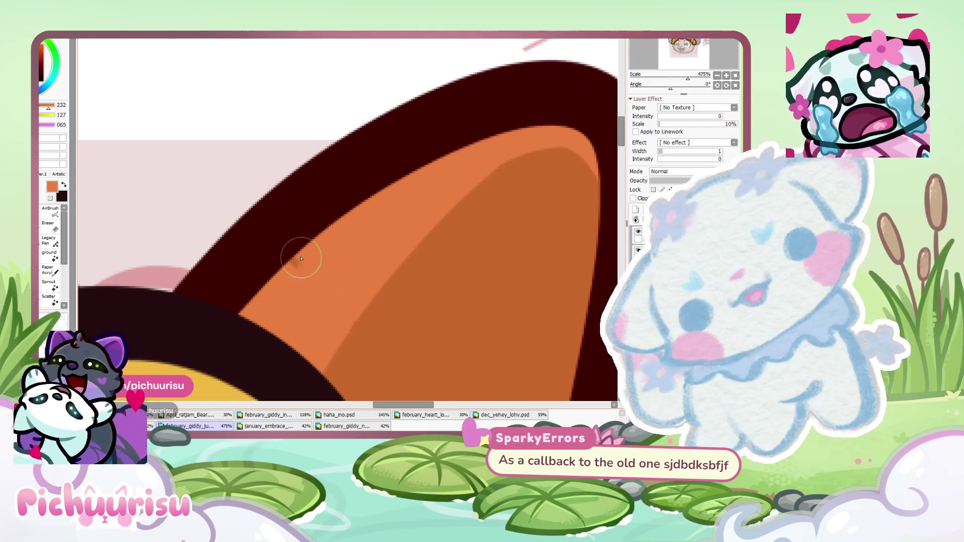
{"action": "scroll", "coordinate": [499, 161], "scroll_direction": "down", "scroll_amount": 8}
{"action": "scroll", "coordinate": [497, 173], "scroll_direction": "down", "scroll_amount": 3}
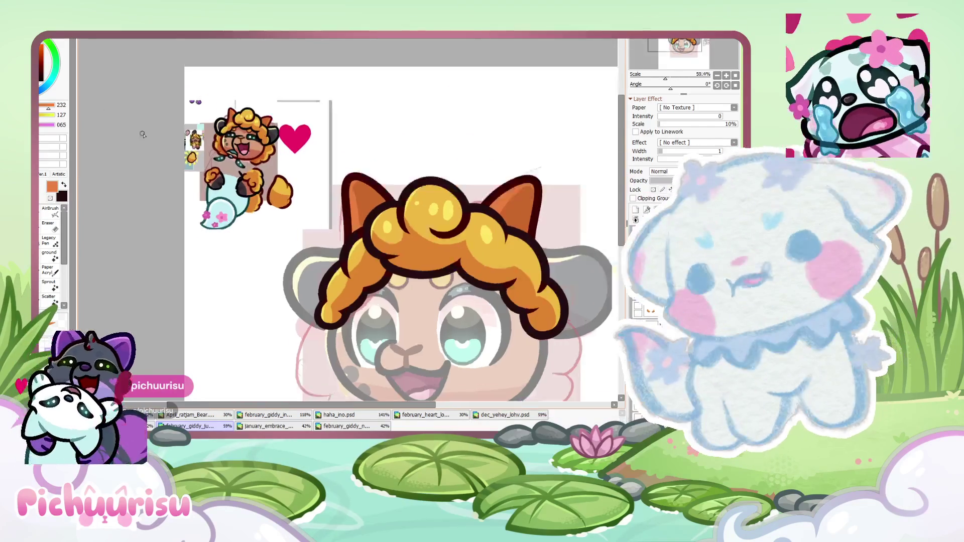
{"action": "scroll", "coordinate": [153, 83], "scroll_direction": "up", "scroll_amount": 4}
{"action": "scroll", "coordinate": [152, 83], "scroll_direction": "up", "scroll_amount": 2}
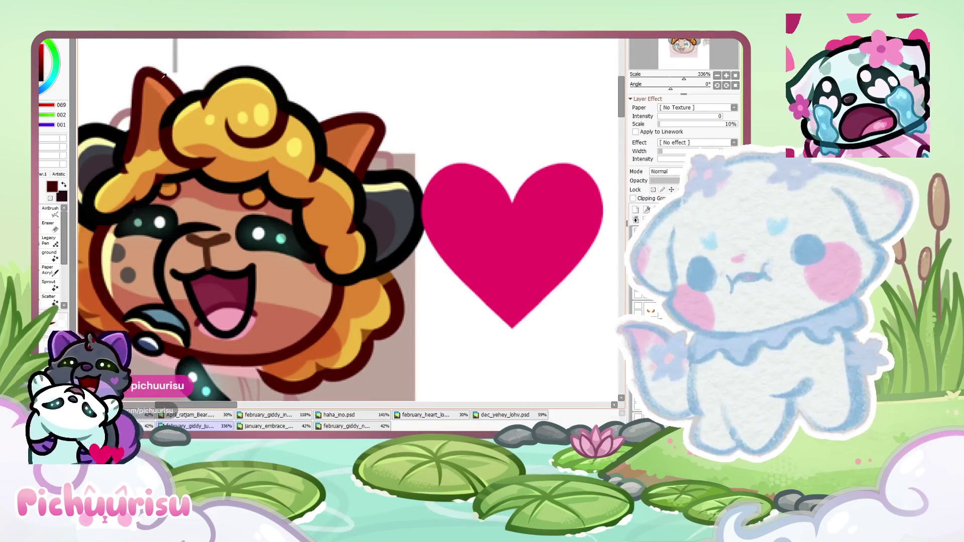
{"action": "scroll", "coordinate": [347, 214], "scroll_direction": "down", "scroll_amount": 7}
{"action": "left_click", "coordinate": [347, 214], "text": "alt"}
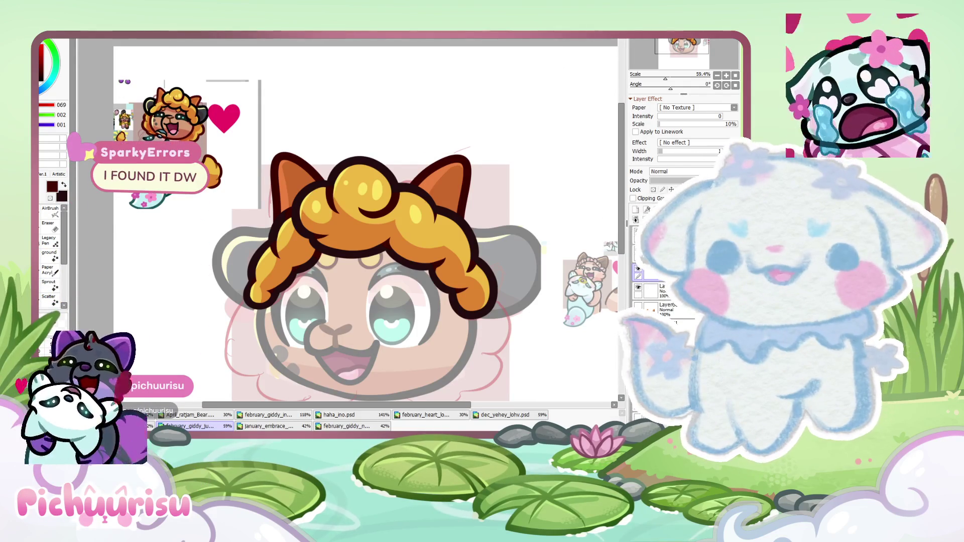
Switch the shadow layer's blending from Normal to Multiply so the pink band darkens the forehead
{"action": "scroll", "coordinate": [555, 237], "scroll_direction": "down", "scroll_amount": 2}
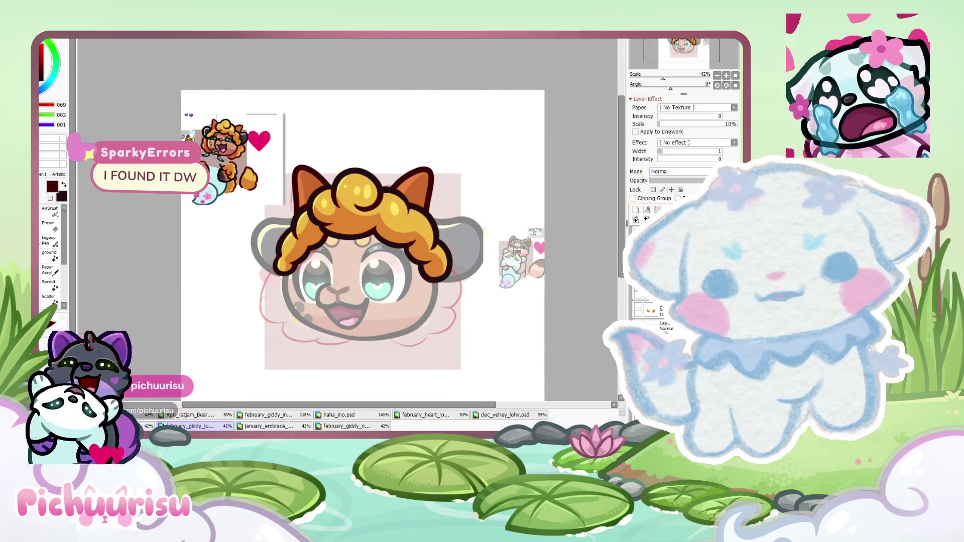
{"action": "scroll", "coordinate": [287, 174], "scroll_direction": "down", "scroll_amount": 2}
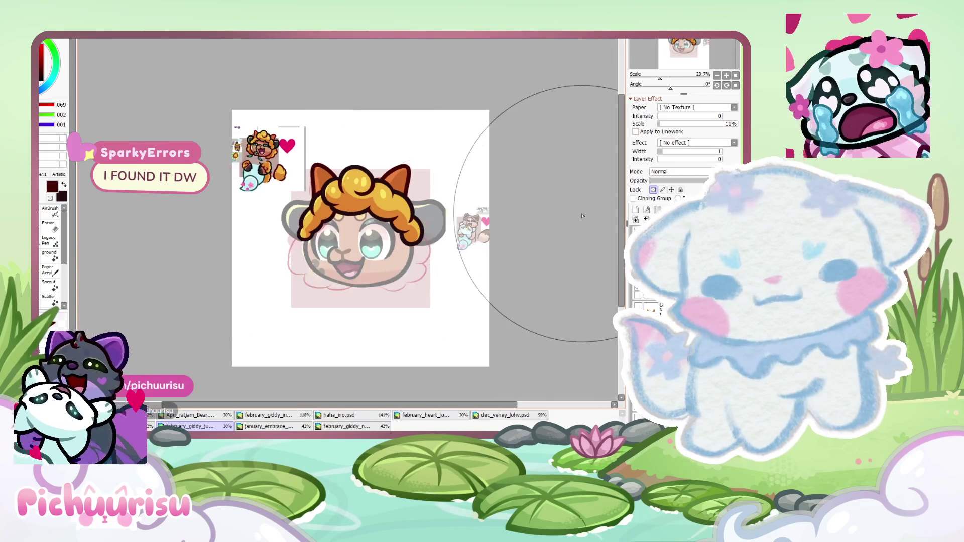
{"action": "scroll", "coordinate": [392, 198], "scroll_direction": "up", "scroll_amount": 1}
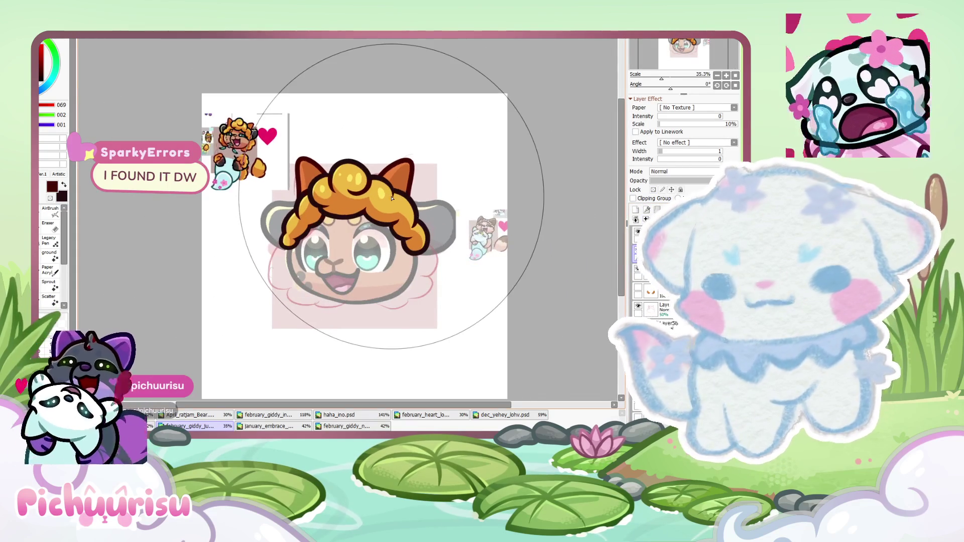
{"action": "scroll", "coordinate": [271, 148], "scroll_direction": "up", "scroll_amount": 2}
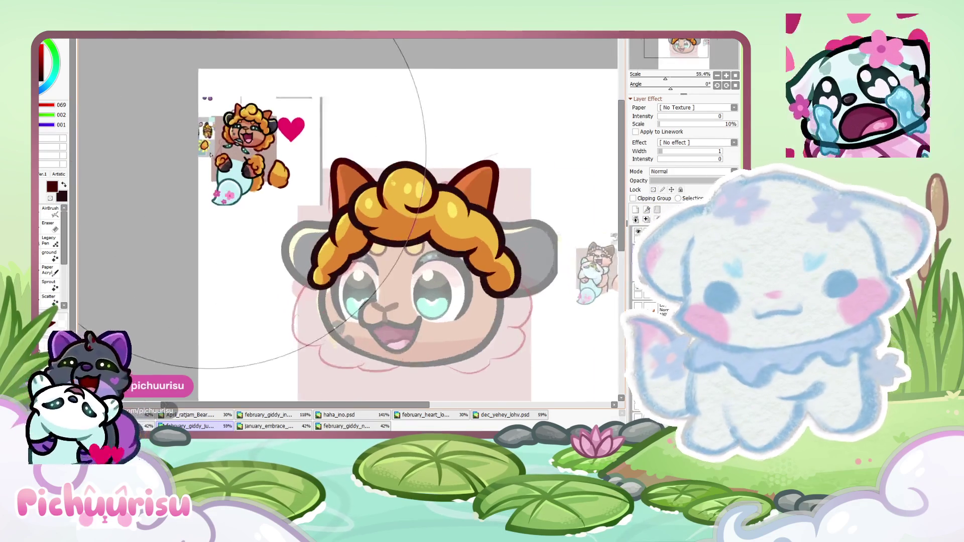
{"action": "scroll", "coordinate": [270, 148], "scroll_direction": "up", "scroll_amount": 3}
{"action": "scroll", "coordinate": [270, 148], "scroll_direction": "up", "scroll_amount": 4}
{"action": "scroll", "coordinate": [273, 152], "scroll_direction": "down", "scroll_amount": 4}
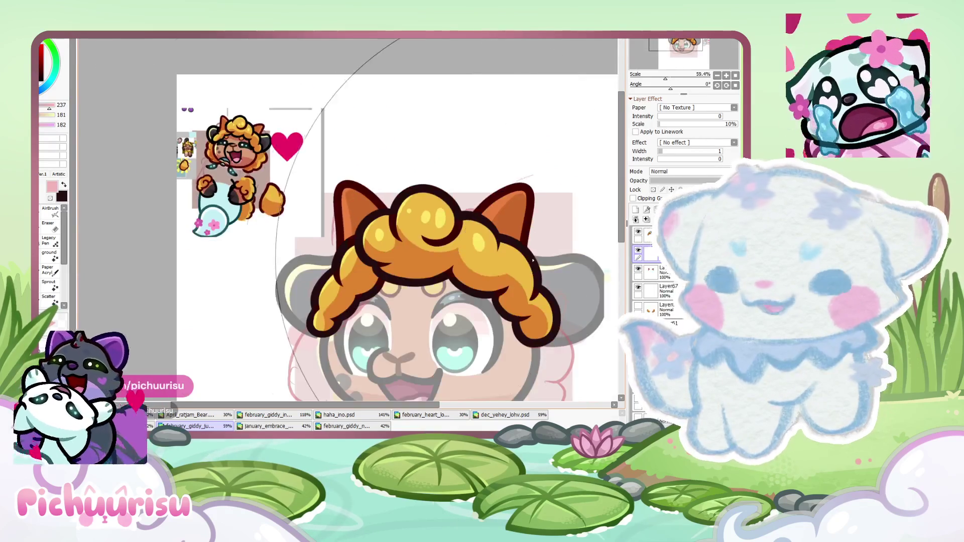
{"action": "scroll", "coordinate": [184, 272], "scroll_direction": "up", "scroll_amount": 2}
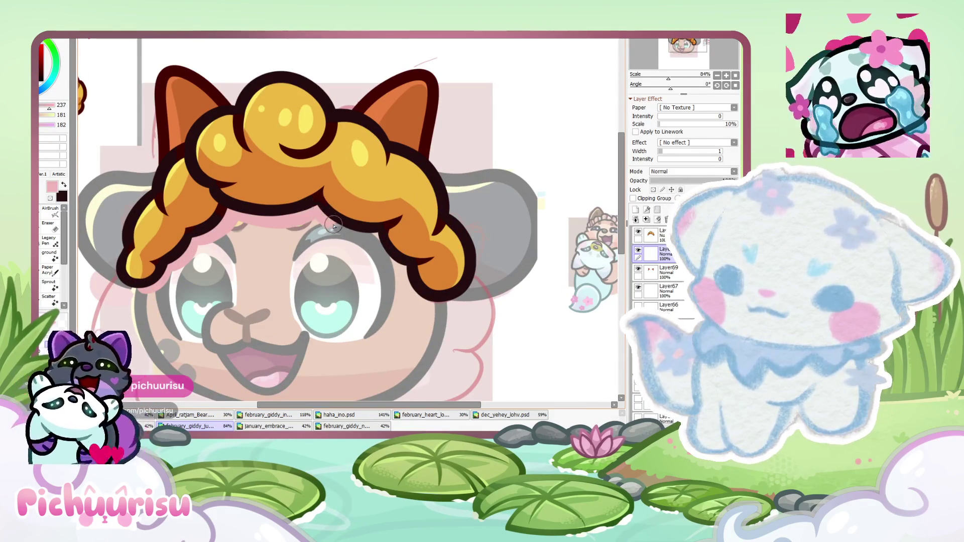
{"action": "scroll", "coordinate": [389, 255], "scroll_direction": "down", "scroll_amount": 3}
{"action": "scroll", "coordinate": [350, 244], "scroll_direction": "up", "scroll_amount": 4}
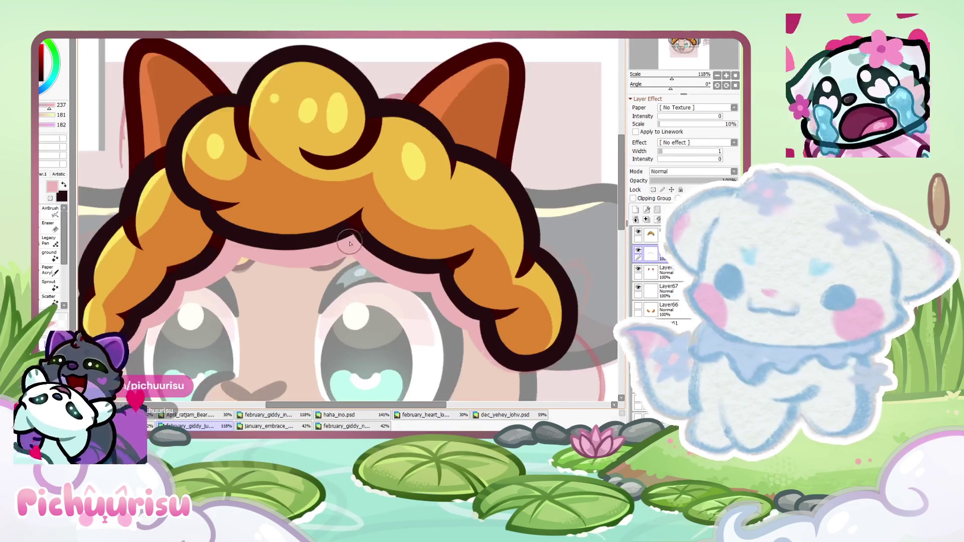
{"action": "scroll", "coordinate": [234, 255], "scroll_direction": "down", "scroll_amount": 2}
{"action": "scroll", "coordinate": [341, 279], "scroll_direction": "up", "scroll_amount": 3}
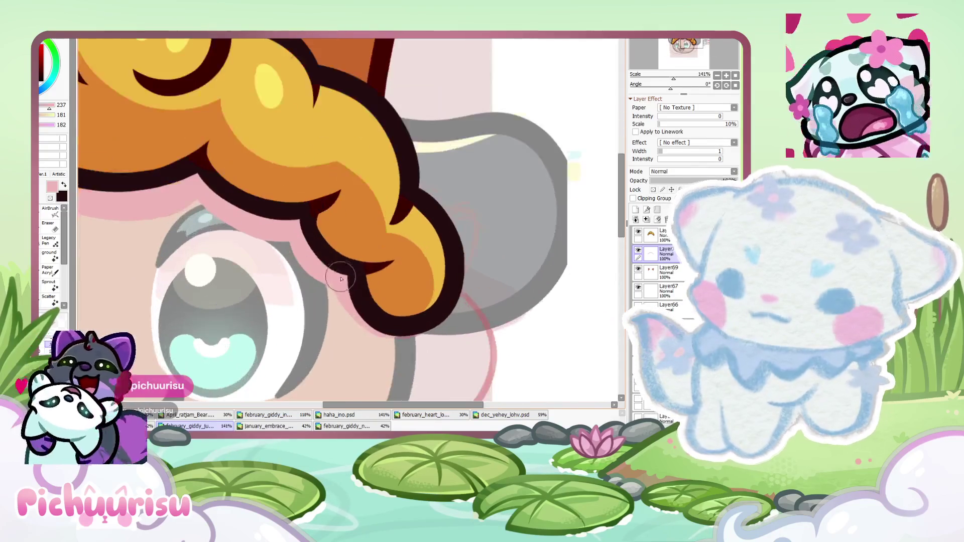
{"action": "scroll", "coordinate": [420, 313], "scroll_direction": "down", "scroll_amount": 3}
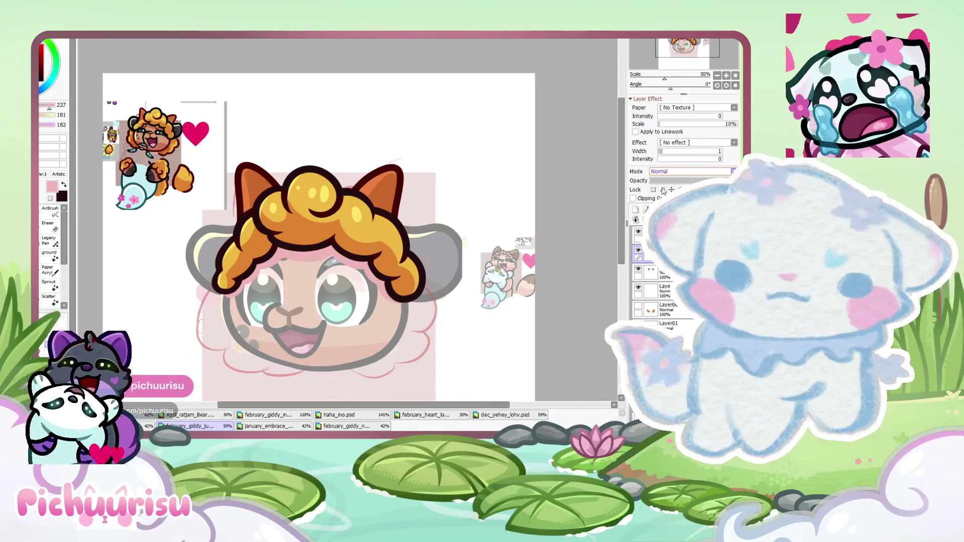
{"action": "key", "text": "Down"}
{"action": "scroll", "coordinate": [403, 246], "scroll_direction": "down", "scroll_amount": 1}
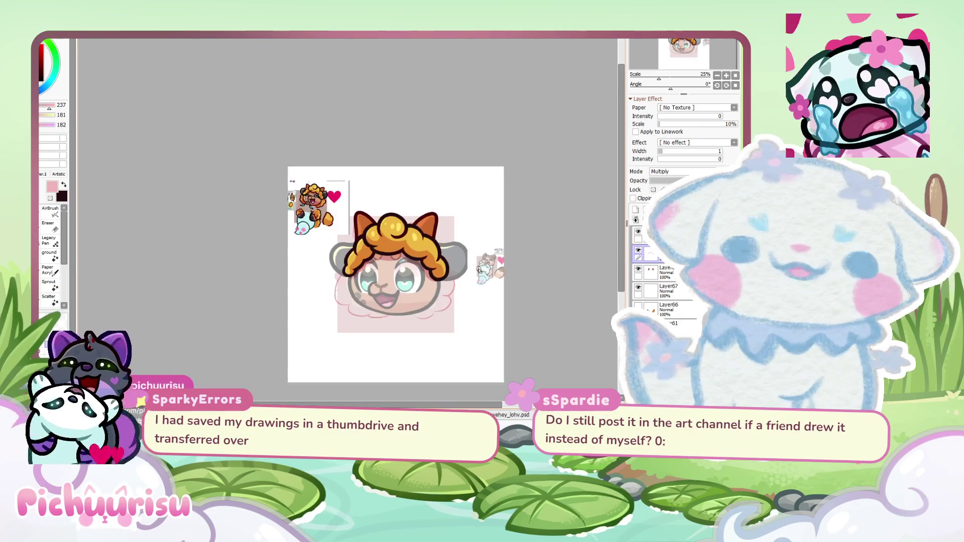
Show the back2 layer to reveal the sheep's body below the head
{"action": "scroll", "coordinate": [435, 345], "scroll_direction": "down", "scroll_amount": 1}
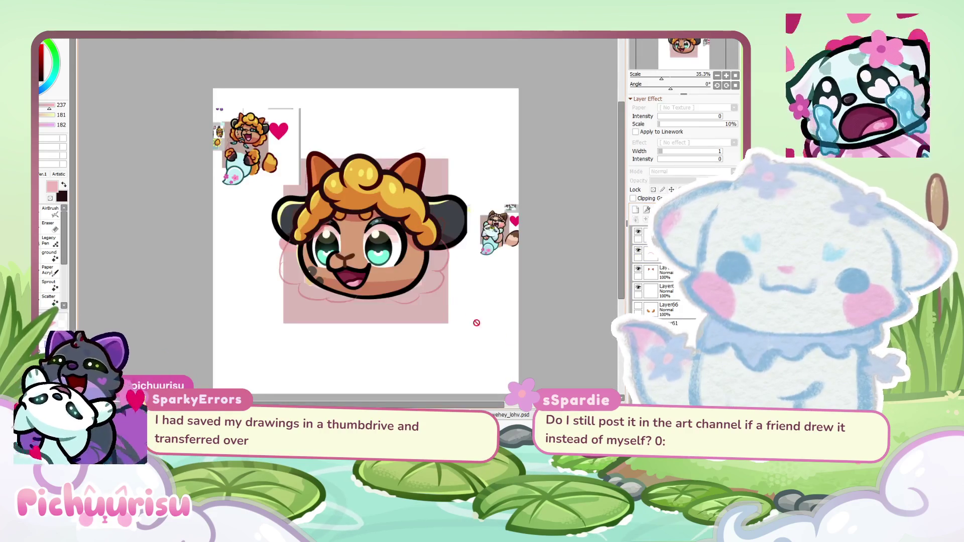
{"action": "scroll", "coordinate": [426, 282], "scroll_direction": "up", "scroll_amount": 3}
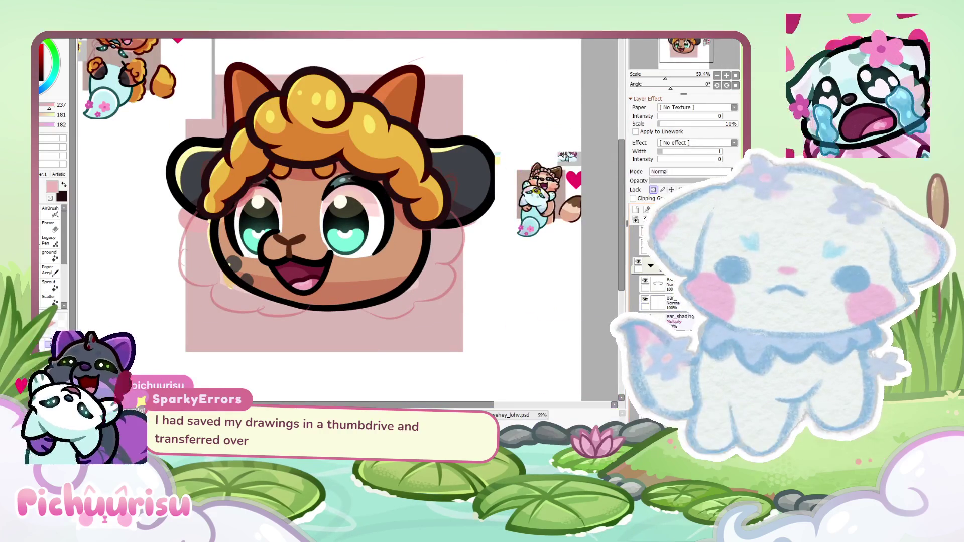
{"action": "left_click", "coordinate": [639, 282]}
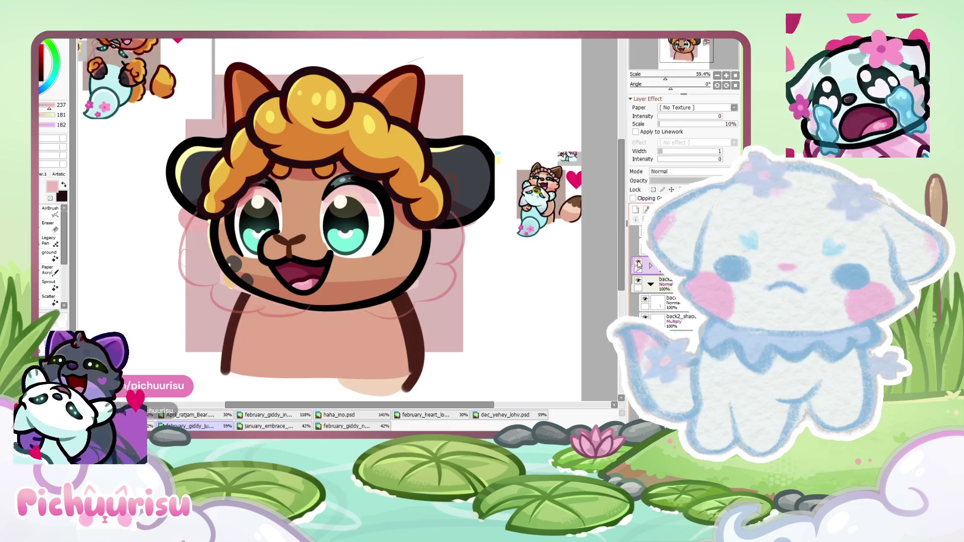
Draw a dark neck outline, undoing and redrawing it as a shorter curve
{"action": "scroll", "coordinate": [562, 262], "scroll_direction": "down", "scroll_amount": 2}
{"action": "scroll", "coordinate": [561, 262], "scroll_direction": "down", "scroll_amount": 1}
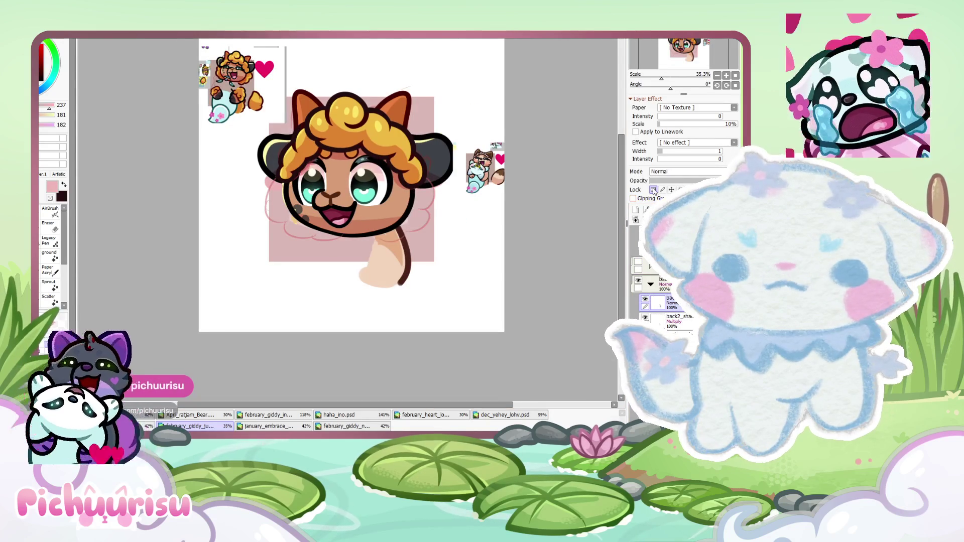
{"action": "scroll", "coordinate": [467, 263], "scroll_direction": "up", "scroll_amount": 4}
{"action": "scroll", "coordinate": [325, 252], "scroll_direction": "down", "scroll_amount": 1}
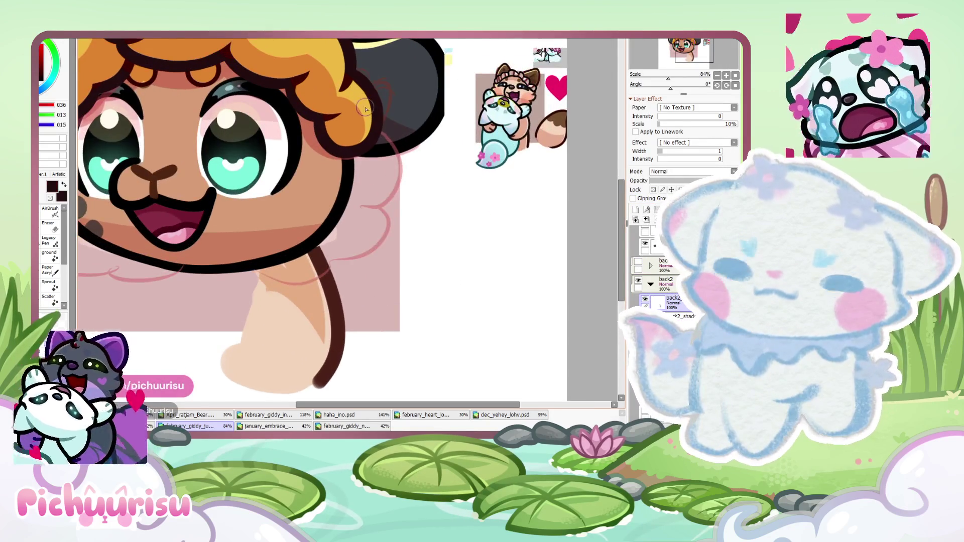
{"action": "scroll", "coordinate": [321, 201], "scroll_direction": "up", "scroll_amount": 3}
{"action": "left_click_drag", "start_coordinate": [324, 196], "coordinate": [329, 347]}
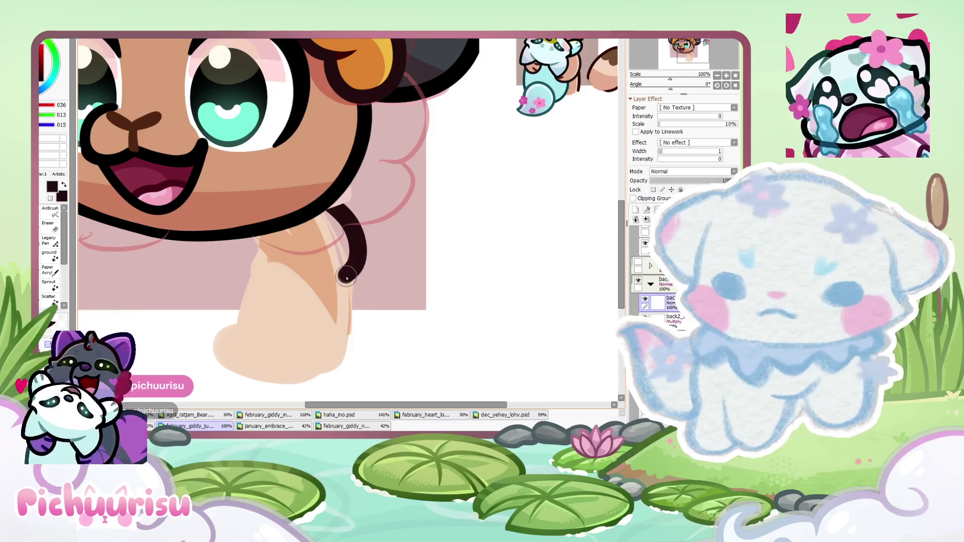
{"action": "scroll", "coordinate": [301, 198], "scroll_direction": "down", "scroll_amount": 1}
{"action": "key", "text": "ctrl+z"}
{"action": "left_click_drag", "start_coordinate": [300, 171], "coordinate": [309, 344]}
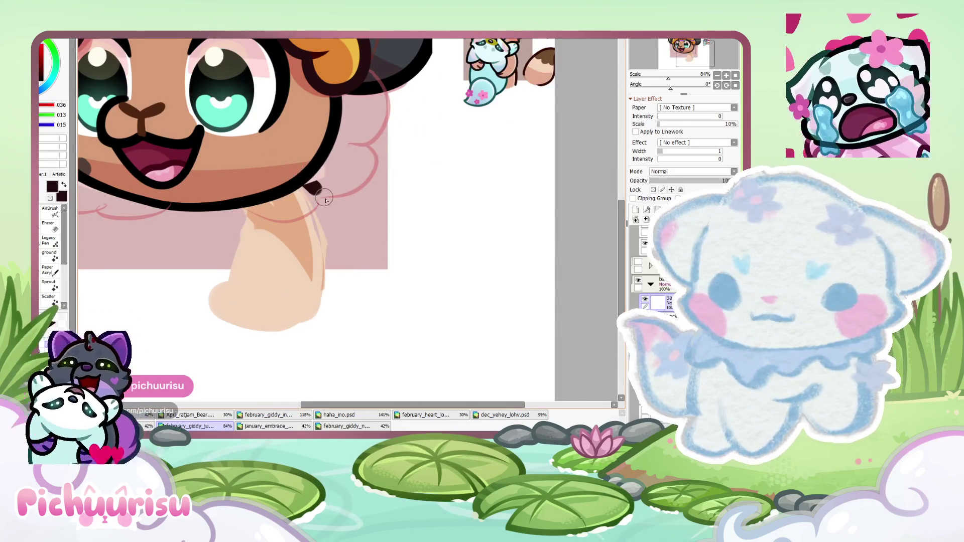
{"action": "key", "text": "ctrl+z"}
{"action": "left_click_drag", "start_coordinate": [311, 181], "coordinate": [344, 274]}
{"action": "key", "text": "ctrl+z"}
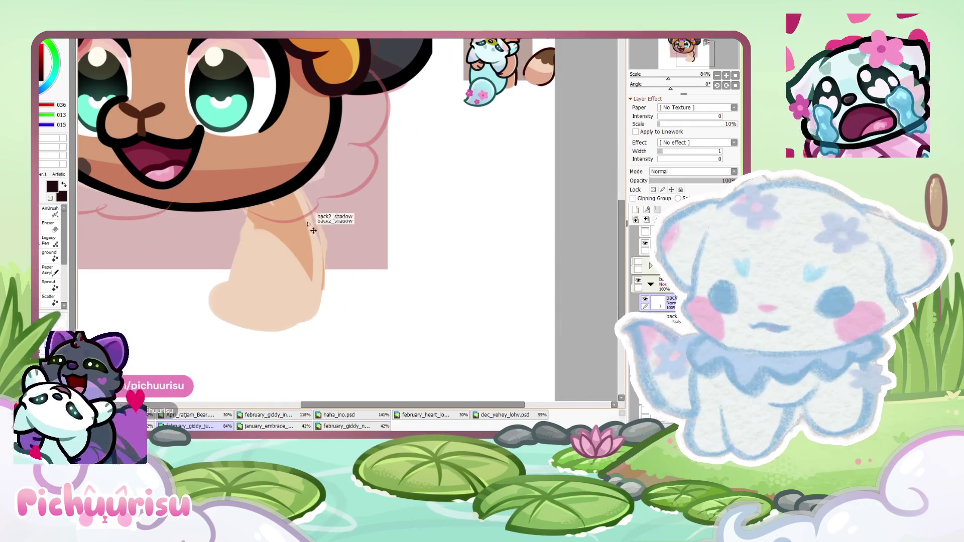
Switch to the Eraser tool
{"action": "left_click", "coordinate": [53, 226]}
{"action": "scroll", "coordinate": [311, 244], "scroll_direction": "up", "scroll_amount": 2}
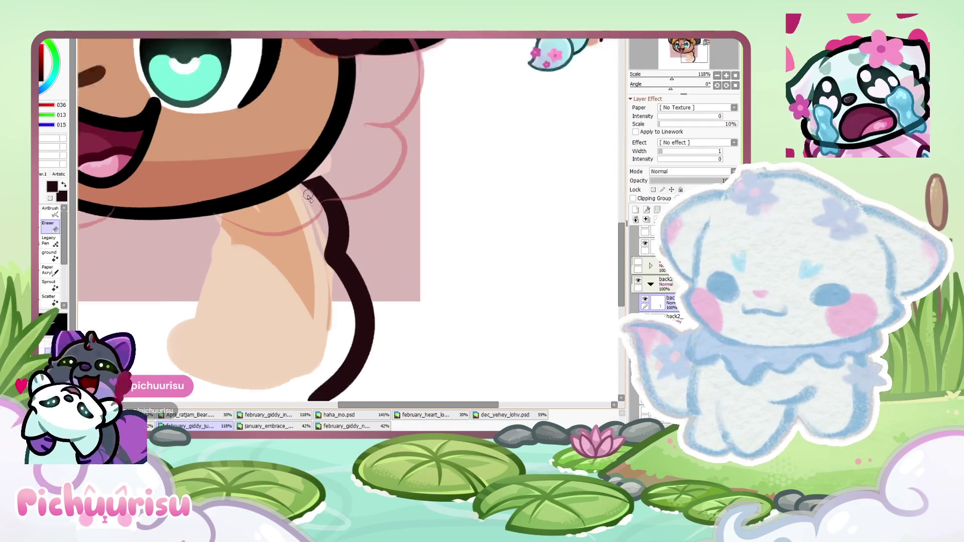
{"action": "scroll", "coordinate": [311, 245], "scroll_direction": "down", "scroll_amount": 3}
{"action": "scroll", "coordinate": [311, 244], "scroll_direction": "up", "scroll_amount": 3}
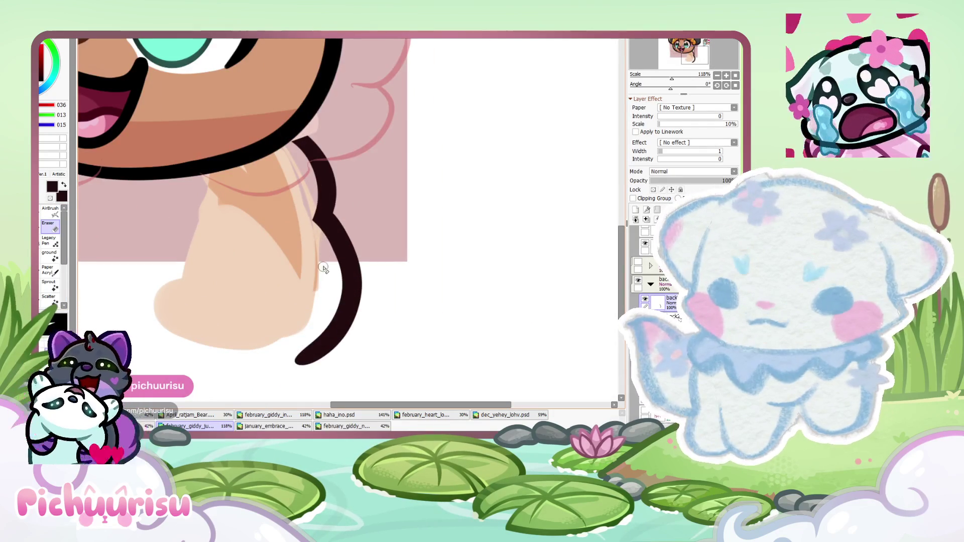
{"action": "scroll", "coordinate": [303, 230], "scroll_direction": "down", "scroll_amount": 6}
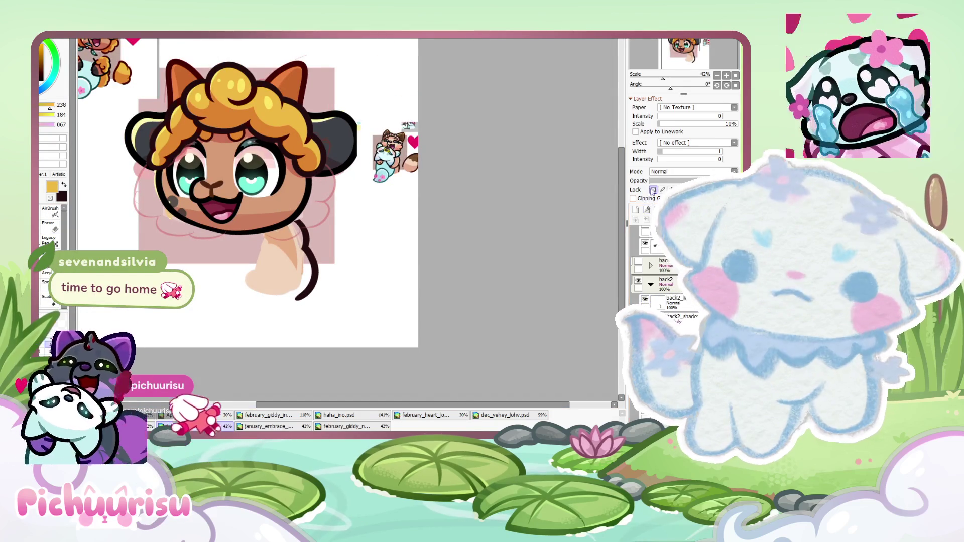
Paint the neck area below the sheep's face golden yellow
{"action": "scroll", "coordinate": [271, 236], "scroll_direction": "up", "scroll_amount": 3}
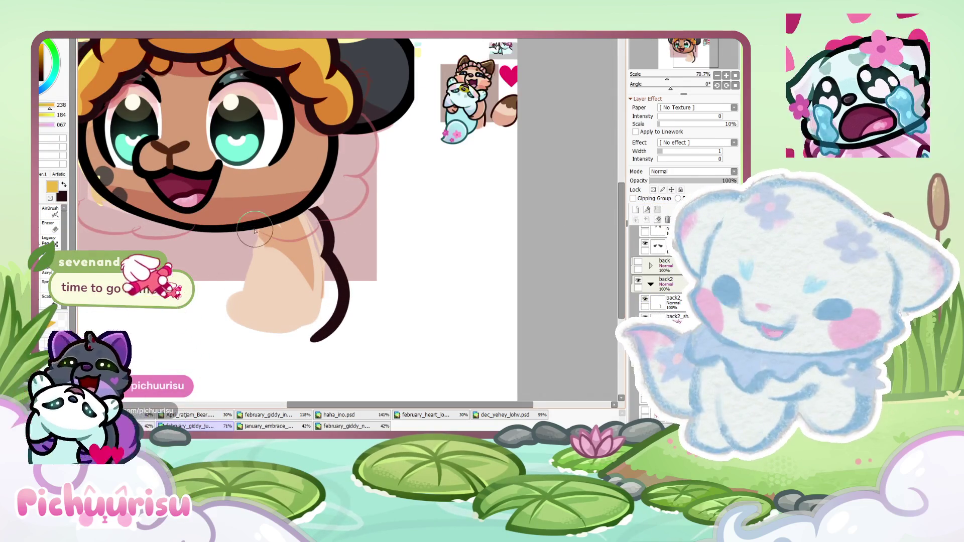
{"action": "left_click_drag", "start_coordinate": [255, 231], "coordinate": [307, 221]}
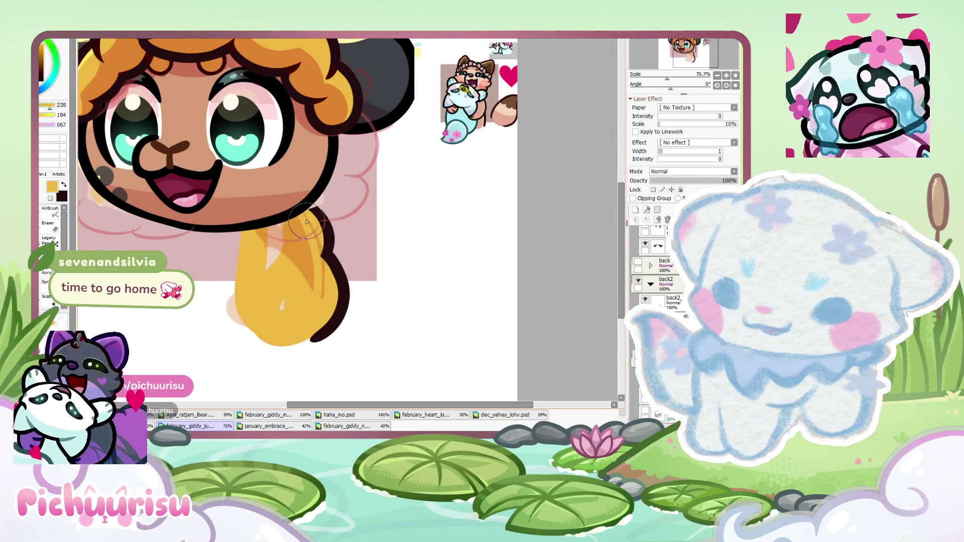
{"action": "scroll", "coordinate": [244, 297], "scroll_direction": "down", "scroll_amount": 5}
{"action": "scroll", "coordinate": [244, 296], "scroll_direction": "up", "scroll_amount": 5}
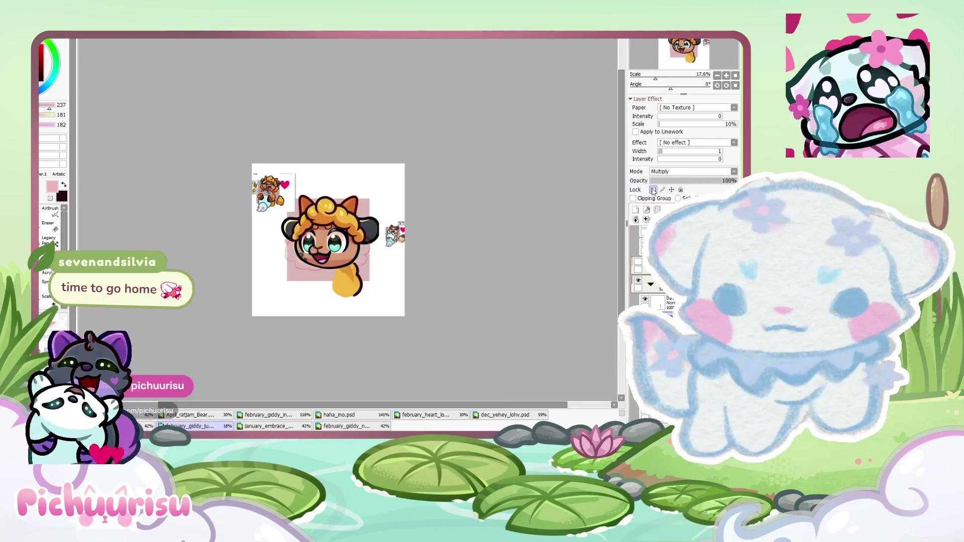
{"action": "scroll", "coordinate": [349, 246], "scroll_direction": "up", "scroll_amount": 5}
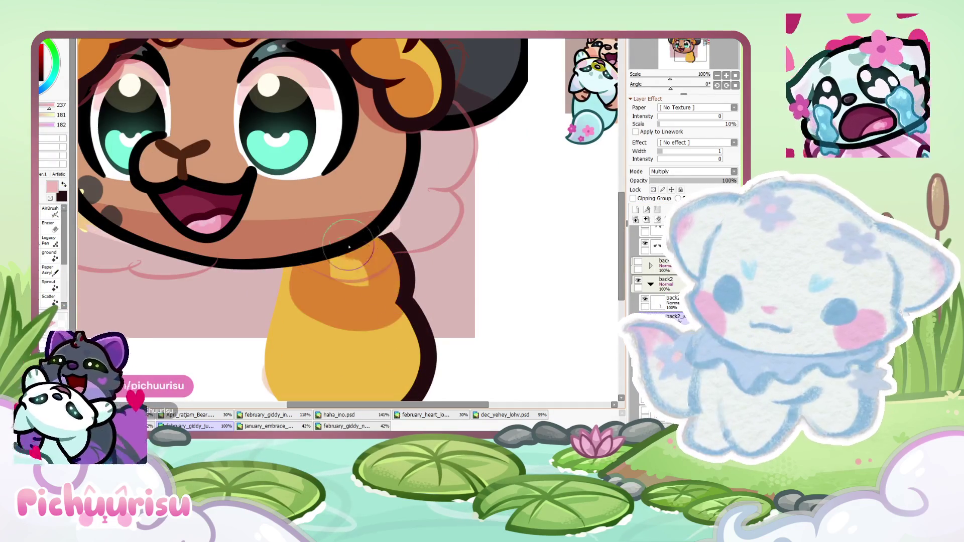
{"action": "scroll", "coordinate": [374, 237], "scroll_direction": "up", "scroll_amount": 1}
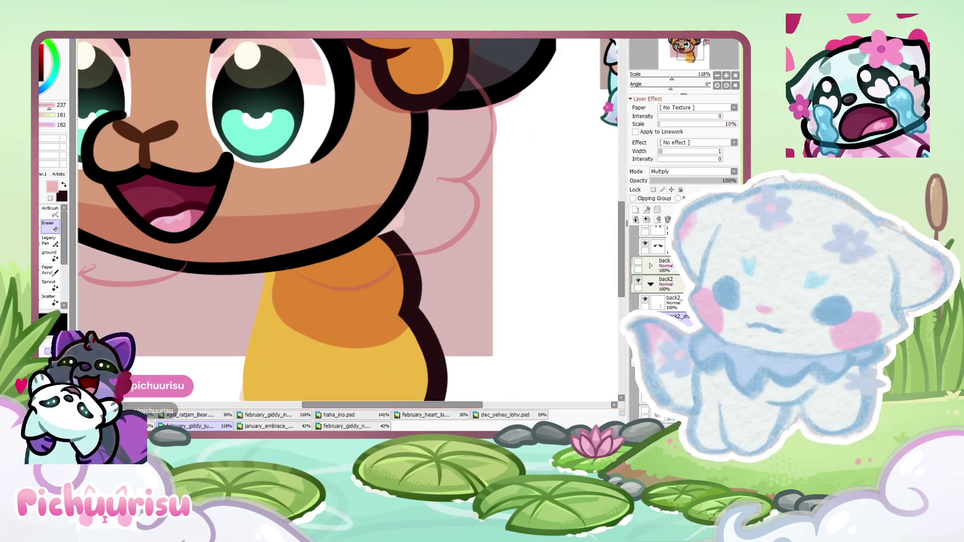
{"action": "scroll", "coordinate": [401, 318], "scroll_direction": "down", "scroll_amount": 3}
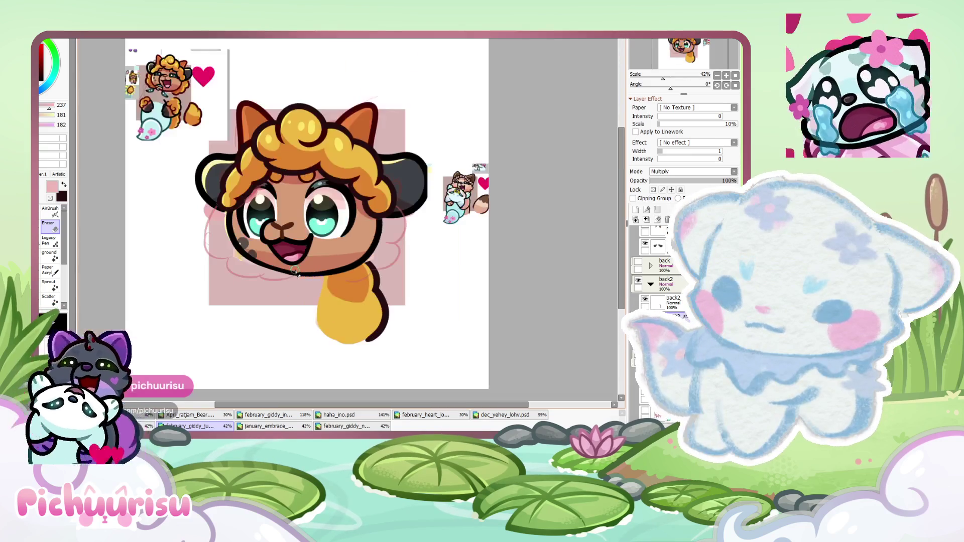
{"action": "scroll", "coordinate": [241, 64], "scroll_direction": "up", "scroll_amount": 1}
{"action": "scroll", "coordinate": [241, 64], "scroll_direction": "up", "scroll_amount": 5}
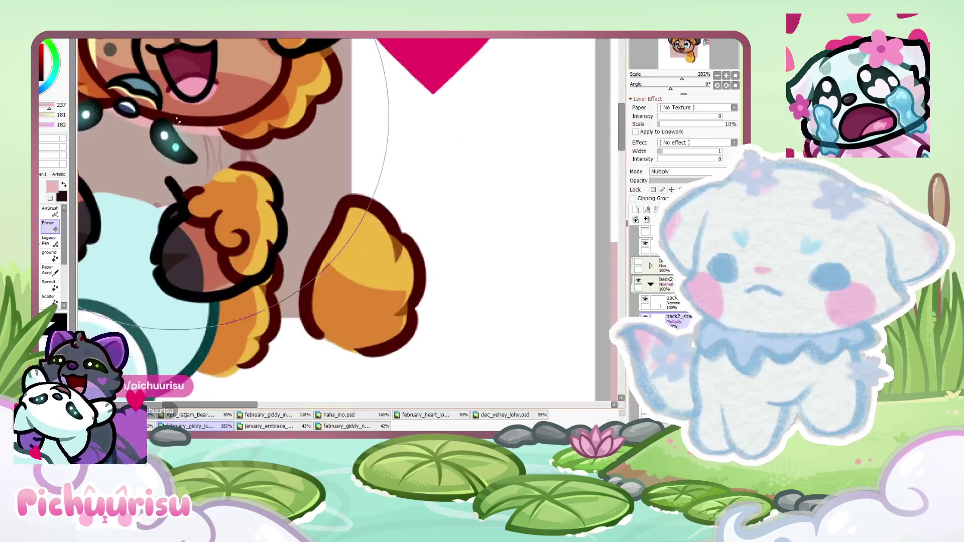
{"action": "scroll", "coordinate": [204, 103], "scroll_direction": "down", "scroll_amount": 3}
{"action": "scroll", "coordinate": [379, 263], "scroll_direction": "down", "scroll_amount": 3}
{"action": "scroll", "coordinate": [308, 241], "scroll_direction": "up", "scroll_amount": 2}
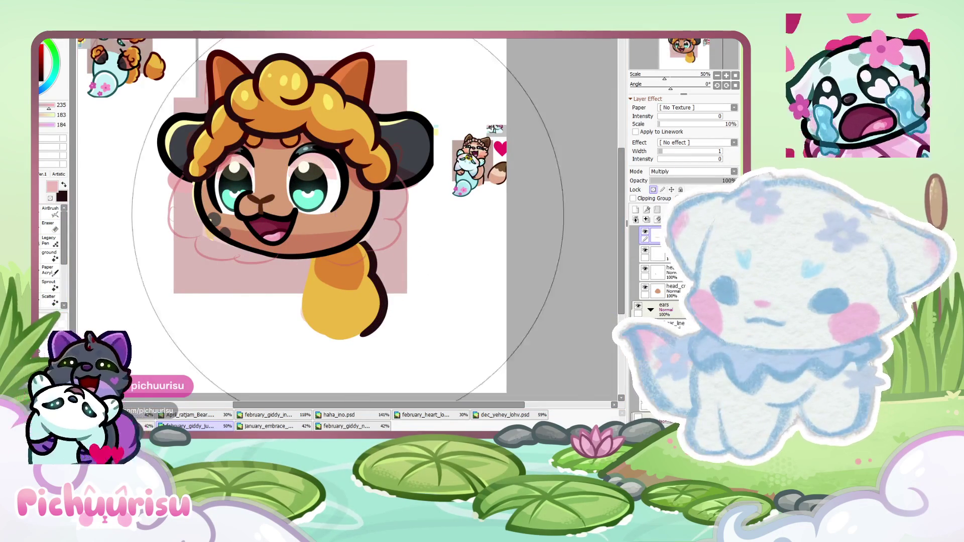
Add a new blank layer and sample the dark brown from the line art
{"action": "key", "text": "ctrl+shift+n"}
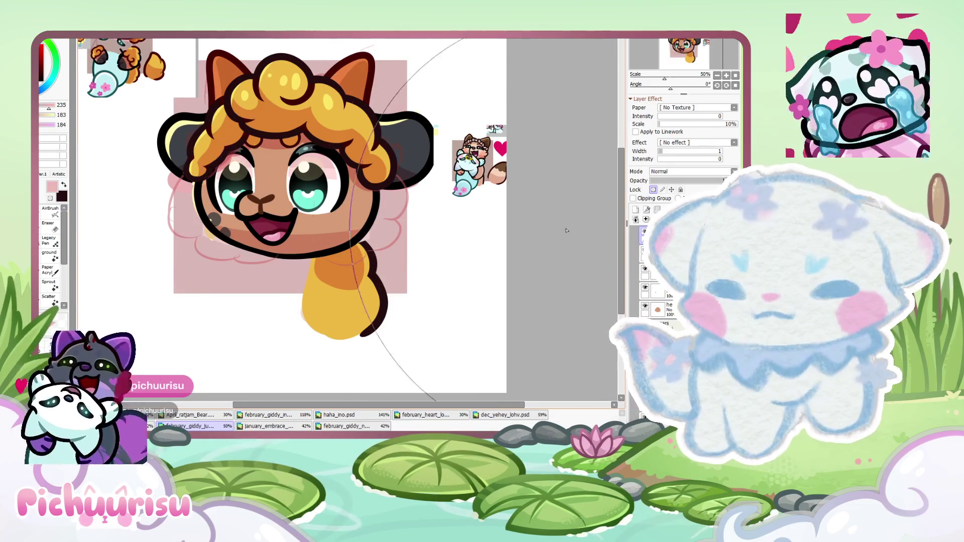
{"action": "scroll", "coordinate": [312, 246], "scroll_direction": "up", "scroll_amount": 1}
{"action": "scroll", "coordinate": [250, 227], "scroll_direction": "up", "scroll_amount": 1}
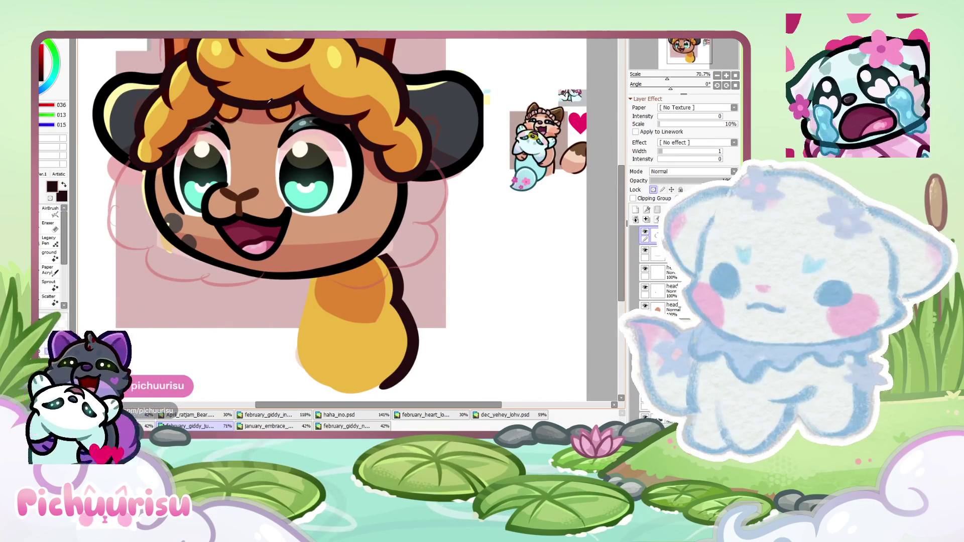
{"action": "left_click", "coordinate": [351, 250], "text": "alt"}
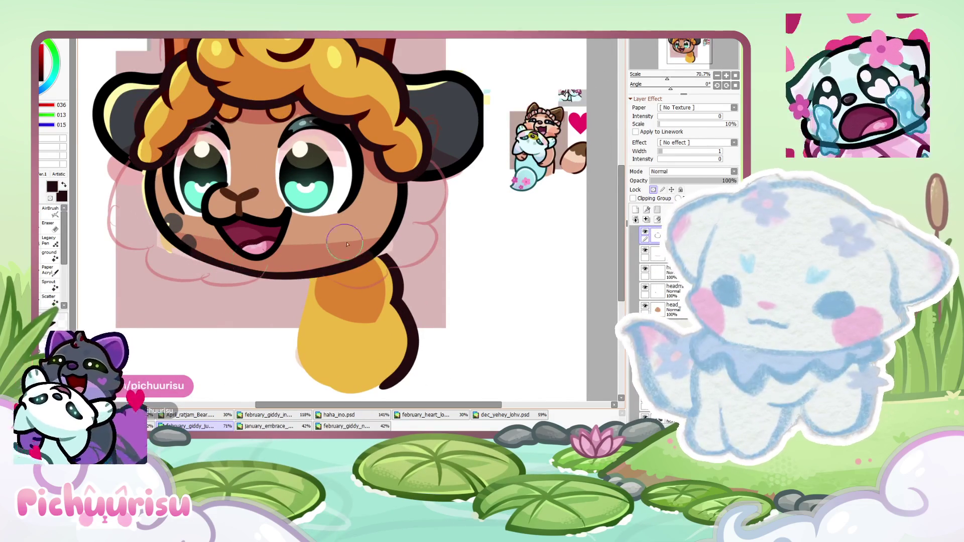
{"action": "scroll", "coordinate": [365, 245], "scroll_direction": "down", "scroll_amount": 2}
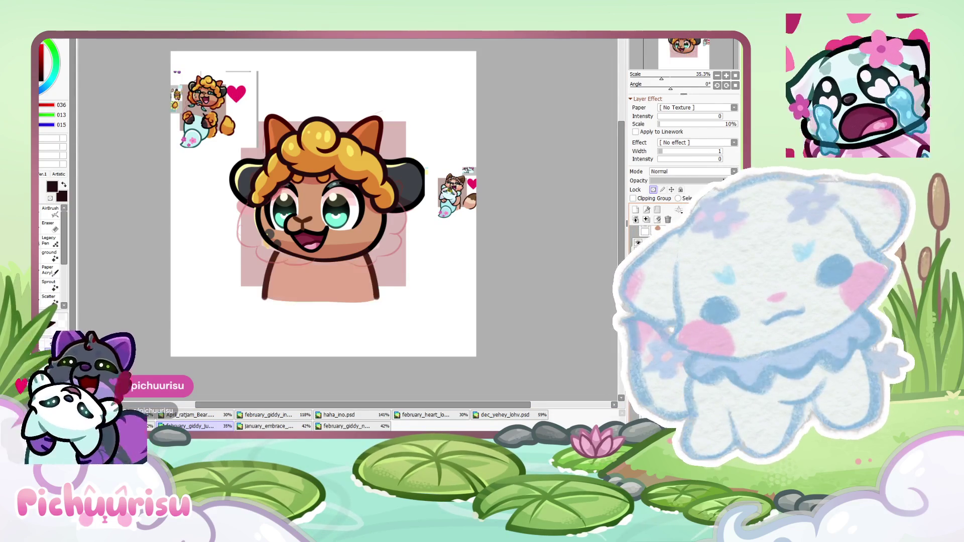
Hide the layer holding the old body outlines
{"action": "scroll", "coordinate": [609, 278], "scroll_direction": "up", "scroll_amount": 2}
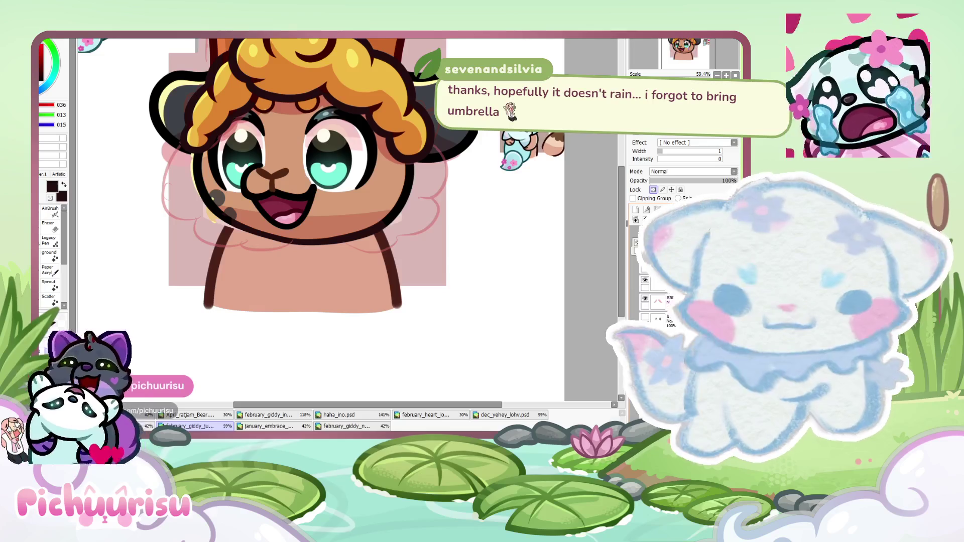
{"action": "left_click", "coordinate": [646, 262]}
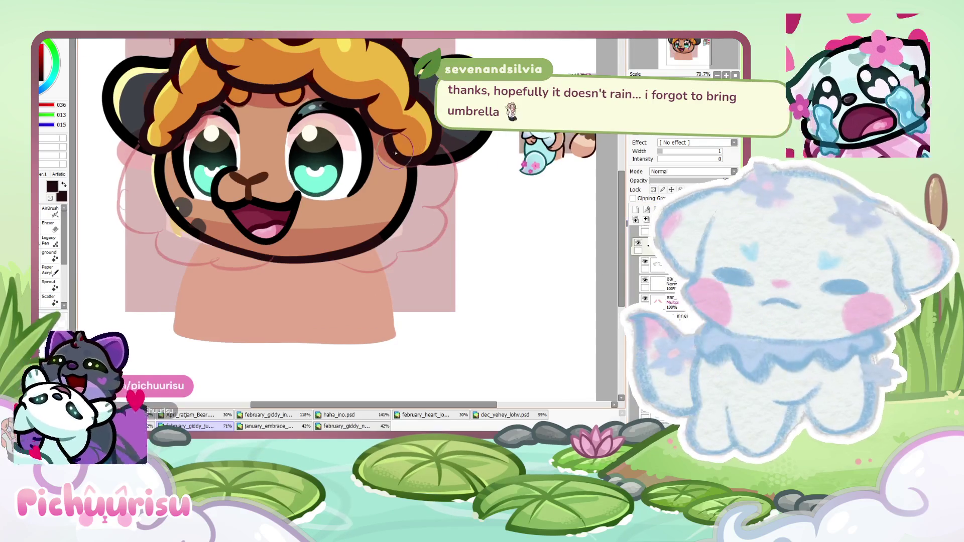
{"action": "left_click_drag", "start_coordinate": [375, 245], "coordinate": [358, 239]}
{"action": "scroll", "coordinate": [358, 240], "scroll_direction": "up", "scroll_amount": 2}
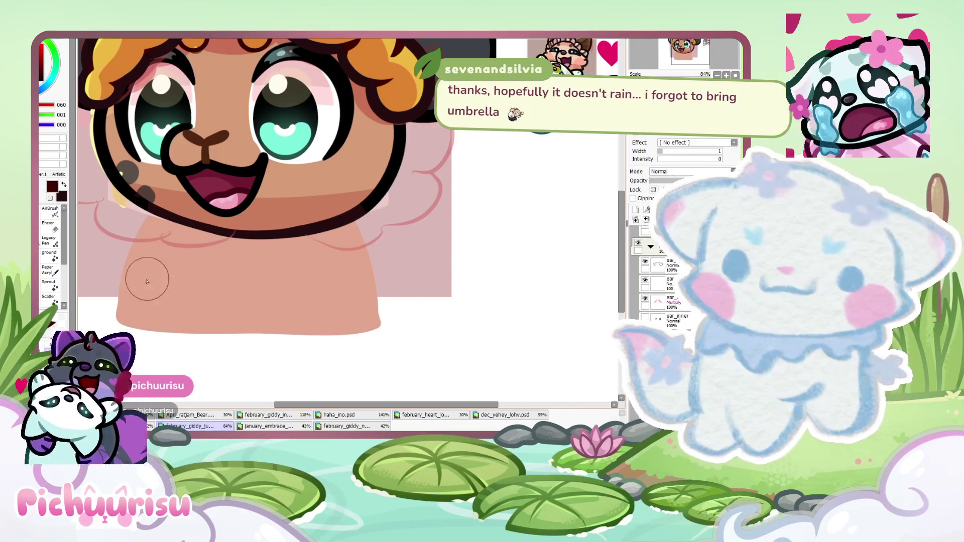
{"action": "scroll", "coordinate": [348, 215], "scroll_direction": "up", "scroll_amount": 2}
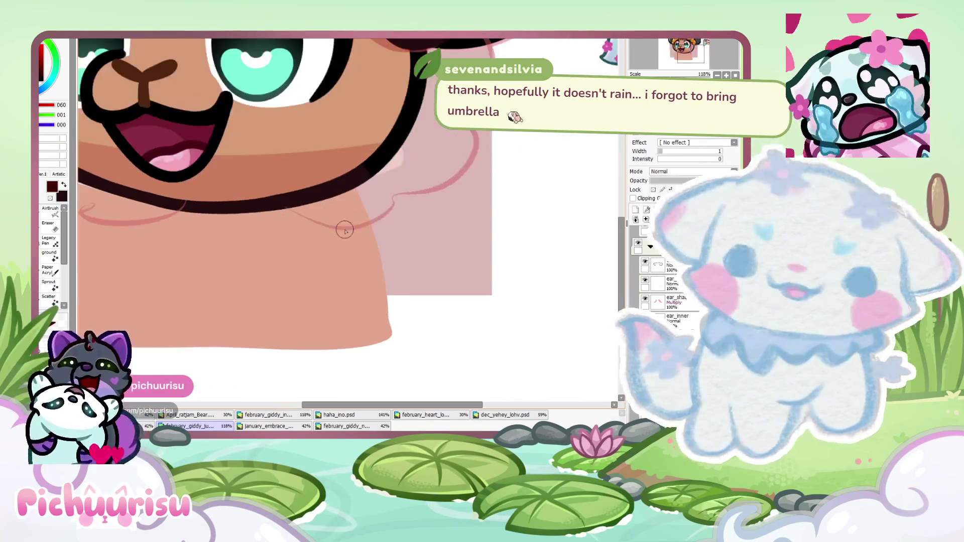
Draw wavy dark outlines down the right and left neck sides, undoing the bad curls
{"action": "mouse_move", "coordinate": [375, 174]}
{"action": "left_mouse_down"}
{"action": "mouse_move", "coordinate": [428, 267]}
{"action": "mouse_move", "coordinate": [437, 354]}
{"action": "left_mouse_up"}
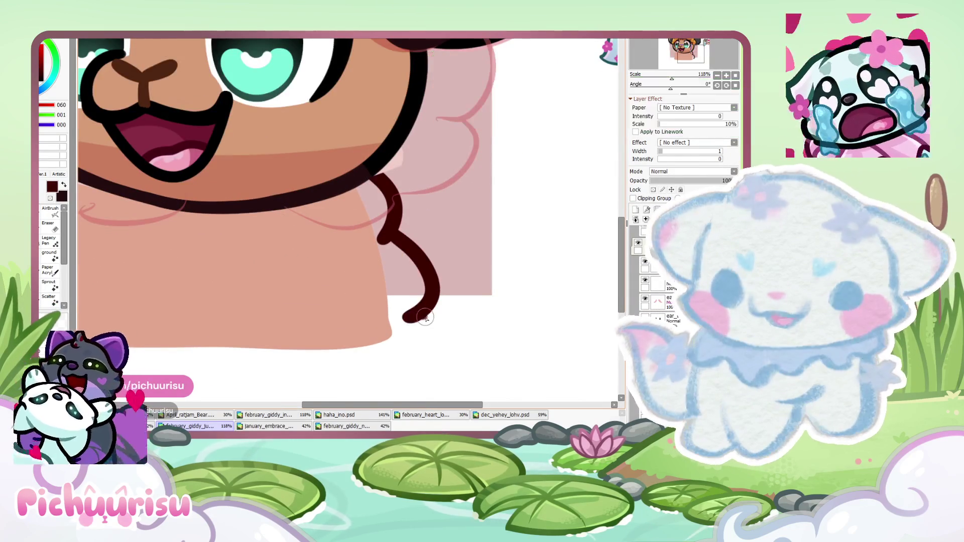
{"action": "scroll", "coordinate": [437, 354], "scroll_direction": "down", "scroll_amount": 2}
{"action": "scroll", "coordinate": [301, 226], "scroll_direction": "up", "scroll_amount": 1}
{"action": "mouse_move", "coordinate": [194, 207]}
{"action": "left_mouse_down"}
{"action": "mouse_move", "coordinate": [170, 271]}
{"action": "mouse_move", "coordinate": [167, 341]}
{"action": "left_mouse_up"}
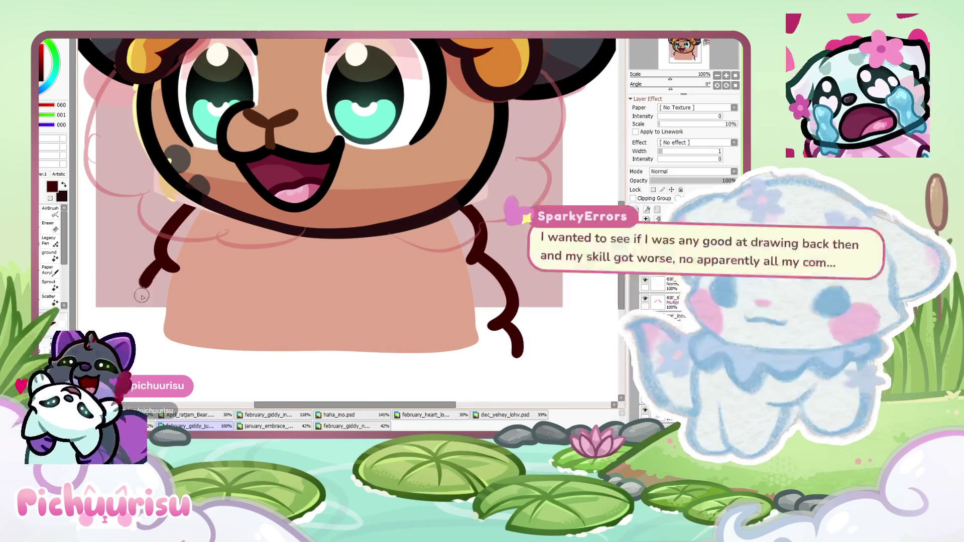
{"action": "scroll", "coordinate": [151, 296], "scroll_direction": "down", "scroll_amount": 2}
{"action": "scroll", "coordinate": [140, 299], "scroll_direction": "down", "scroll_amount": 1}
{"action": "scroll", "coordinate": [129, 300], "scroll_direction": "up", "scroll_amount": 3}
{"action": "key", "text": "ctrl+z"}
{"action": "key", "text": "ctrl+z"}
{"action": "key", "text": "ctrl+z"}
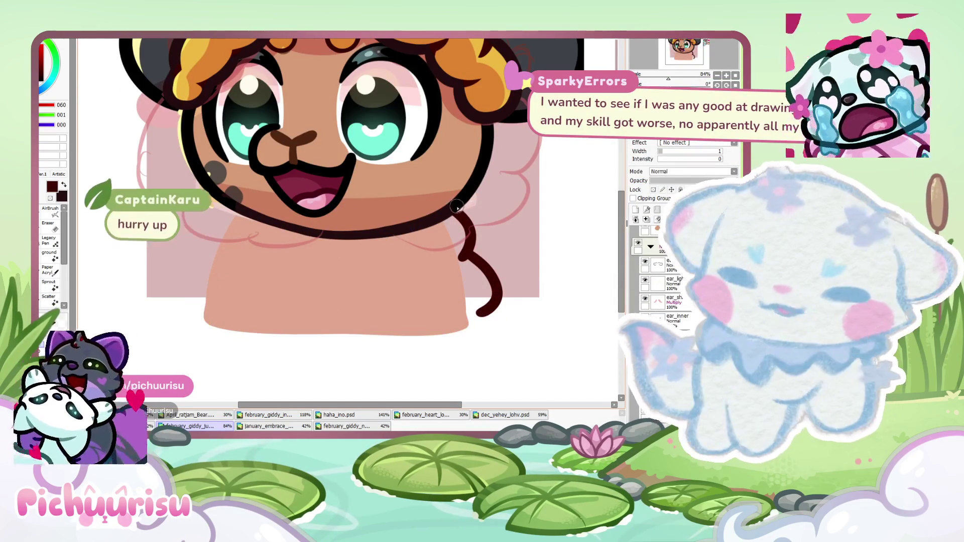
{"action": "key", "text": "ctrl+z"}
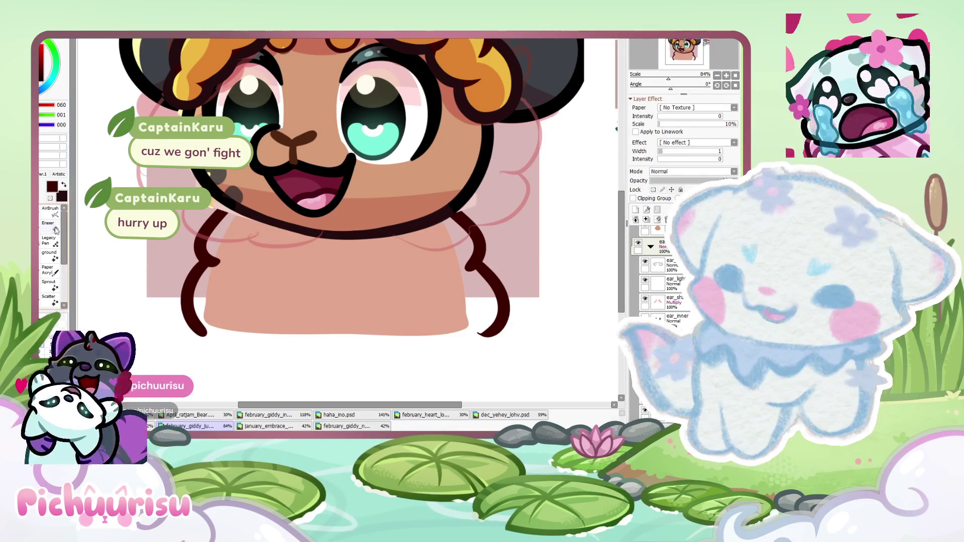
Erase the lower end of the dark neck outline
{"action": "scroll", "coordinate": [207, 236], "scroll_direction": "up", "scroll_amount": 5}
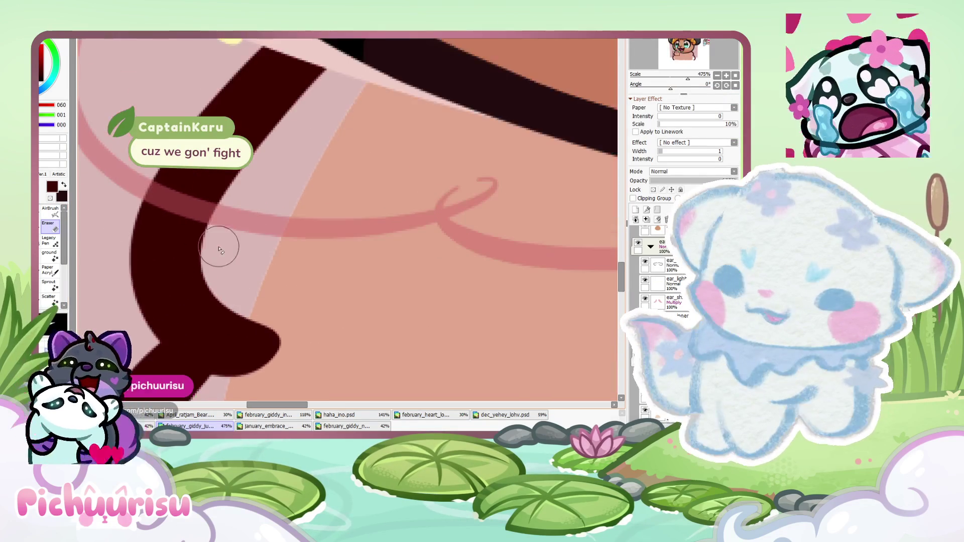
{"action": "scroll", "coordinate": [289, 347], "scroll_direction": "down", "scroll_amount": 3}
{"action": "scroll", "coordinate": [289, 347], "scroll_direction": "down", "scroll_amount": 3}
{"action": "scroll", "coordinate": [297, 200], "scroll_direction": "up", "scroll_amount": 3}
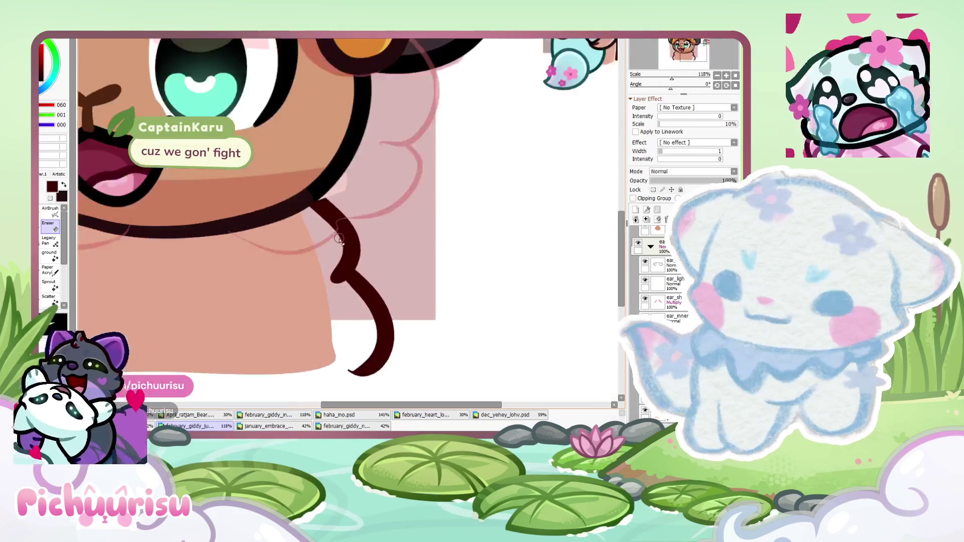
{"action": "scroll", "coordinate": [296, 200], "scroll_direction": "up", "scroll_amount": 2}
{"action": "left_click_drag", "start_coordinate": [345, 296], "coordinate": [343, 347]}
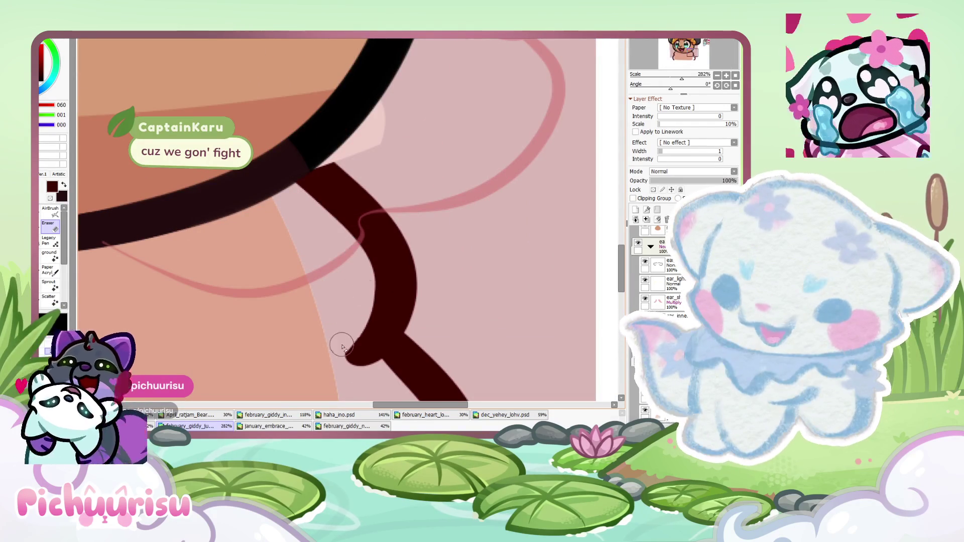
{"action": "scroll", "coordinate": [359, 319], "scroll_direction": "down", "scroll_amount": 4}
{"action": "scroll", "coordinate": [347, 251], "scroll_direction": "down", "scroll_amount": 1}
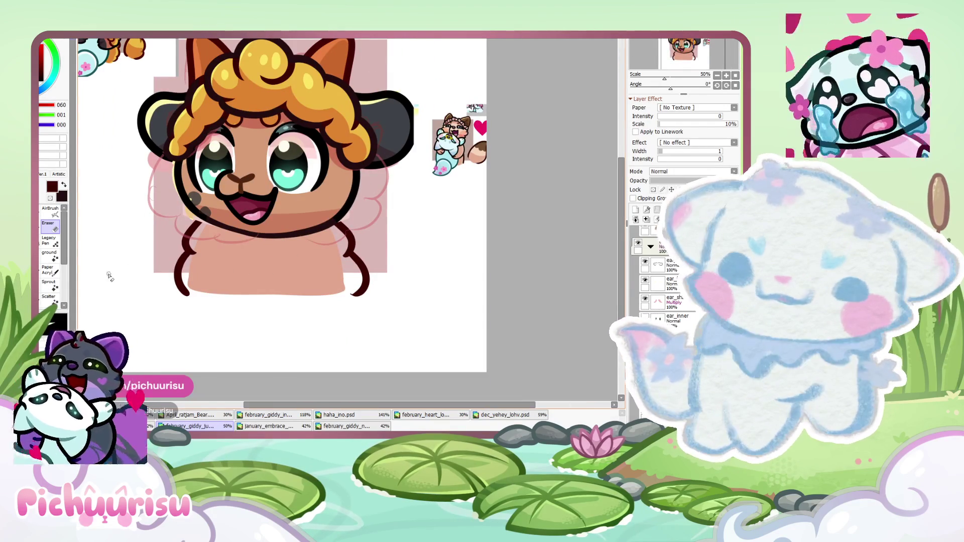
{"action": "scroll", "coordinate": [50, 251], "scroll_direction": "down", "scroll_amount": 1}
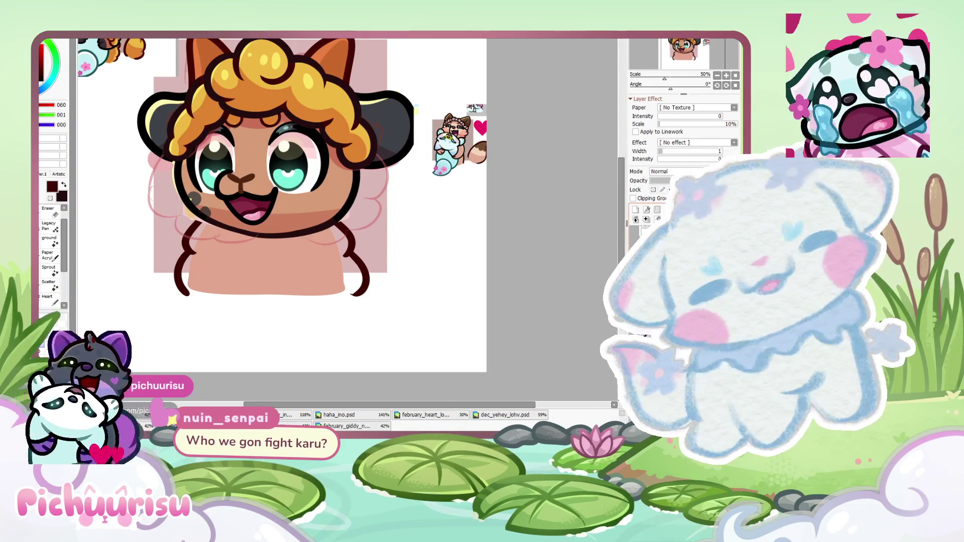
{"action": "scroll", "coordinate": [321, 140], "scroll_direction": "up", "scroll_amount": 1}
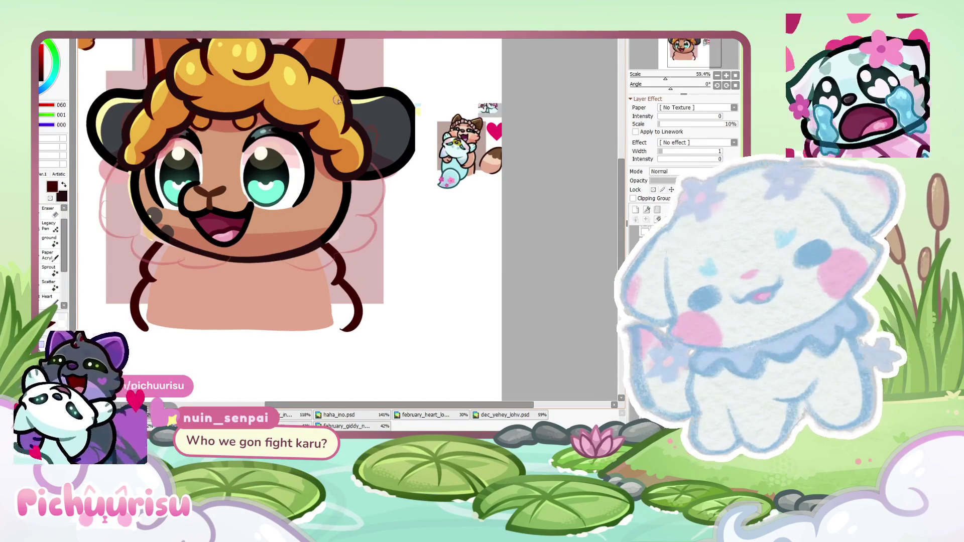
Sample the hair's orange-yellow and airbrush it over the body below the collar
{"action": "left_click", "coordinate": [322, 140], "text": "alt"}
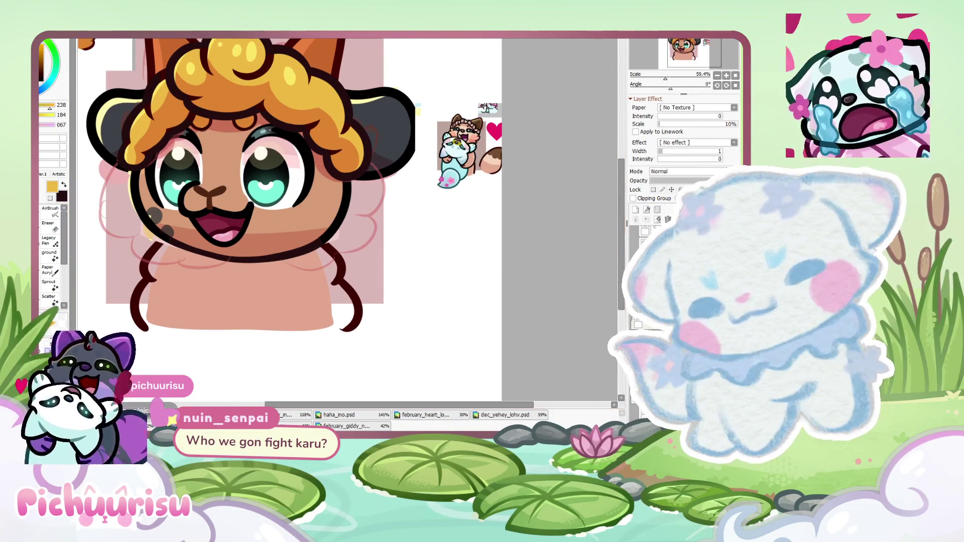
{"action": "scroll", "coordinate": [50, 251], "scroll_direction": "up", "scroll_amount": 1}
{"action": "scroll", "coordinate": [150, 300], "scroll_direction": "up", "scroll_amount": 1}
{"action": "left_click_drag", "start_coordinate": [170, 241], "coordinate": [150, 331]}
{"action": "mouse_move", "coordinate": [148, 276]}
{"action": "left_mouse_down"}
{"action": "mouse_move", "coordinate": [181, 239]}
{"action": "mouse_move", "coordinate": [305, 264]}
{"action": "mouse_move", "coordinate": [357, 251]}
{"action": "mouse_move", "coordinate": [376, 331]}
{"action": "mouse_move", "coordinate": [161, 321]}
{"action": "left_mouse_up"}
{"action": "mouse_move", "coordinate": [220, 321]}
{"action": "left_mouse_down"}
{"action": "mouse_move", "coordinate": [352, 291]}
{"action": "mouse_move", "coordinate": [191, 266]}
{"action": "left_mouse_up"}
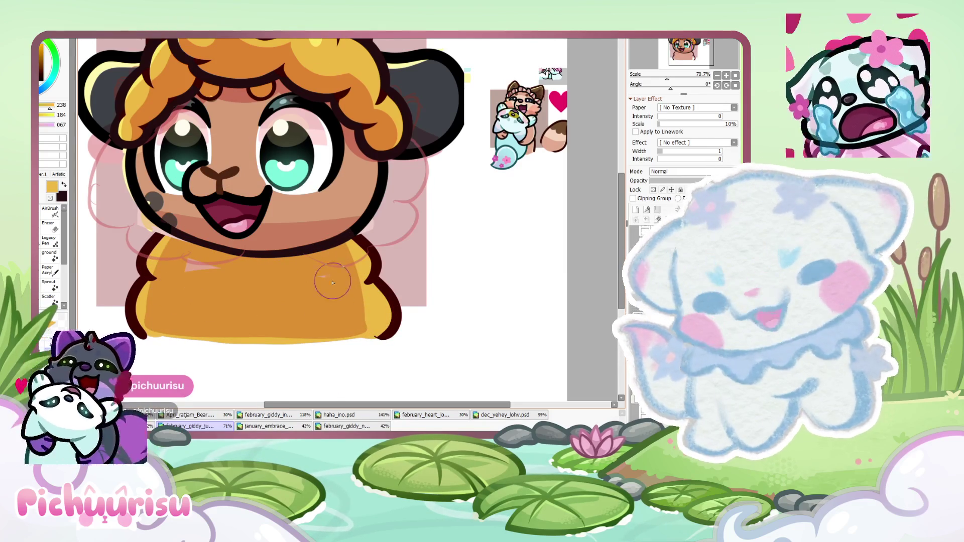
{"action": "scroll", "coordinate": [191, 266], "scroll_direction": "down", "scroll_amount": 1}
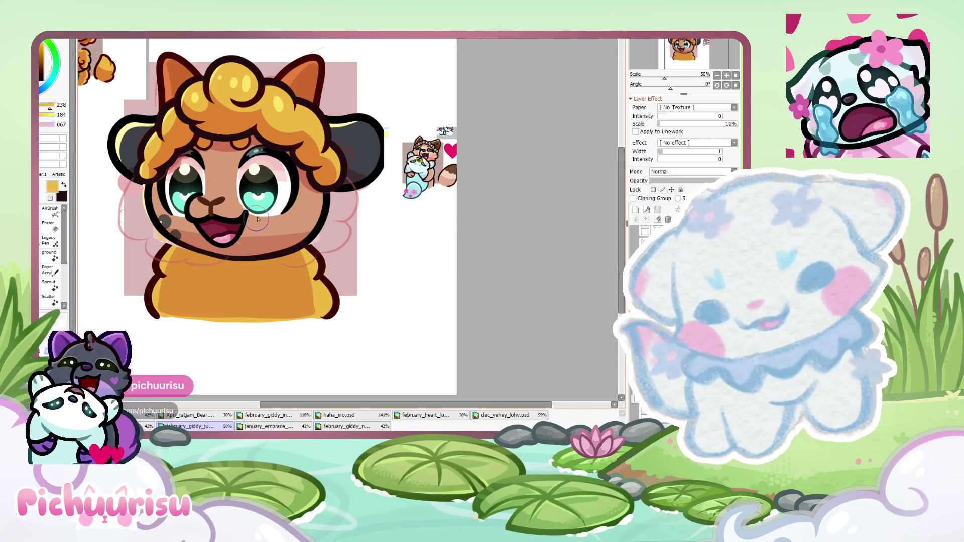
{"action": "scroll", "coordinate": [319, 228], "scroll_direction": "up", "scroll_amount": 1}
{"action": "scroll", "coordinate": [319, 228], "scroll_direction": "up", "scroll_amount": 1}
{"action": "scroll", "coordinate": [152, 164], "scroll_direction": "down", "scroll_amount": 2}
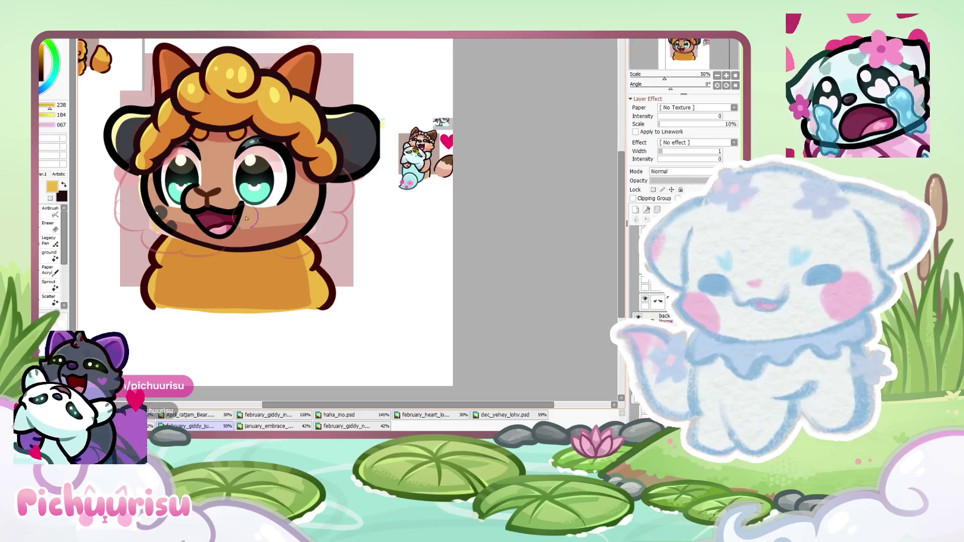
{"action": "scroll", "coordinate": [153, 164], "scroll_direction": "down", "scroll_amount": 2}
{"action": "scroll", "coordinate": [153, 164], "scroll_direction": "up", "scroll_amount": 7}
{"action": "scroll", "coordinate": [153, 164], "scroll_direction": "up", "scroll_amount": 4}
{"action": "scroll", "coordinate": [201, 191], "scroll_direction": "down", "scroll_amount": 7}
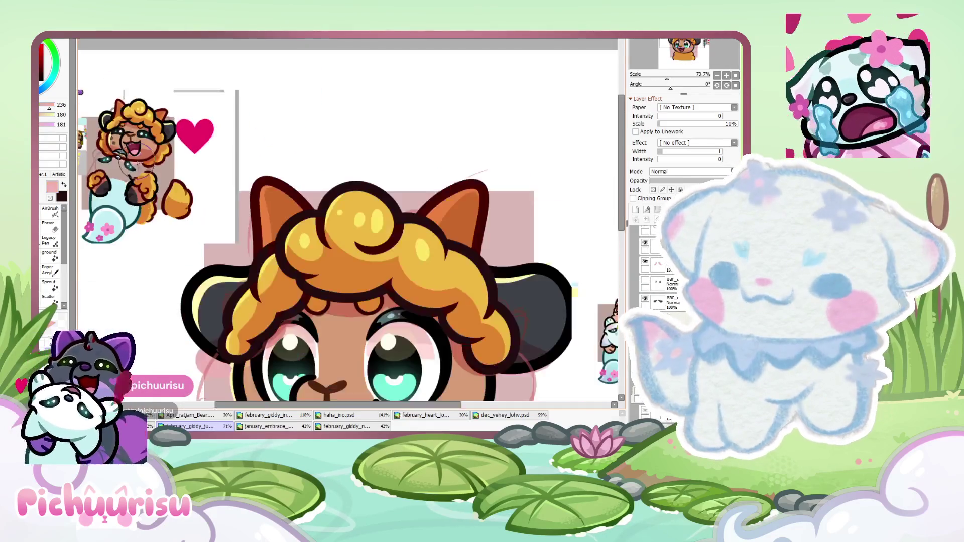
{"action": "scroll", "coordinate": [281, 213], "scroll_direction": "down", "scroll_amount": 3}
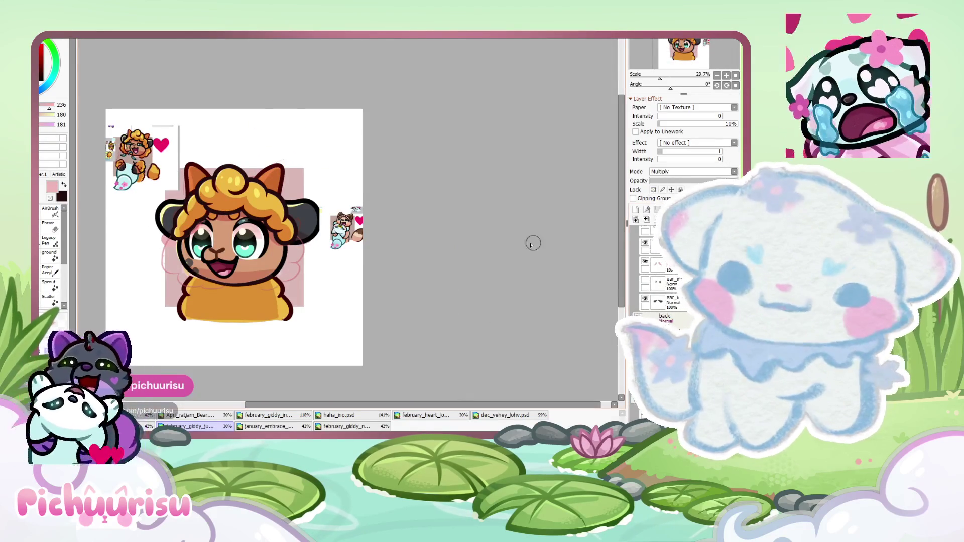
Eyedrop the dark red, then an even darker, outline colour from the drawing
{"action": "scroll", "coordinate": [267, 292], "scroll_direction": "up", "scroll_amount": 1}
{"action": "scroll", "coordinate": [267, 292], "scroll_direction": "up", "scroll_amount": 2}
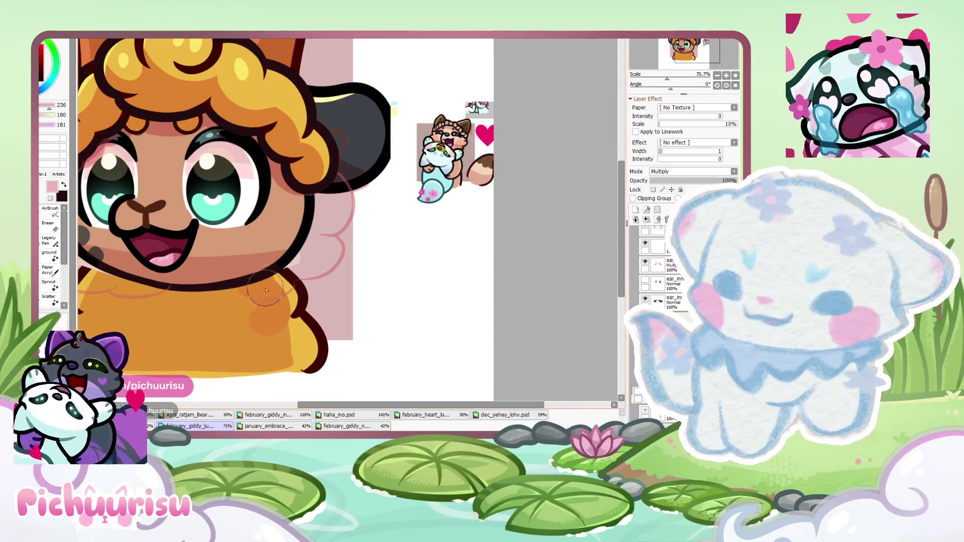
{"action": "scroll", "coordinate": [260, 292], "scroll_direction": "down", "scroll_amount": 3}
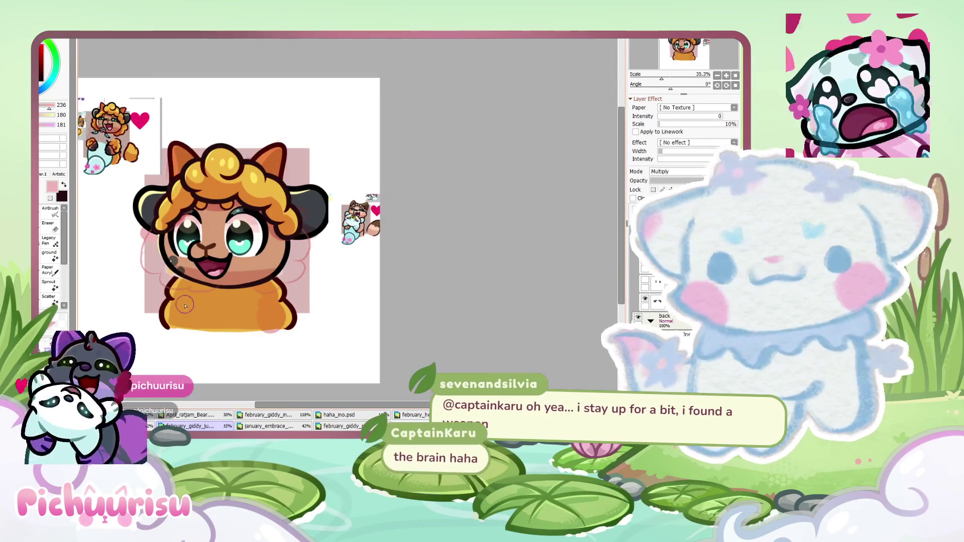
{"action": "scroll", "coordinate": [196, 269], "scroll_direction": "up", "scroll_amount": 2}
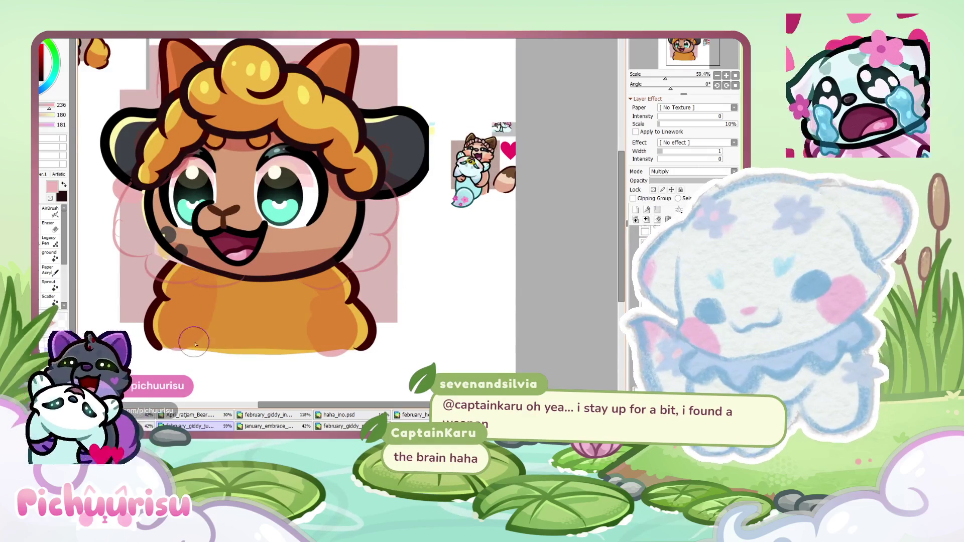
{"action": "scroll", "coordinate": [307, 325], "scroll_direction": "down", "scroll_amount": 1}
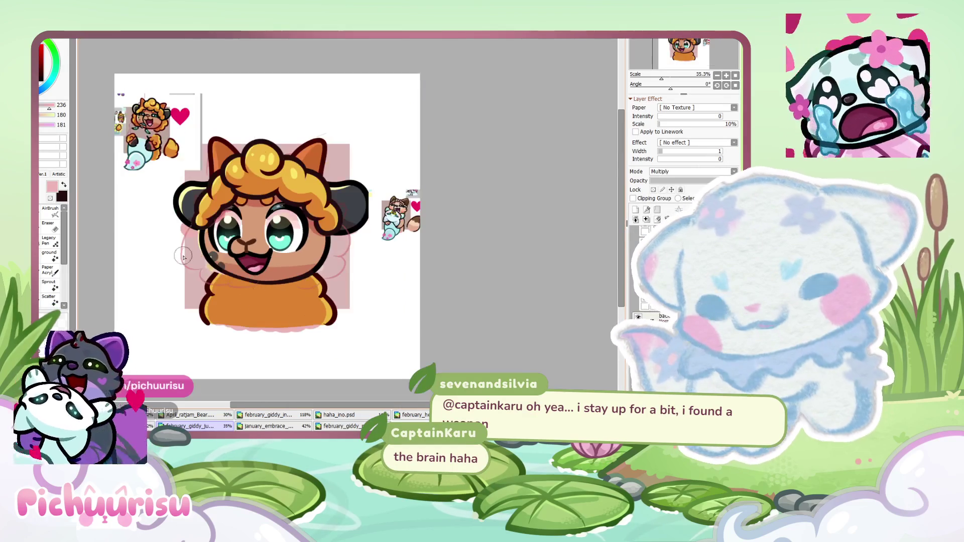
{"action": "scroll", "coordinate": [320, 312], "scroll_direction": "up", "scroll_amount": 2}
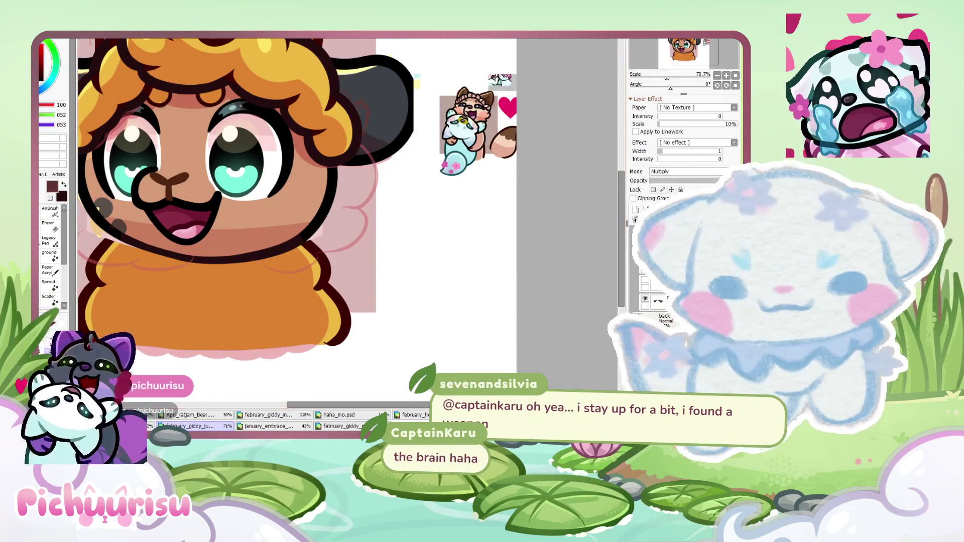
{"action": "scroll", "coordinate": [349, 298], "scroll_direction": "up", "scroll_amount": 3}
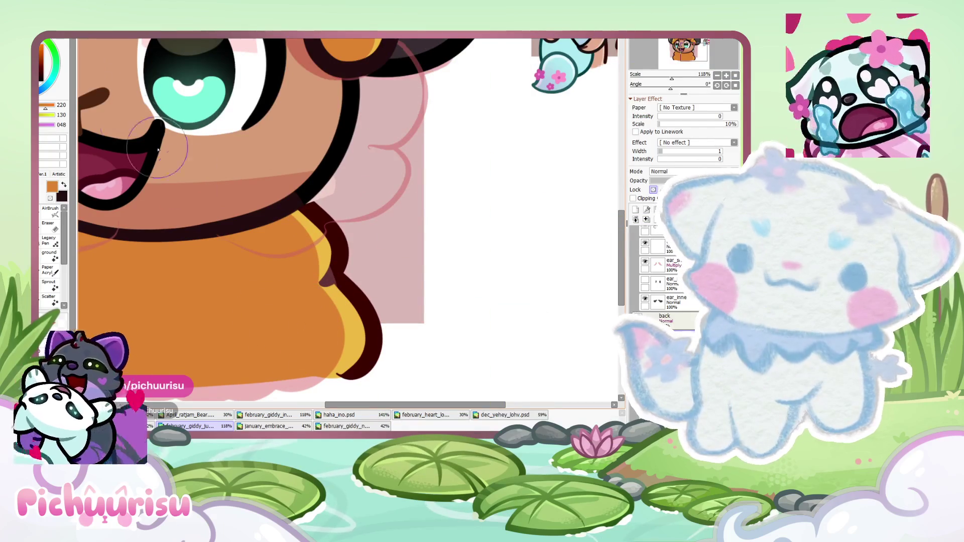
{"action": "right_click", "coordinate": [323, 284]}
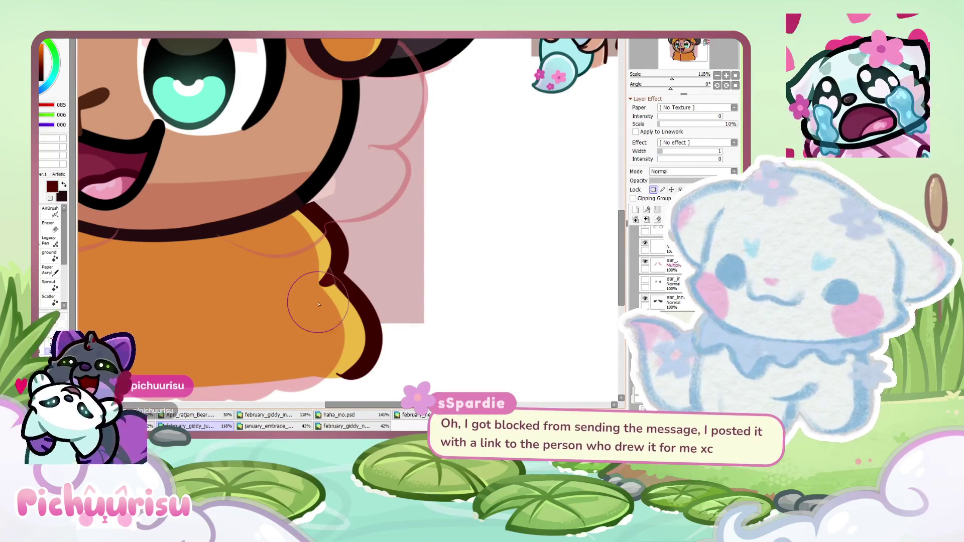
{"action": "scroll", "coordinate": [303, 325], "scroll_direction": "down", "scroll_amount": 2}
{"action": "scroll", "coordinate": [296, 296], "scroll_direction": "down", "scroll_amount": 2}
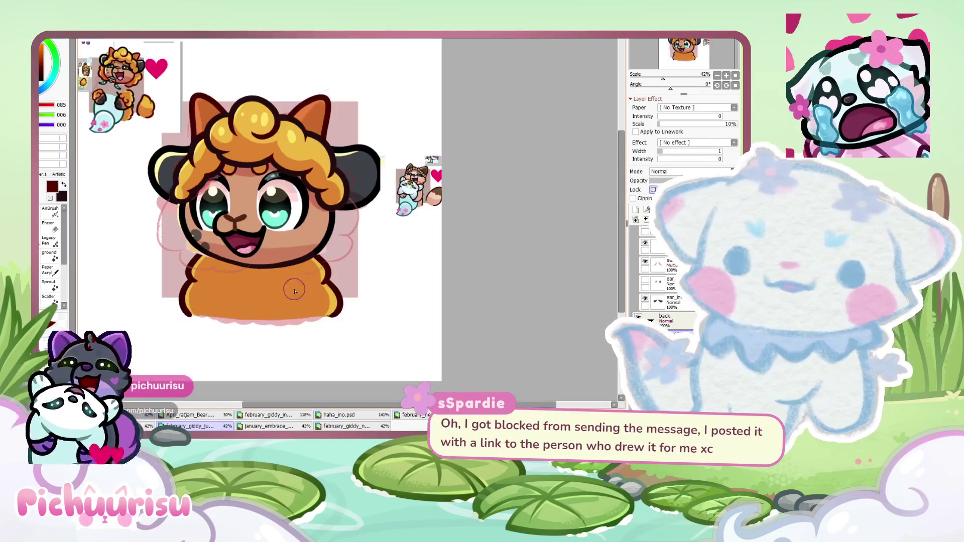
{"action": "scroll", "coordinate": [212, 282], "scroll_direction": "up", "scroll_amount": 1}
{"action": "scroll", "coordinate": [208, 249], "scroll_direction": "up", "scroll_amount": 4}
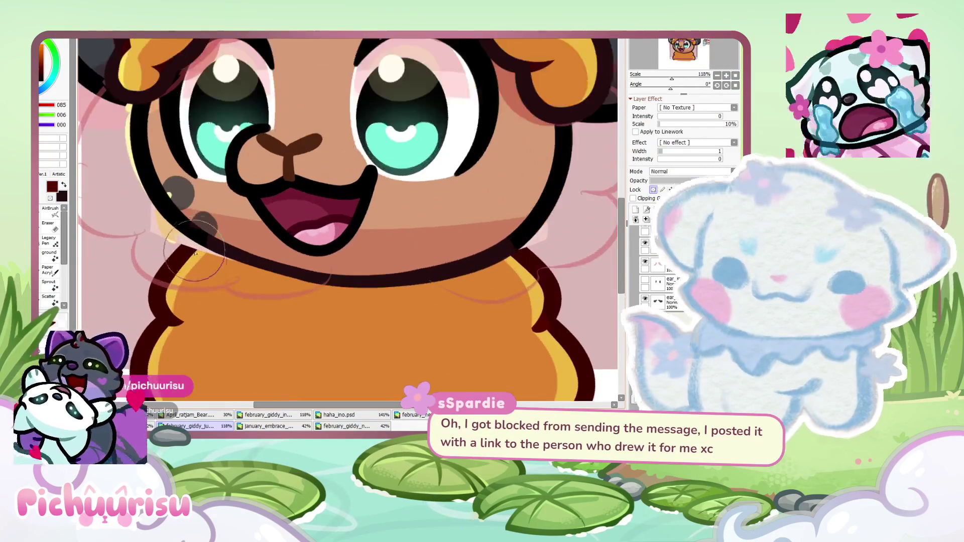
{"action": "scroll", "coordinate": [197, 333], "scroll_direction": "down", "scroll_amount": 2}
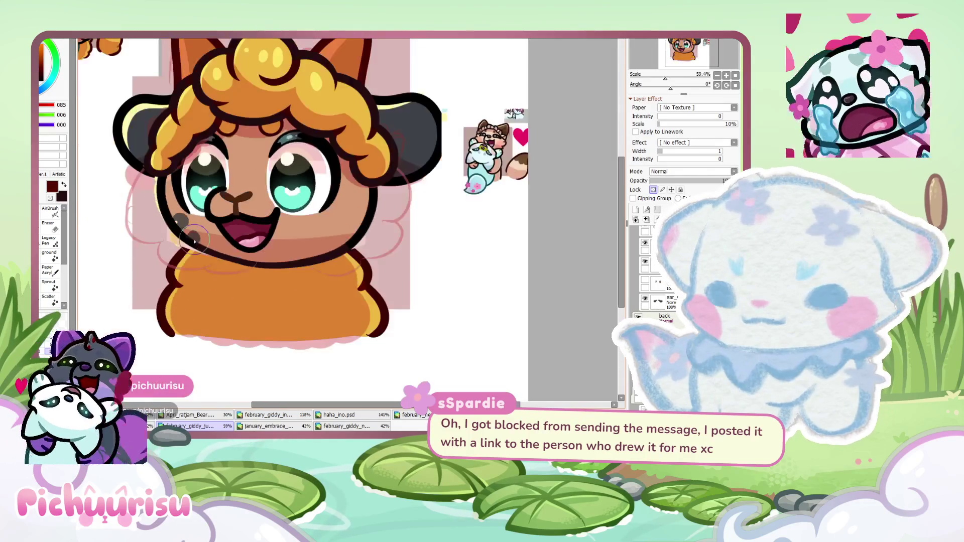
{"action": "scroll", "coordinate": [351, 281], "scroll_direction": "up", "scroll_amount": 2}
{"action": "scroll", "coordinate": [390, 290], "scroll_direction": "up", "scroll_amount": 2}
{"action": "right_click", "coordinate": [390, 291]}
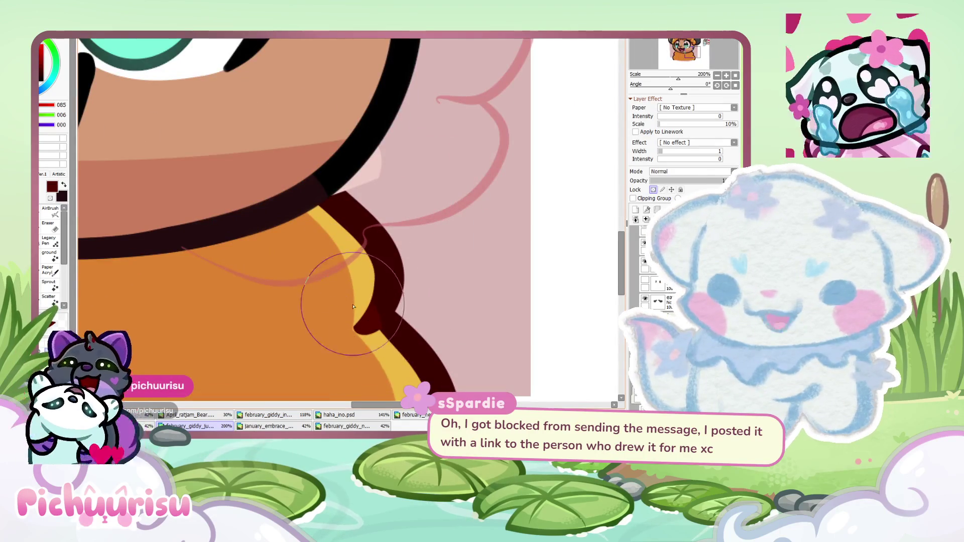
Select the hidden paws layer and make it visible, revealing the paws and cyan ears
{"action": "scroll", "coordinate": [353, 306], "scroll_direction": "down", "scroll_amount": 3}
{"action": "scroll", "coordinate": [477, 286], "scroll_direction": "down", "scroll_amount": 3}
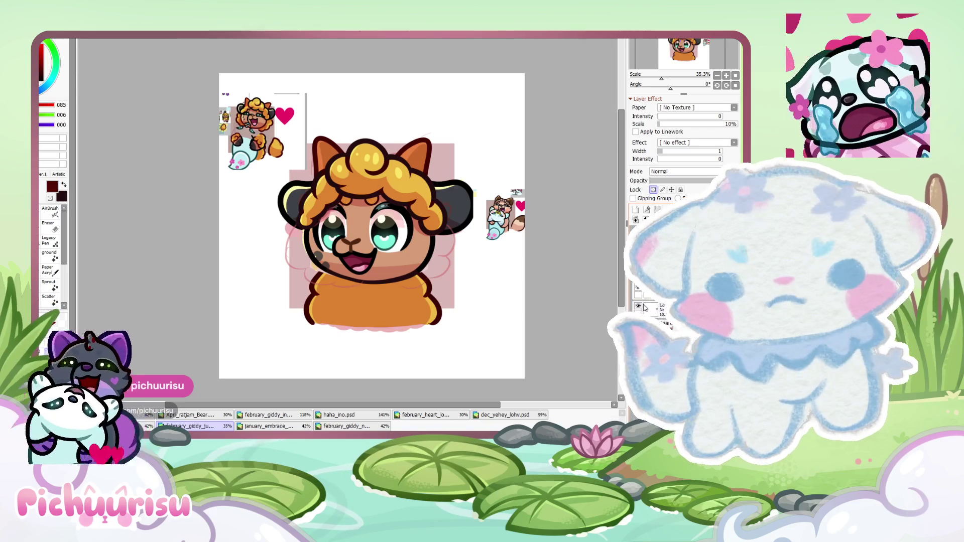
{"action": "left_click", "coordinate": [636, 290]}
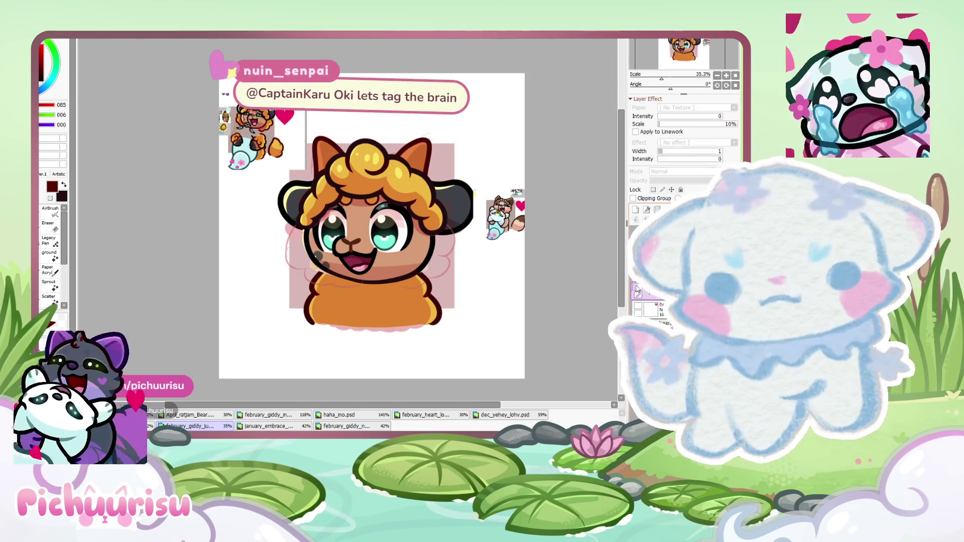
{"action": "left_click", "coordinate": [637, 295]}
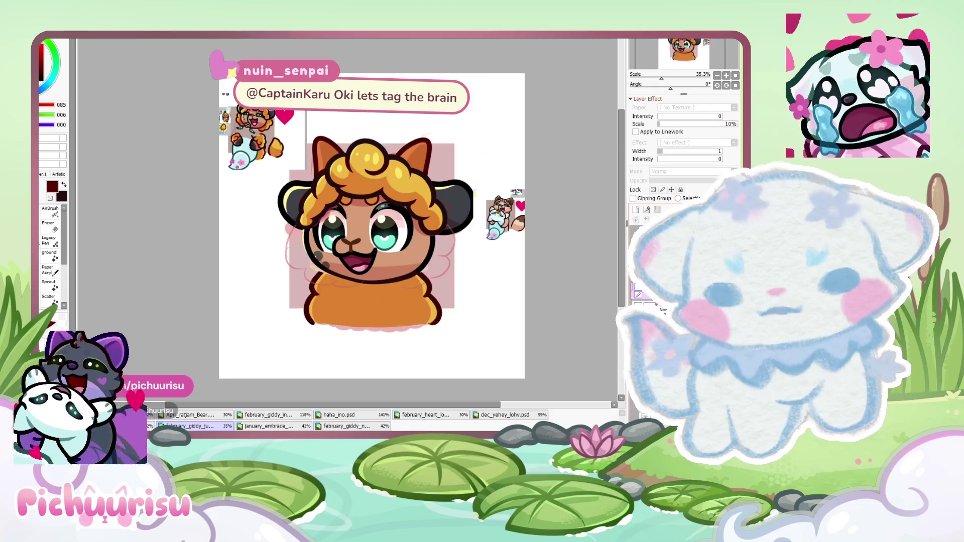
Select the face and body layer and lower its opacity to about 61–65%
{"action": "scroll", "coordinate": [252, 138], "scroll_direction": "up", "scroll_amount": 1}
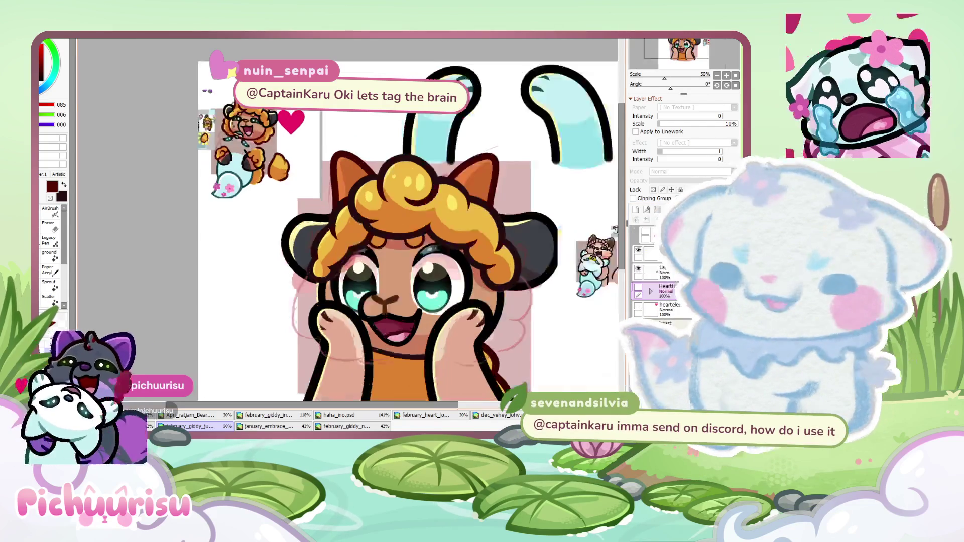
{"action": "scroll", "coordinate": [253, 138], "scroll_direction": "up", "scroll_amount": 3}
{"action": "scroll", "coordinate": [253, 139], "scroll_direction": "up", "scroll_amount": 2}
{"action": "scroll", "coordinate": [246, 175], "scroll_direction": "down", "scroll_amount": 5}
{"action": "scroll", "coordinate": [246, 175], "scroll_direction": "down", "scroll_amount": 1}
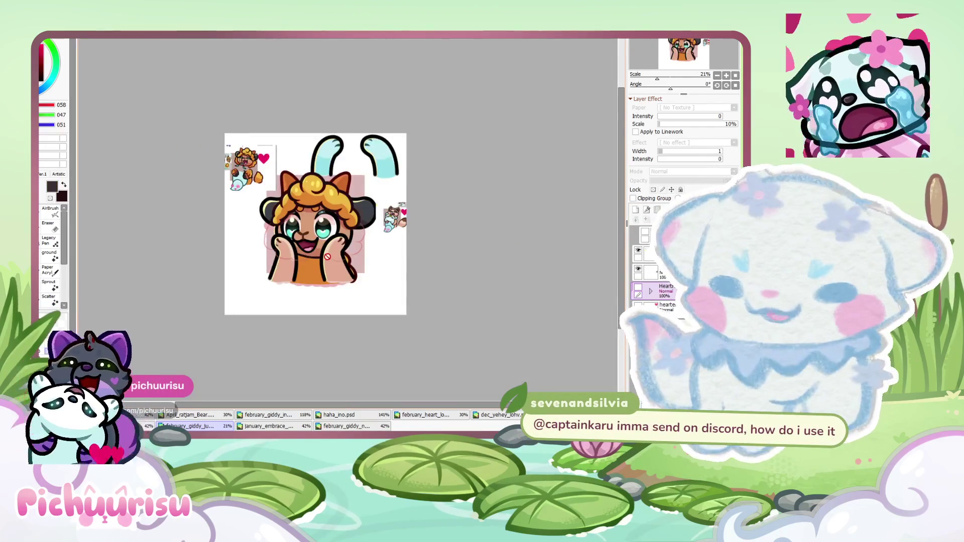
{"action": "scroll", "coordinate": [246, 175], "scroll_direction": "up", "scroll_amount": 1}
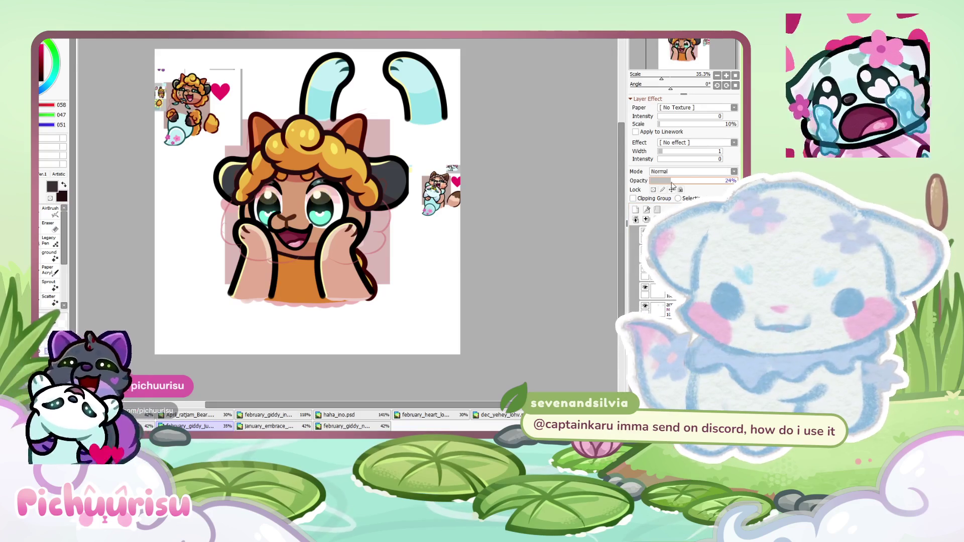
{"action": "left_click", "coordinate": [648, 274]}
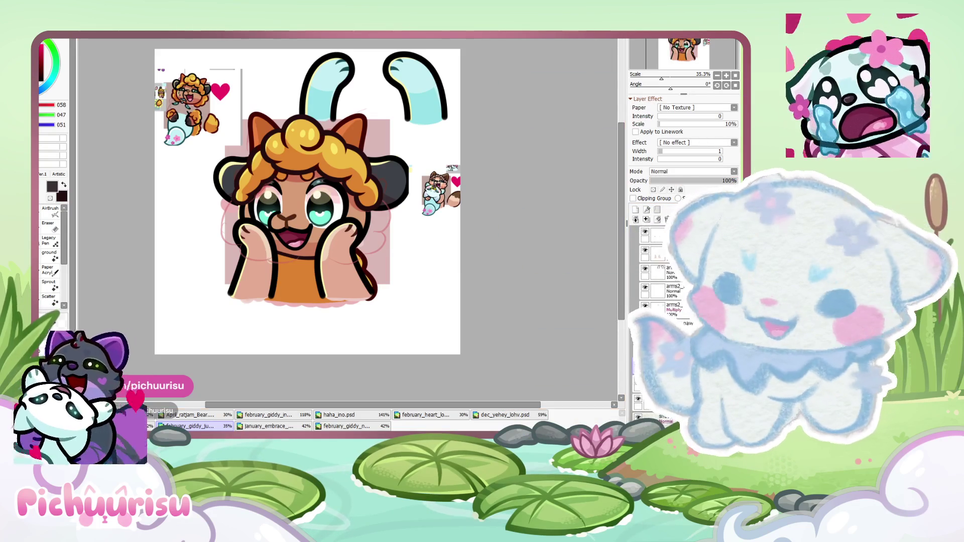
{"action": "scroll", "coordinate": [296, 253], "scroll_direction": "down", "scroll_amount": 1}
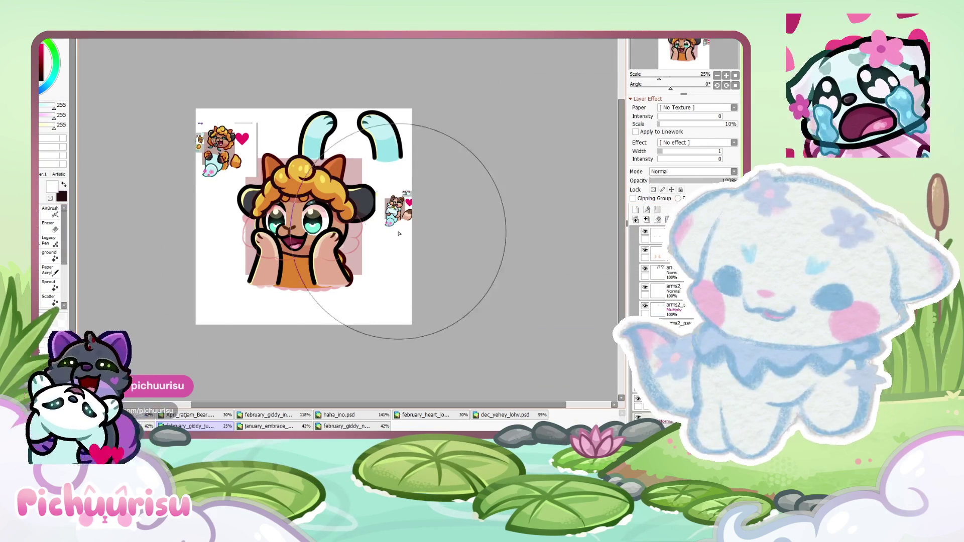
{"action": "key", "text": "Delete"}
{"action": "left_click", "coordinate": [704, 182]}
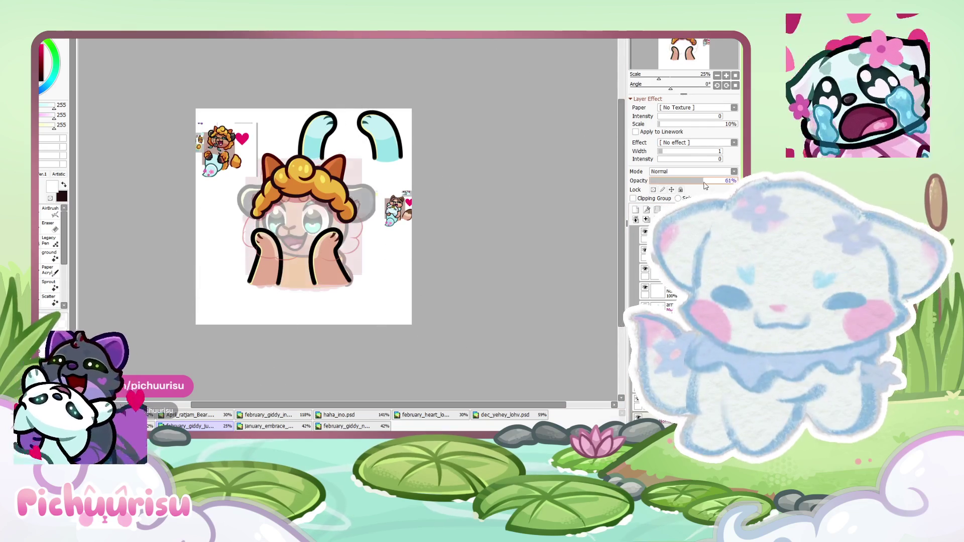
Add a new blank layer at the top of the stack
{"action": "scroll", "coordinate": [363, 104], "scroll_direction": "up", "scroll_amount": 2}
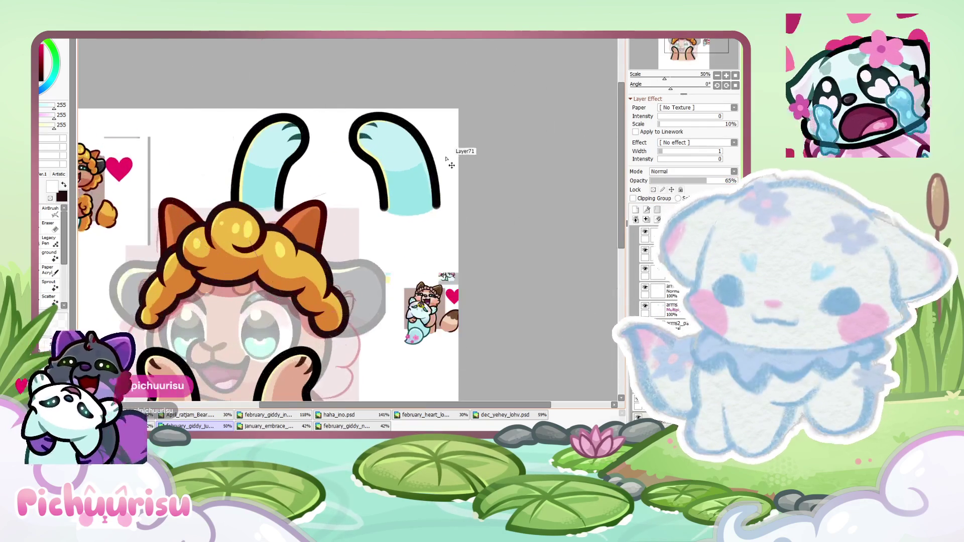
{"action": "scroll", "coordinate": [428, 157], "scroll_direction": "down", "scroll_amount": 2}
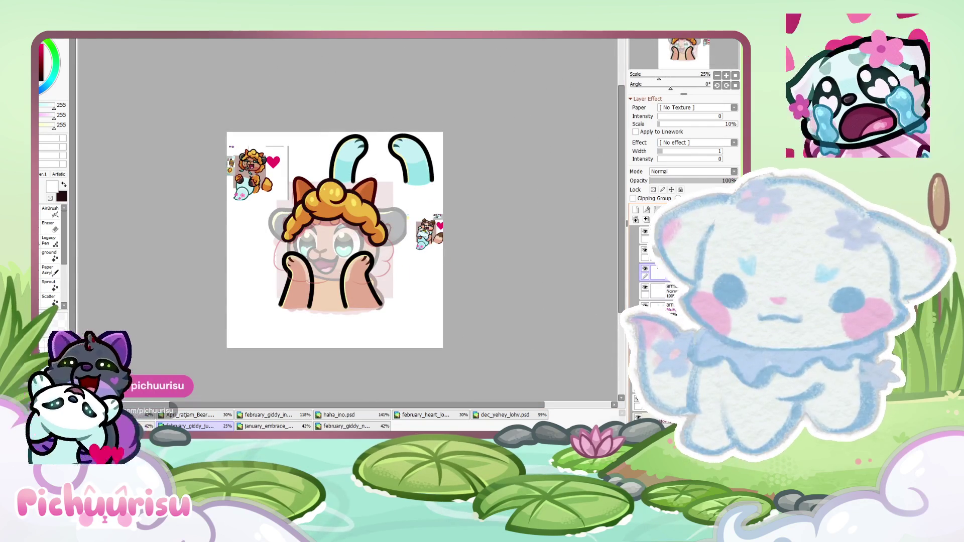
{"action": "left_click", "coordinate": [636, 210]}
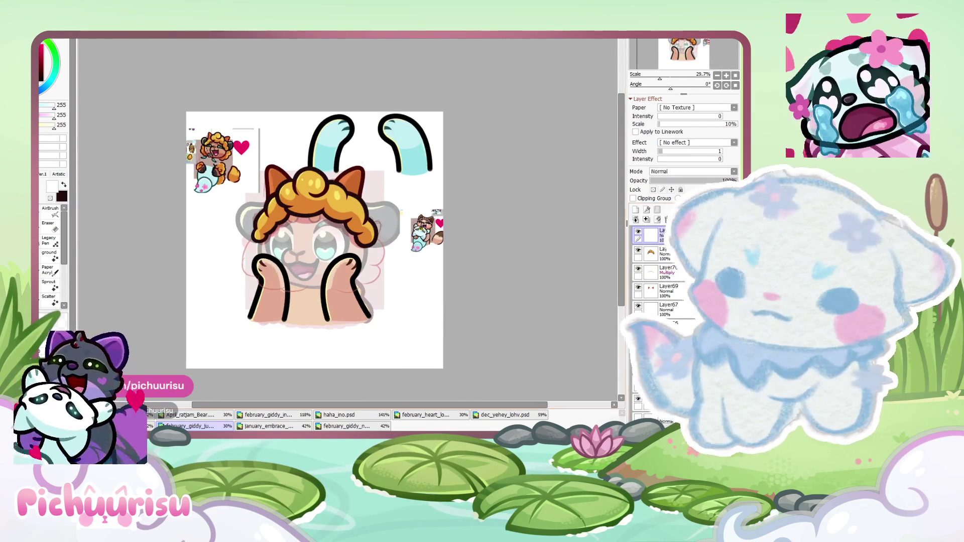
Sketch red curly wool strokes on the left teal paw, finishing with a small curl
{"action": "scroll", "coordinate": [348, 214], "scroll_direction": "up", "scroll_amount": 2}
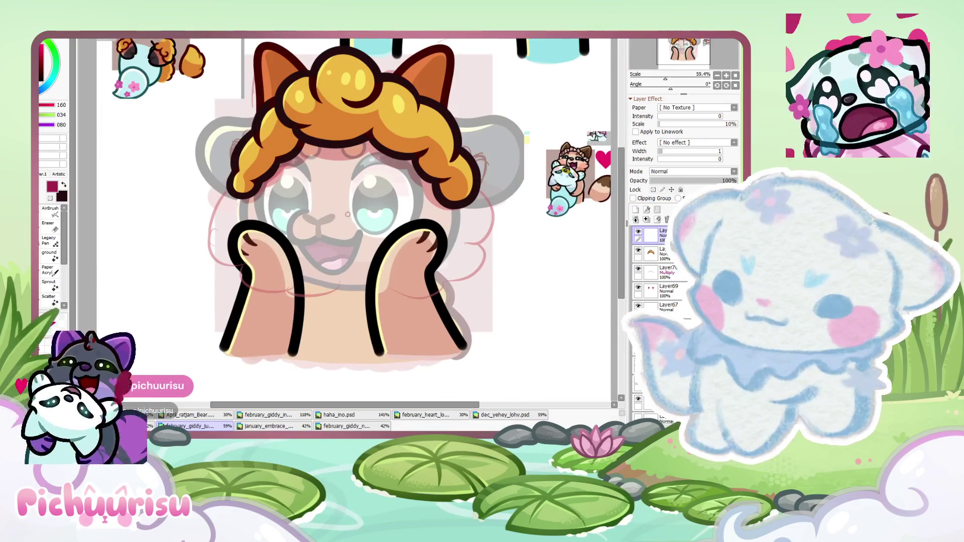
{"action": "scroll", "coordinate": [294, 310], "scroll_direction": "up", "scroll_amount": 1}
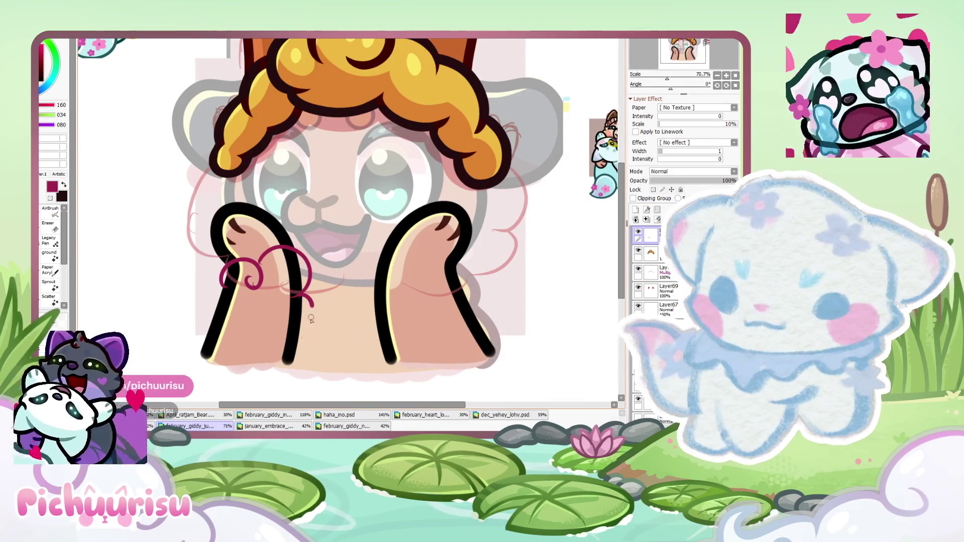
{"action": "left_click_drag", "start_coordinate": [311, 320], "coordinate": [294, 369]}
{"action": "left_click_drag", "start_coordinate": [215, 335], "coordinate": [201, 366]}
{"action": "scroll", "coordinate": [211, 352], "scroll_direction": "down", "scroll_amount": 3}
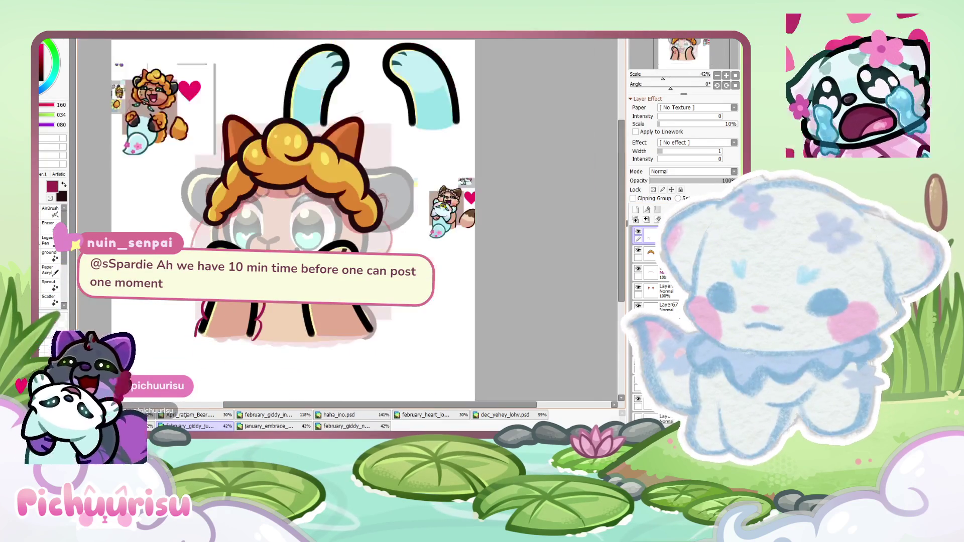
{"action": "scroll", "coordinate": [211, 352], "scroll_direction": "up", "scroll_amount": 2}
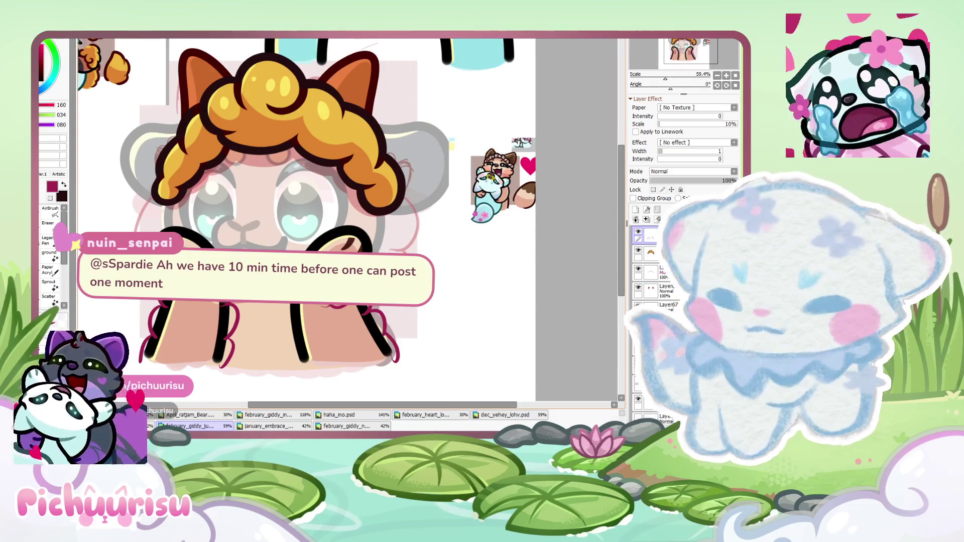
{"action": "scroll", "coordinate": [287, 348], "scroll_direction": "down", "scroll_amount": 4}
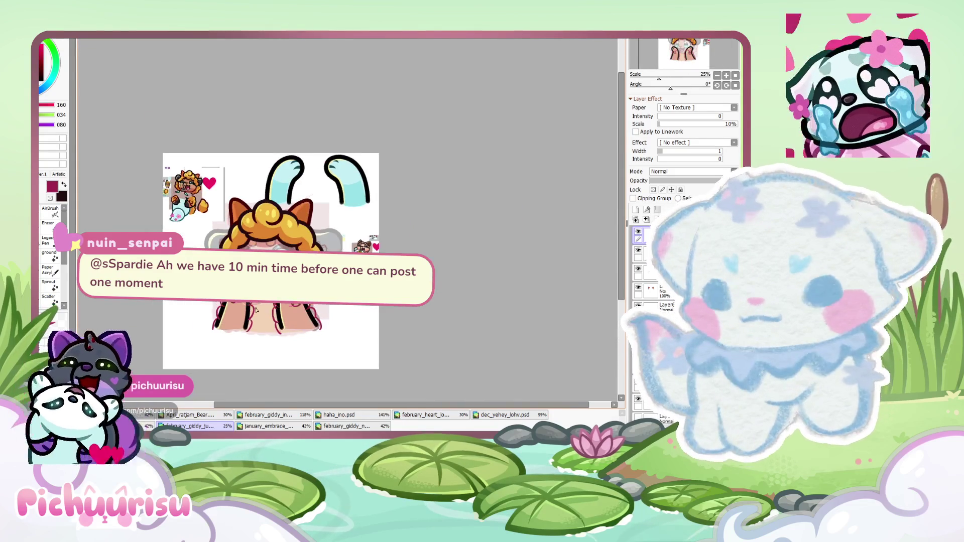
{"action": "scroll", "coordinate": [281, 226], "scroll_direction": "up", "scroll_amount": 1}
{"action": "scroll", "coordinate": [311, 195], "scroll_direction": "down", "scroll_amount": 1}
{"action": "scroll", "coordinate": [340, 166], "scroll_direction": "up", "scroll_amount": 1}
{"action": "scroll", "coordinate": [314, 205], "scroll_direction": "down", "scroll_amount": 1}
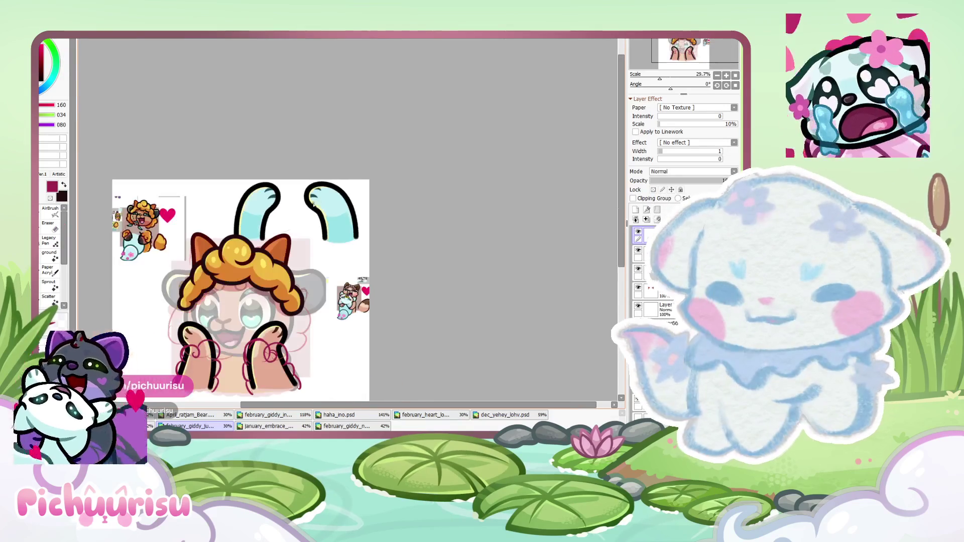
{"action": "scroll", "coordinate": [327, 194], "scroll_direction": "up", "scroll_amount": 1}
{"action": "scroll", "coordinate": [304, 222], "scroll_direction": "down", "scroll_amount": 1}
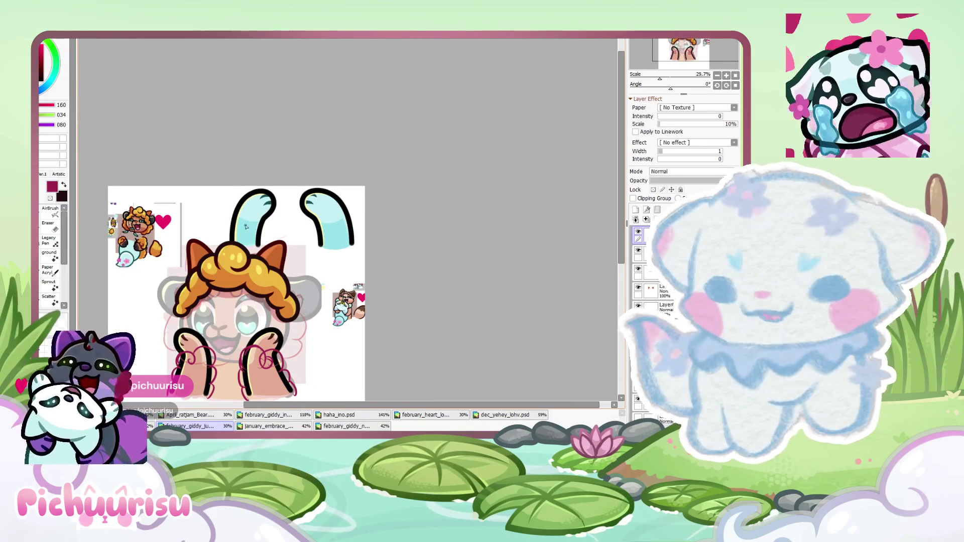
{"action": "scroll", "coordinate": [246, 227], "scroll_direction": "up", "scroll_amount": 5}
{"action": "left_click_drag", "start_coordinate": [228, 211], "coordinate": [266, 204]}
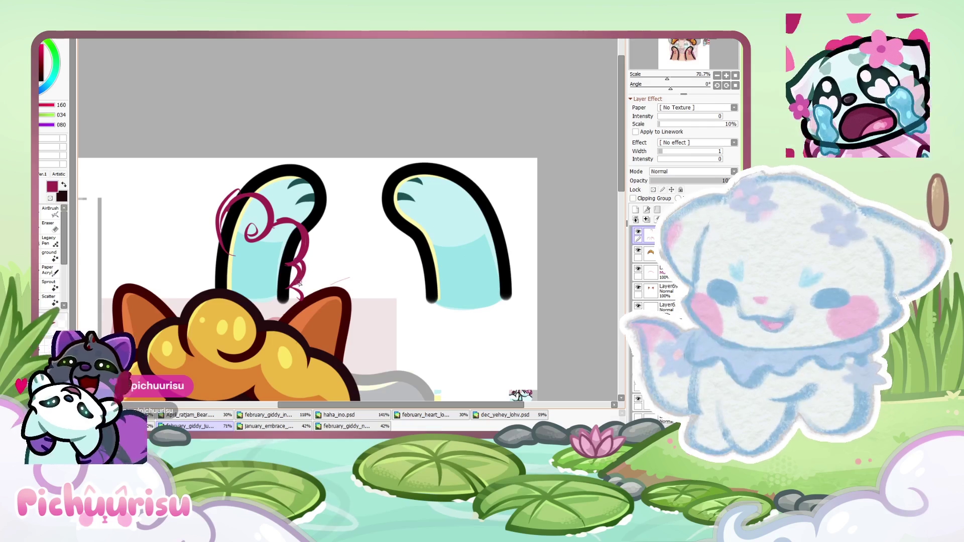
Add another looping wool curl stroke on the left paw
{"action": "scroll", "coordinate": [211, 278], "scroll_direction": "down", "scroll_amount": 5}
{"action": "scroll", "coordinate": [325, 270], "scroll_direction": "up", "scroll_amount": 4}
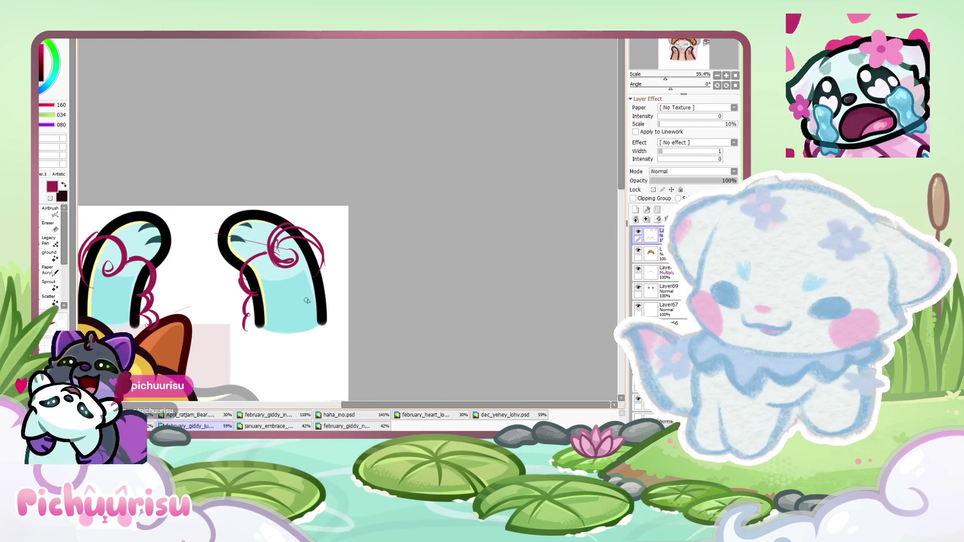
{"action": "scroll", "coordinate": [323, 300], "scroll_direction": "down", "scroll_amount": 2}
{"action": "scroll", "coordinate": [217, 241], "scroll_direction": "up", "scroll_amount": 4}
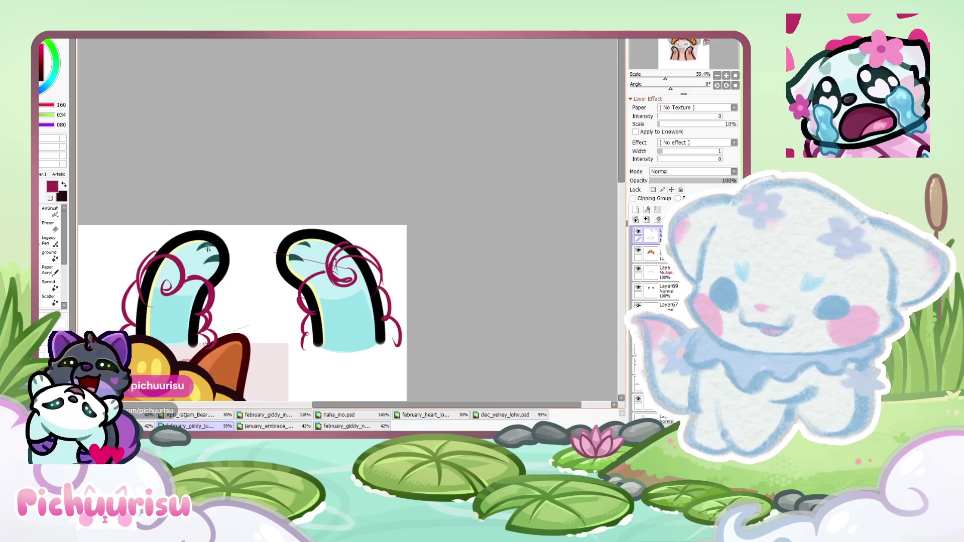
{"action": "left_click_drag", "start_coordinate": [217, 240], "coordinate": [209, 256]}
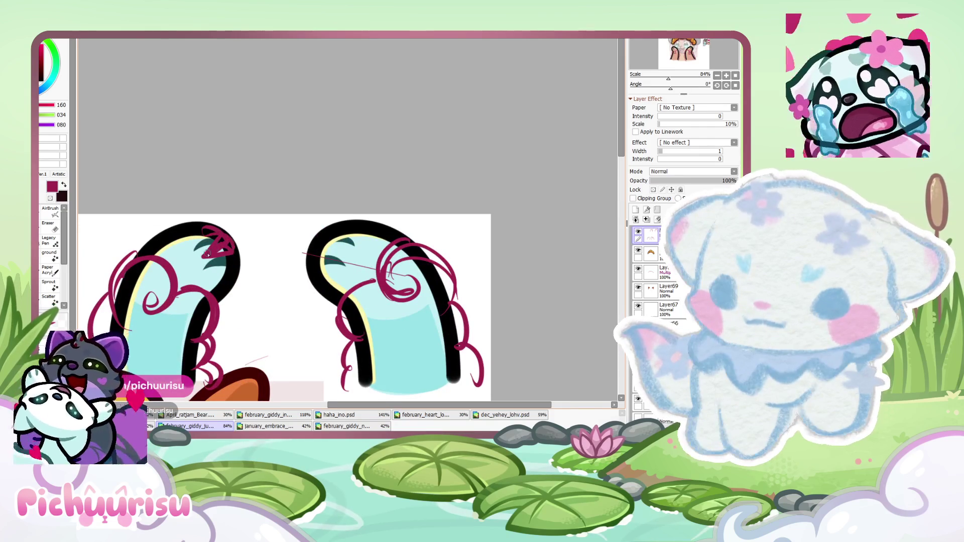
Thicken the curl marks at the left paw's tip, zooming to check the wool
{"action": "scroll", "coordinate": [209, 255], "scroll_direction": "down", "scroll_amount": 4}
{"action": "scroll", "coordinate": [213, 244], "scroll_direction": "up", "scroll_amount": 2}
{"action": "scroll", "coordinate": [216, 236], "scroll_direction": "down", "scroll_amount": 1}
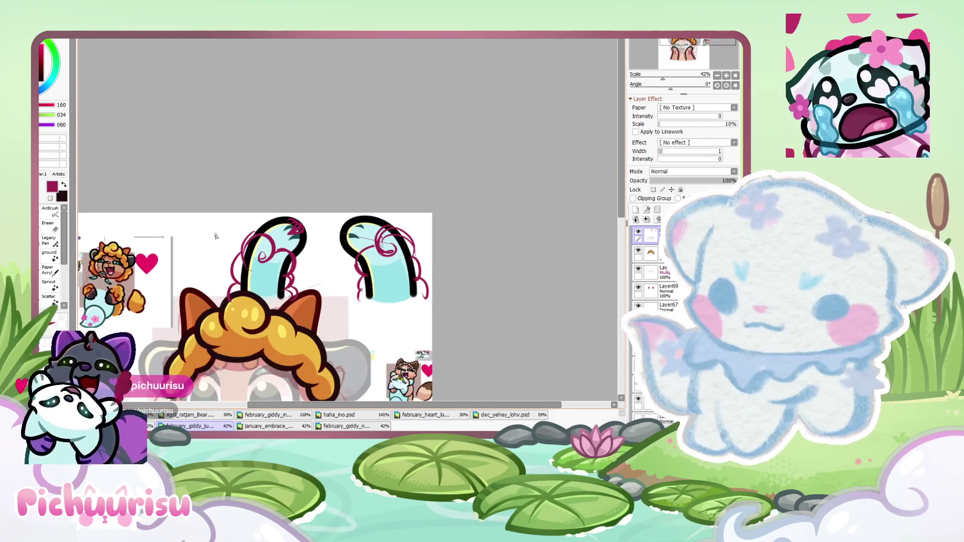
{"action": "scroll", "coordinate": [343, 238], "scroll_direction": "up", "scroll_amount": 3}
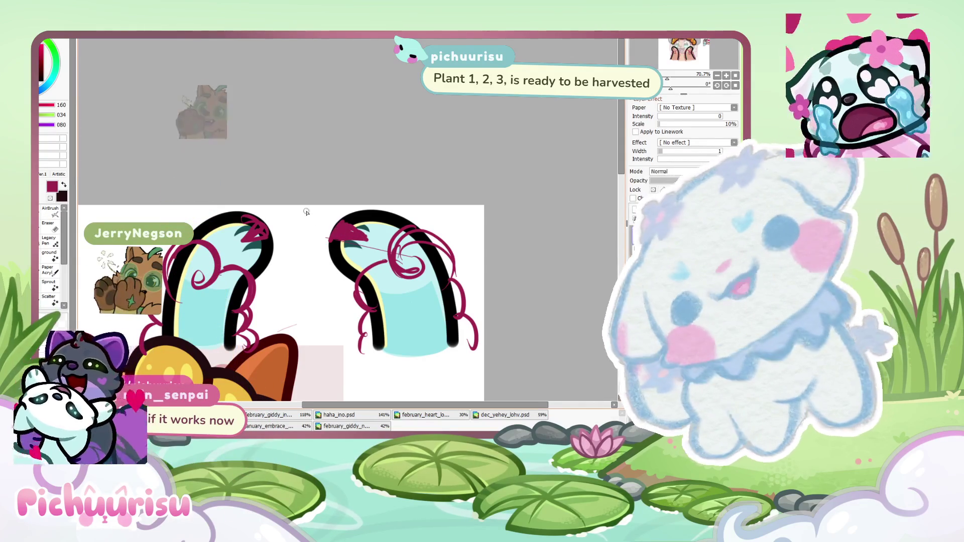
{"action": "left_click_drag", "start_coordinate": [259, 246], "coordinate": [236, 238]}
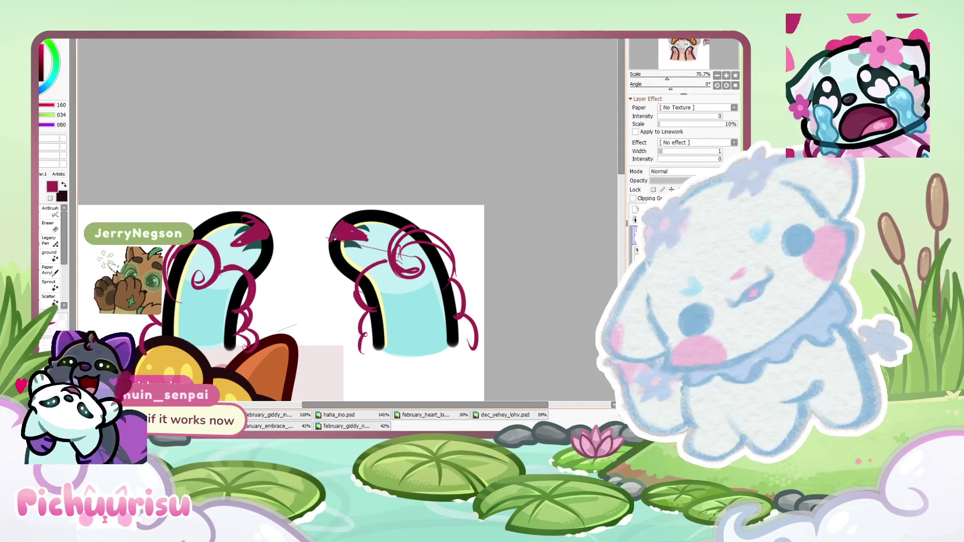
{"action": "scroll", "coordinate": [341, 237], "scroll_direction": "down", "scroll_amount": 3}
{"action": "scroll", "coordinate": [257, 202], "scroll_direction": "up", "scroll_amount": 2}
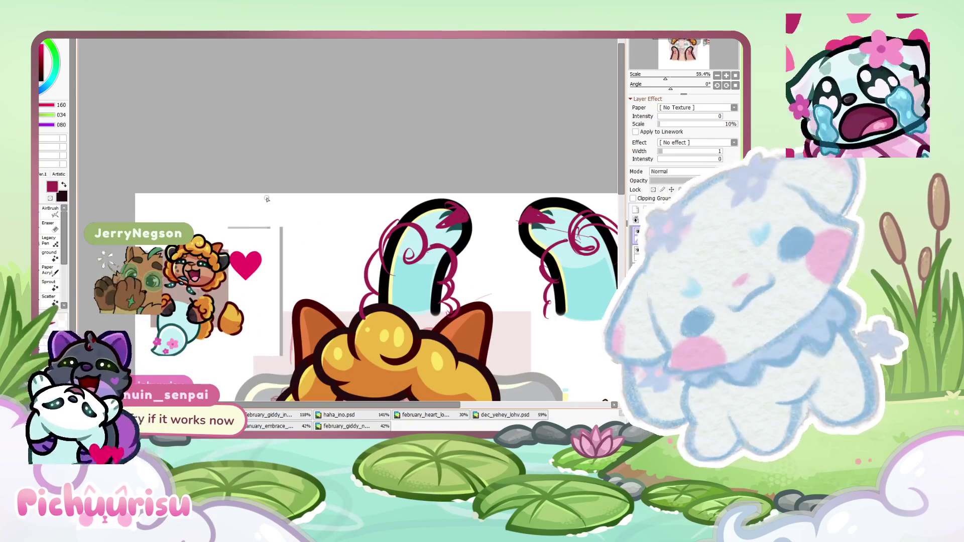
{"action": "scroll", "coordinate": [257, 203], "scroll_direction": "down", "scroll_amount": 3}
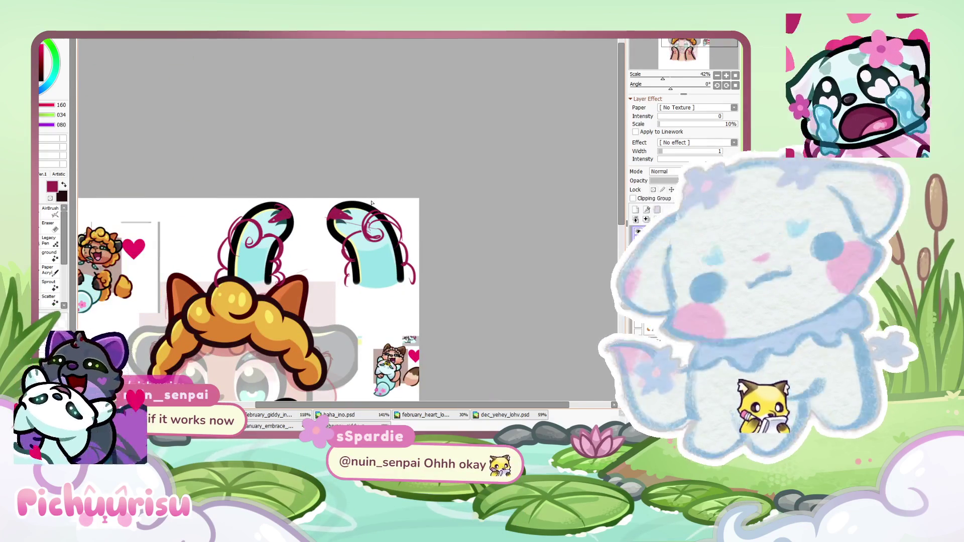
{"action": "scroll", "coordinate": [372, 203], "scroll_direction": "down", "scroll_amount": 2}
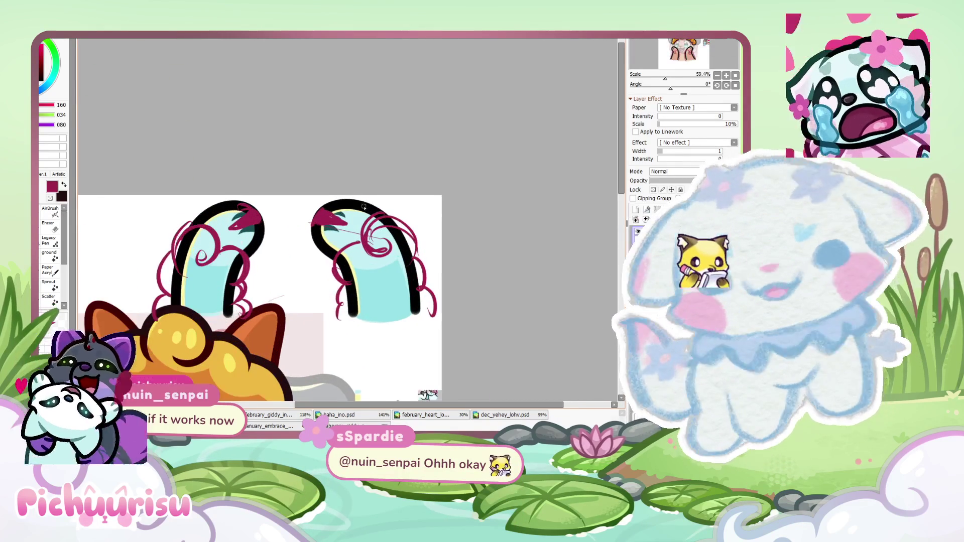
{"action": "scroll", "coordinate": [290, 179], "scroll_direction": "down", "scroll_amount": 3}
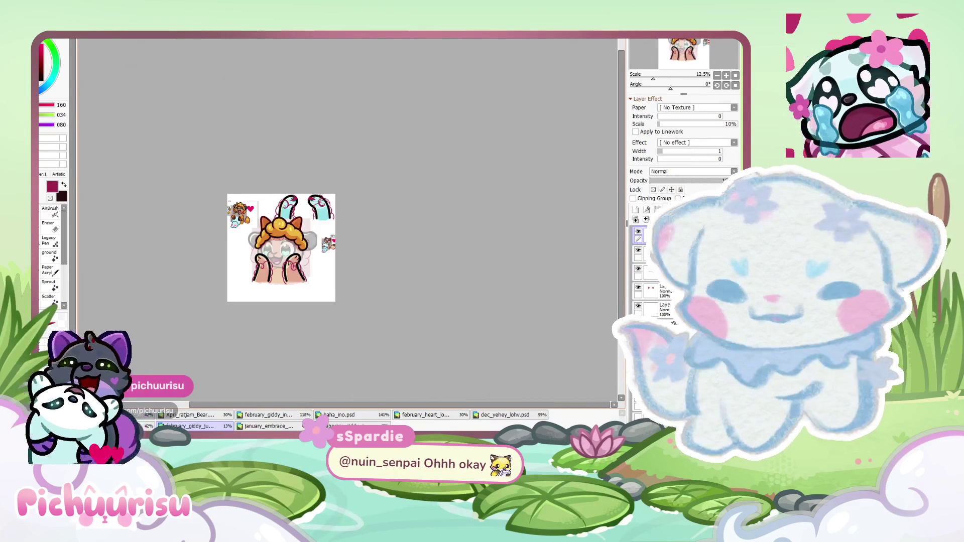
{"action": "scroll", "coordinate": [239, 239], "scroll_direction": "up", "scroll_amount": 6}
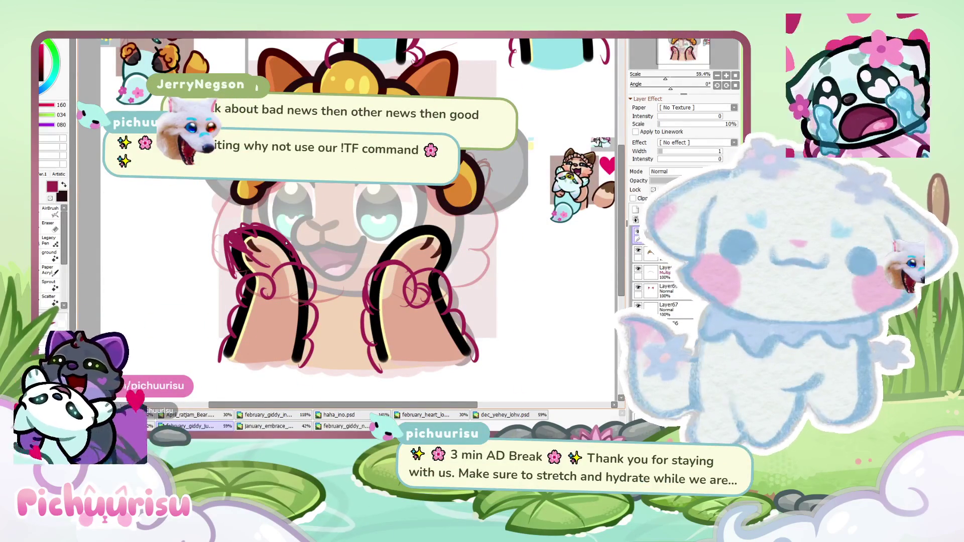
{"action": "scroll", "coordinate": [286, 243], "scroll_direction": "down", "scroll_amount": 2}
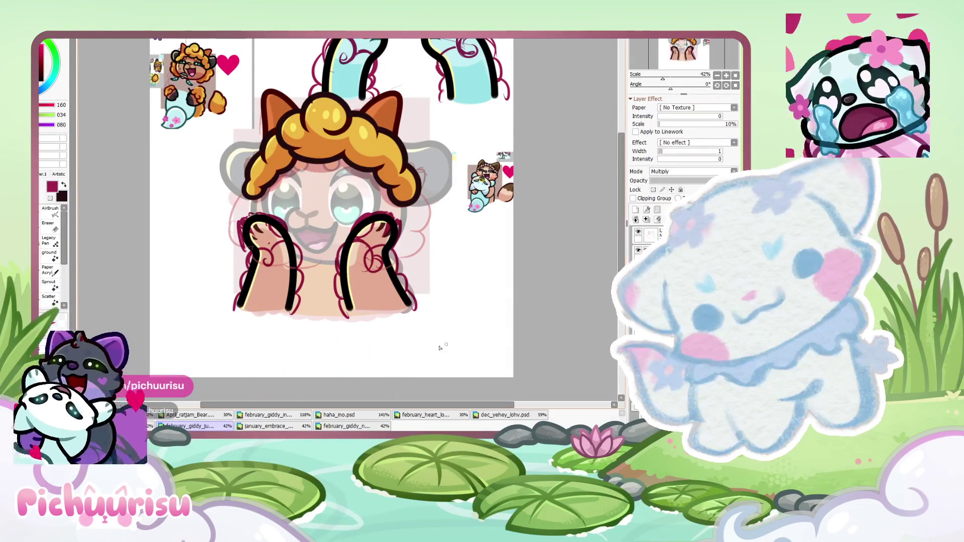
Lower the hand linework layer's Opacity so the black lines turn semi-transparent
{"action": "scroll", "coordinate": [377, 289], "scroll_direction": "up", "scroll_amount": 1}
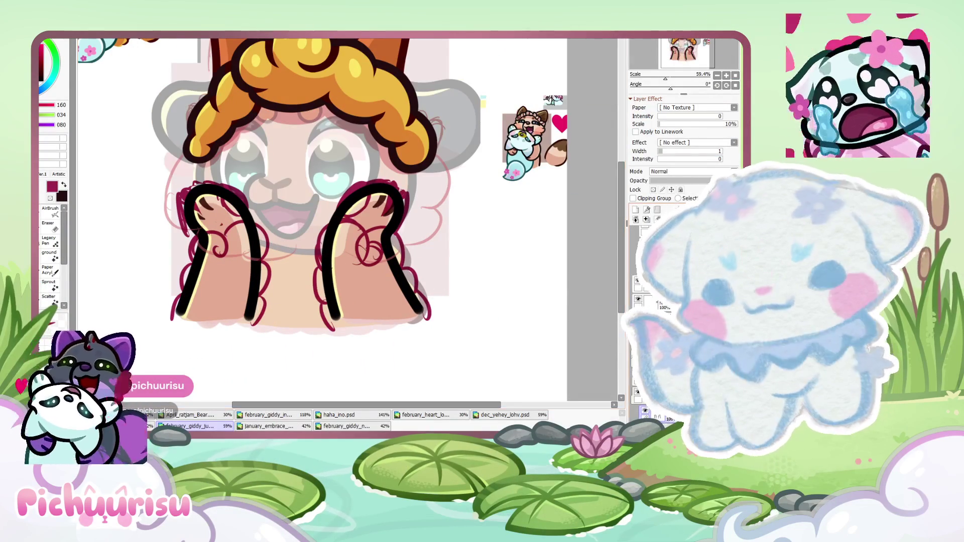
{"action": "left_click_drag", "start_coordinate": [693, 184], "coordinate": [683, 184]}
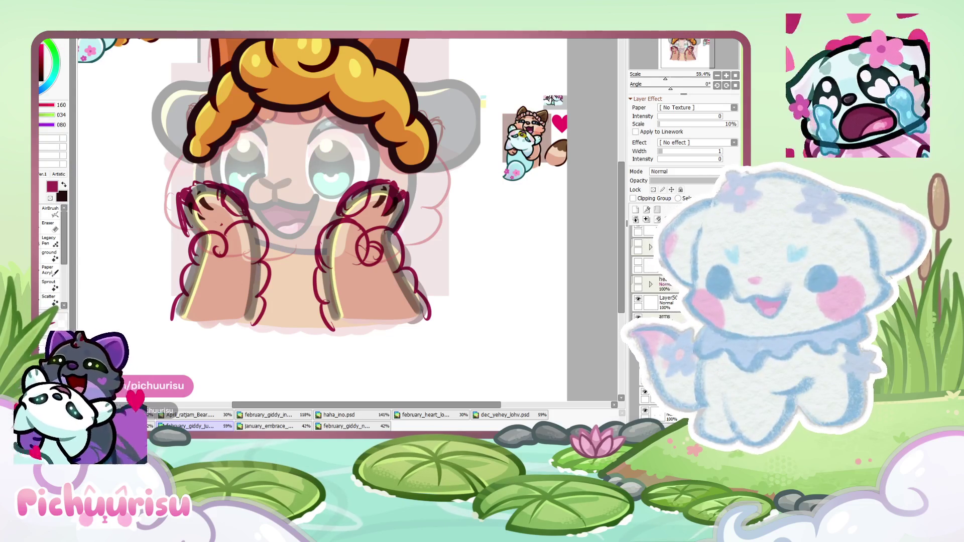
Create a new blank canvas, paste the soup bowl picture and centre it
{"action": "scroll", "coordinate": [419, 284], "scroll_direction": "down", "scroll_amount": 2}
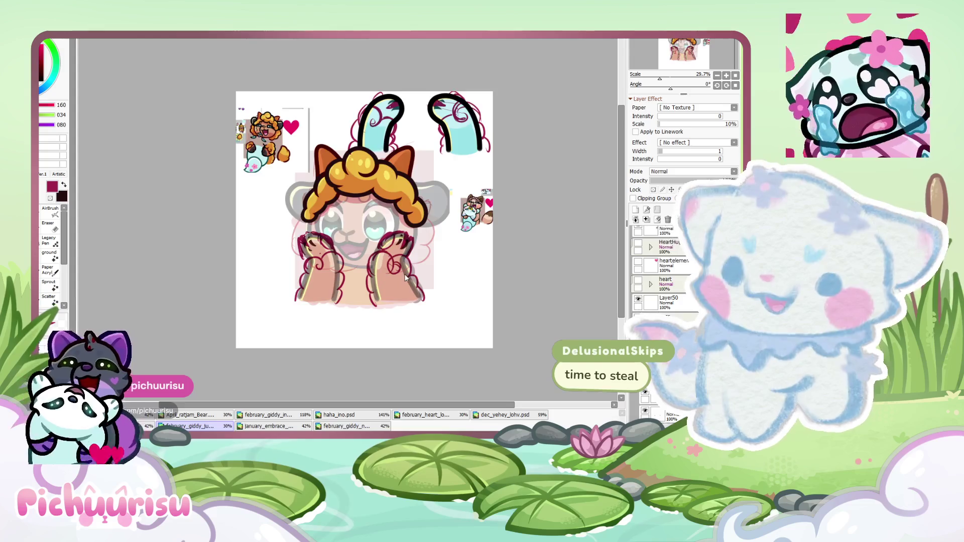
{"action": "key", "text": "ctrl+n"}
{"action": "key", "text": "Return"}
{"action": "key", "text": "ctrl+v"}
{"action": "left_click_drag", "start_coordinate": [317, 119], "coordinate": [375, 231]}
{"action": "scroll", "coordinate": [374, 230], "scroll_direction": "up", "scroll_amount": 1}
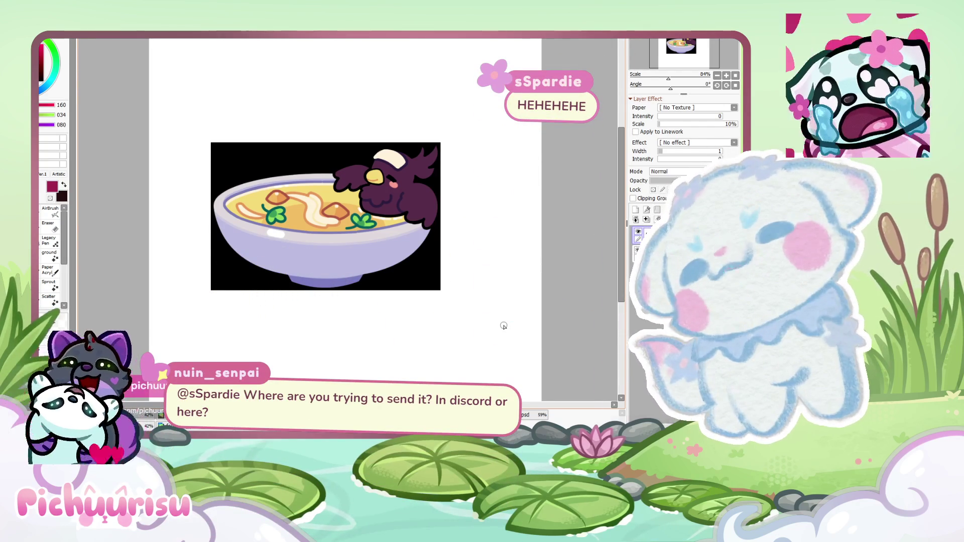
Hide the soup bowl layer so the canvas shows blank white
{"action": "left_click", "coordinate": [638, 233]}
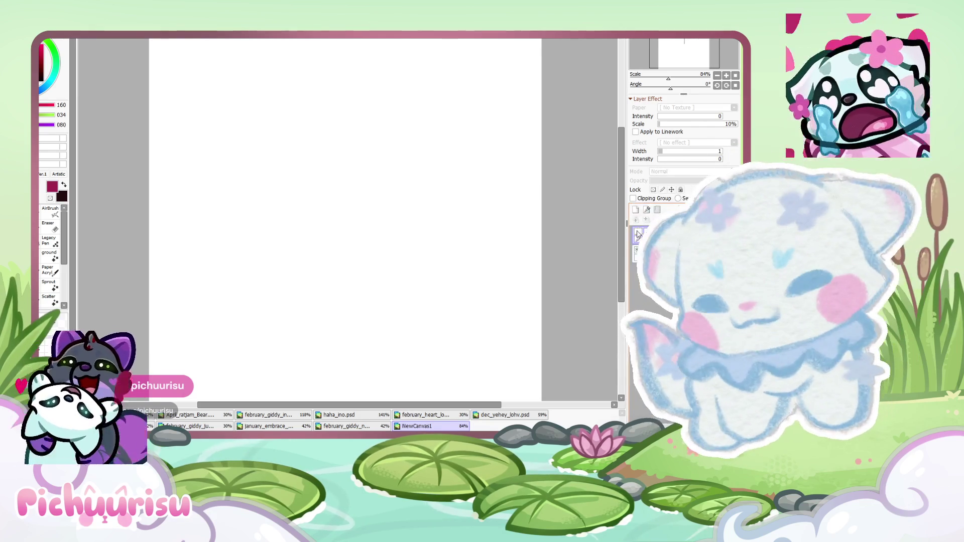
Switch to the february giddy emote canvas
{"action": "left_click", "coordinate": [345, 426]}
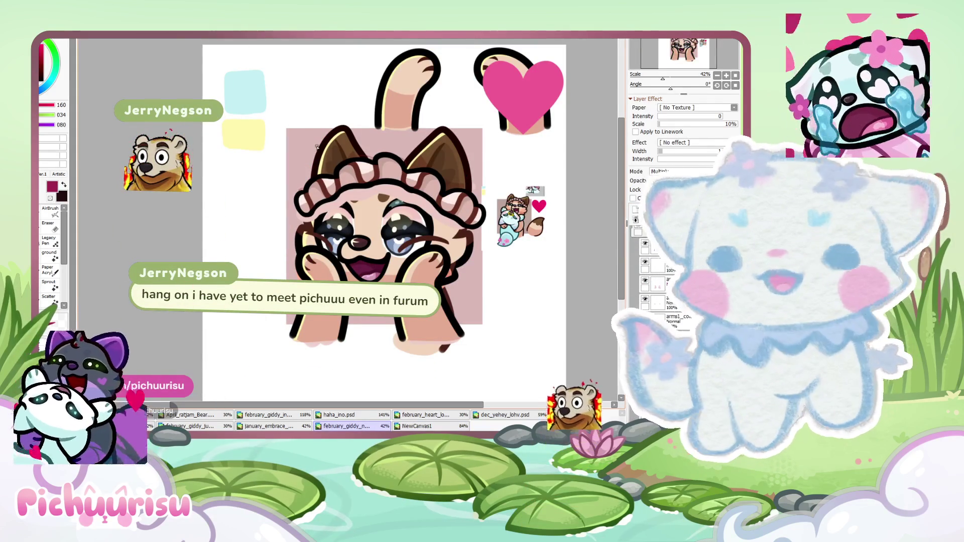
Zoom in on the mascot-costume group photo on NewCanvas1
{"action": "scroll", "coordinate": [295, 322], "scroll_direction": "down", "scroll_amount": 1}
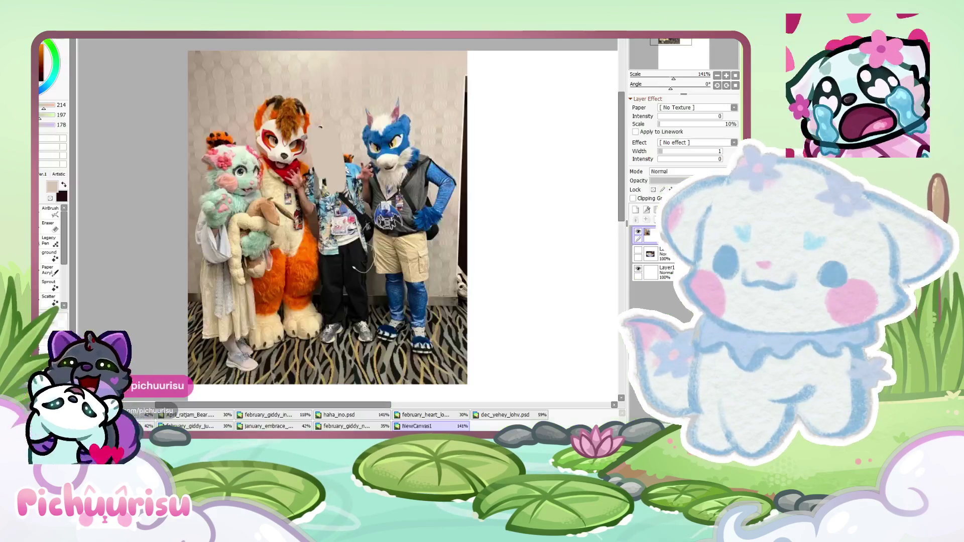
{"action": "key", "text": "ctrl+plus"}
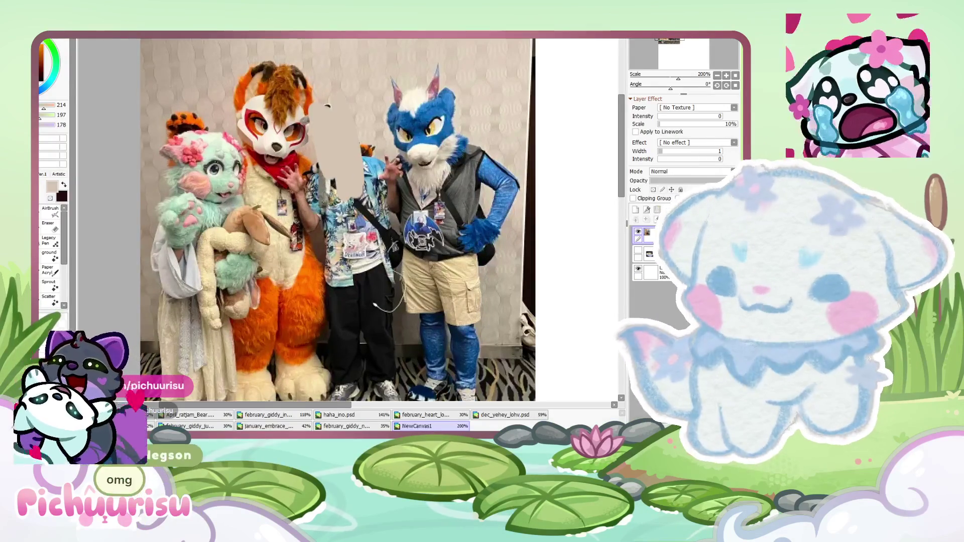